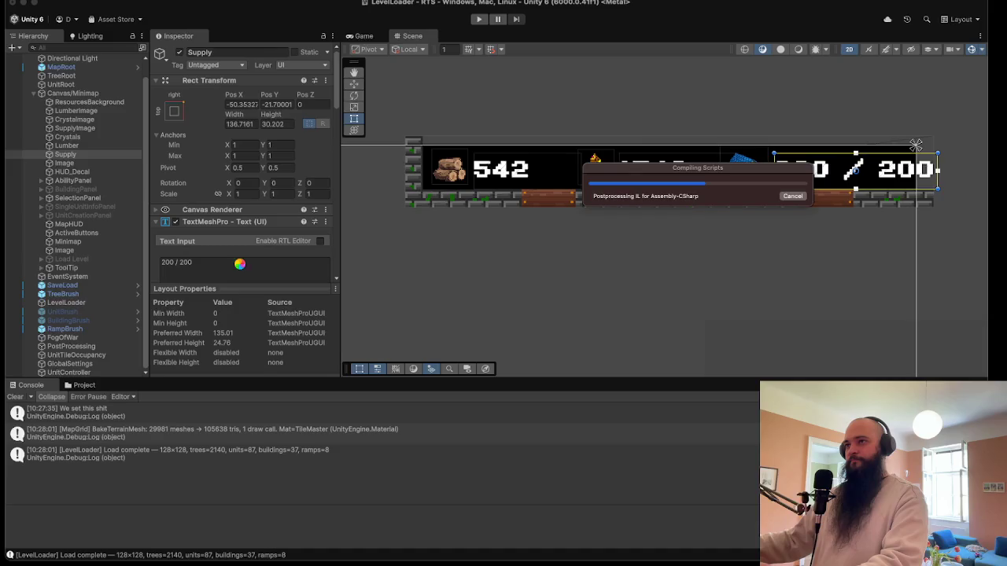
- Change the Supply label's text to 200/200
left_click(236, 262)
key("super+a")
type("20")
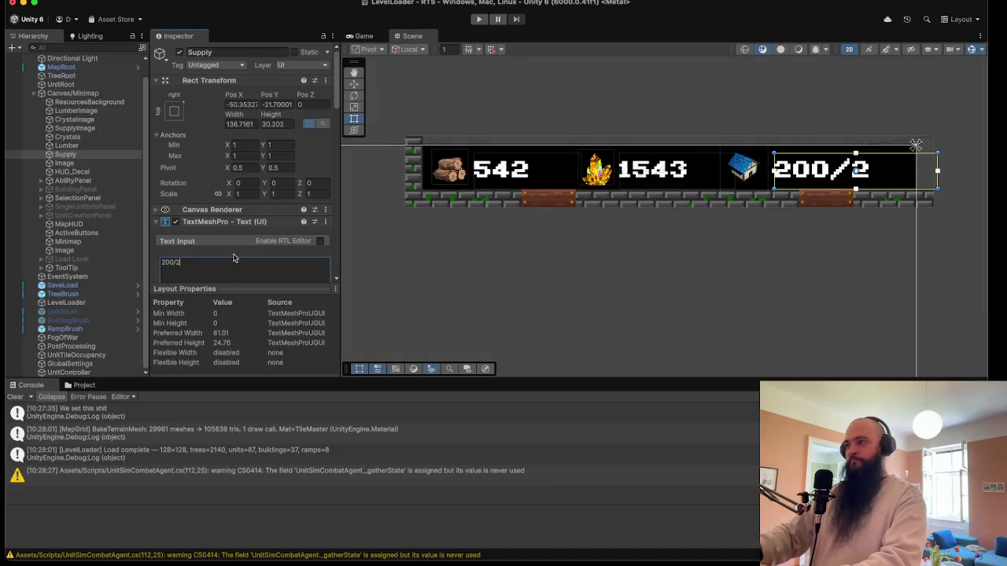
type("0/200")
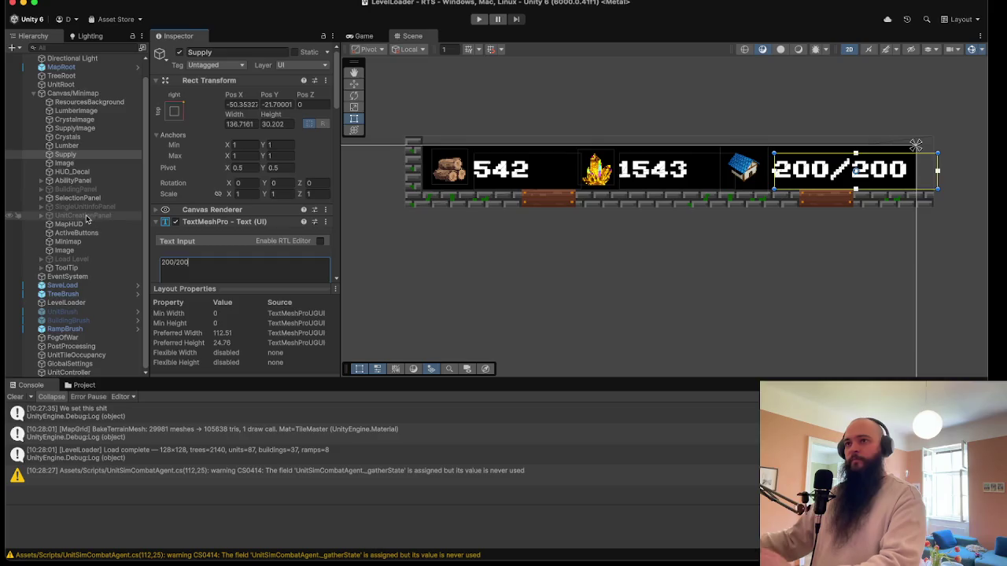
- Set LevelLoader's Level File to FactionTest11, save the scene, and start the game
left_click(70, 303)
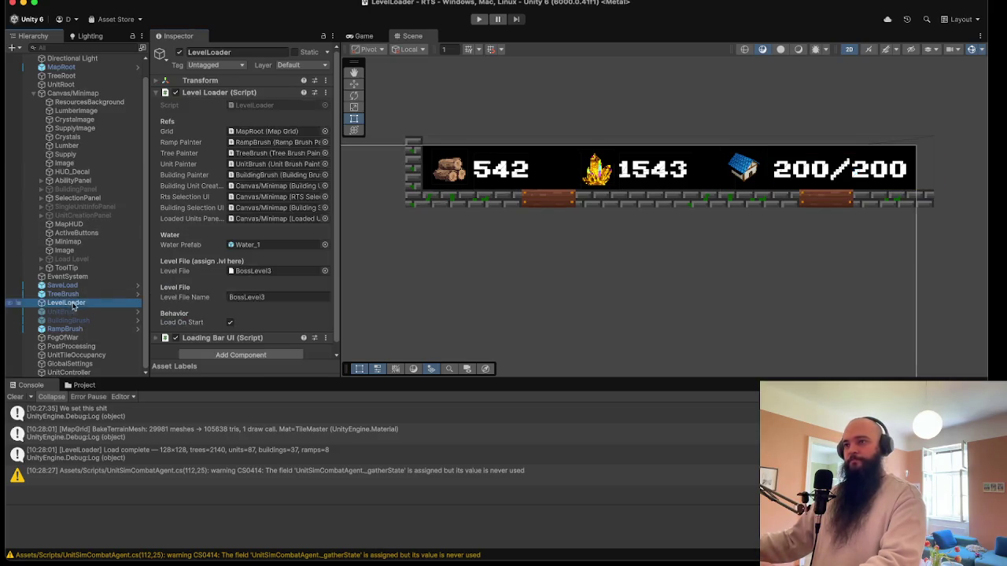
left_click(325, 271)
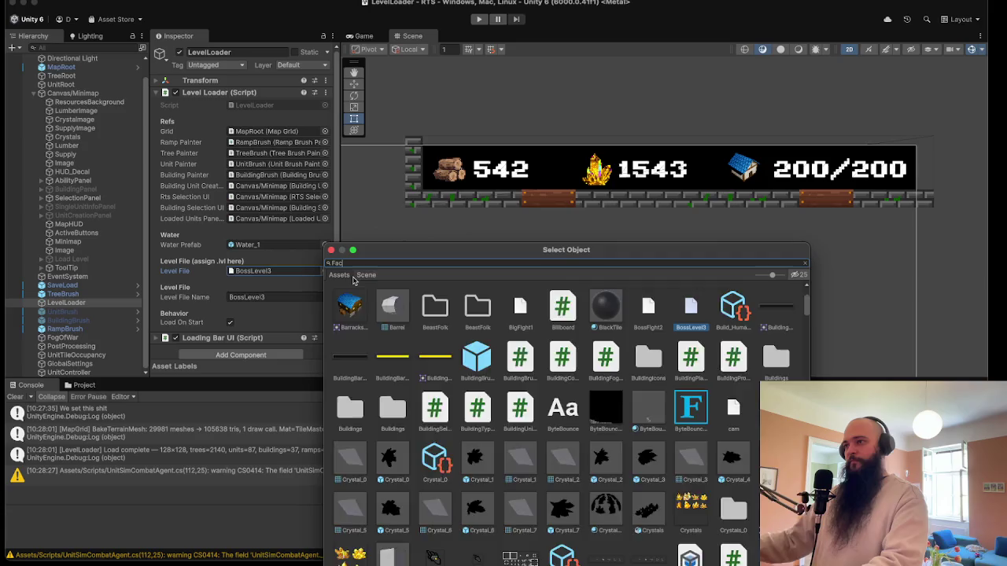
type("Faction")
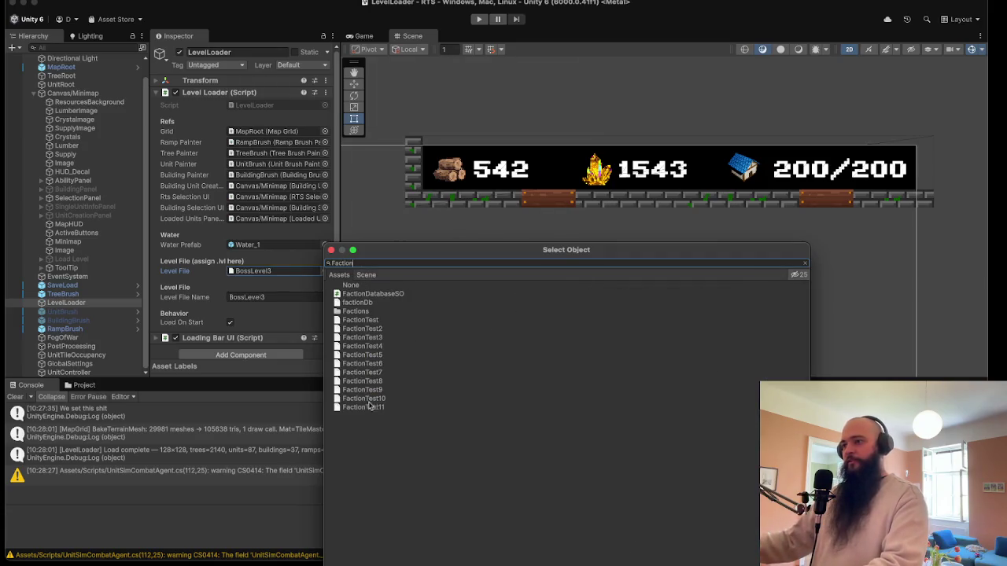
double_click(368, 408)
left_click(78, 47)
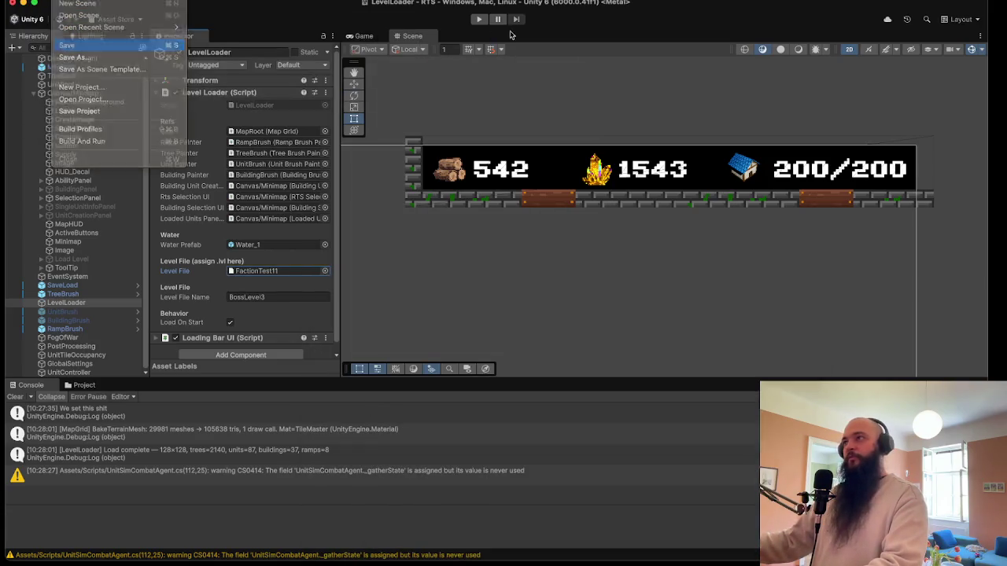
key("super+p")
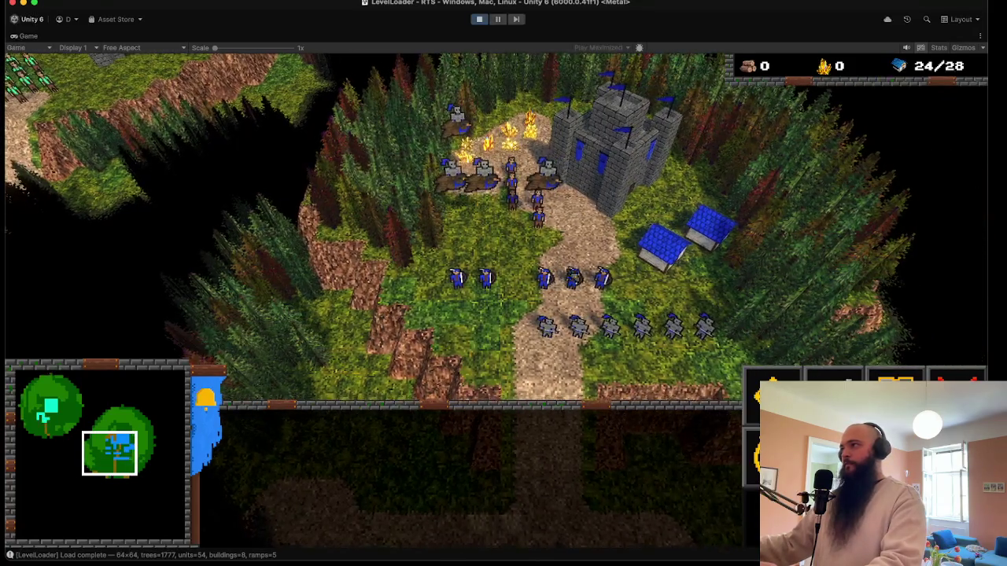
- Select the units near the castle and march the soldiers south and east down the path
mouse_move(471, 114)
left_mouse_down()
mouse_move(716, 307)
mouse_move(704, 303)
left_mouse_up()
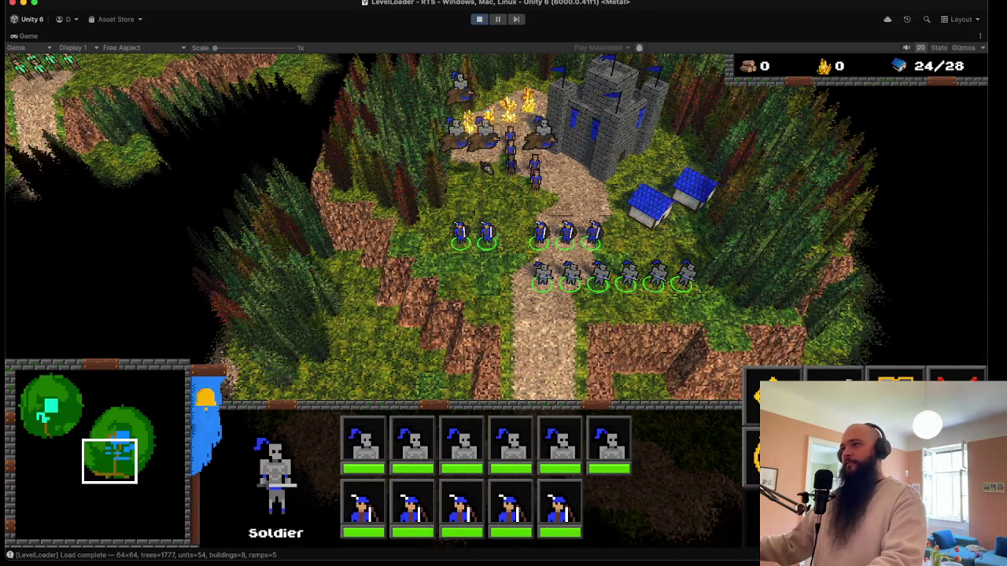
right_click(486, 272)
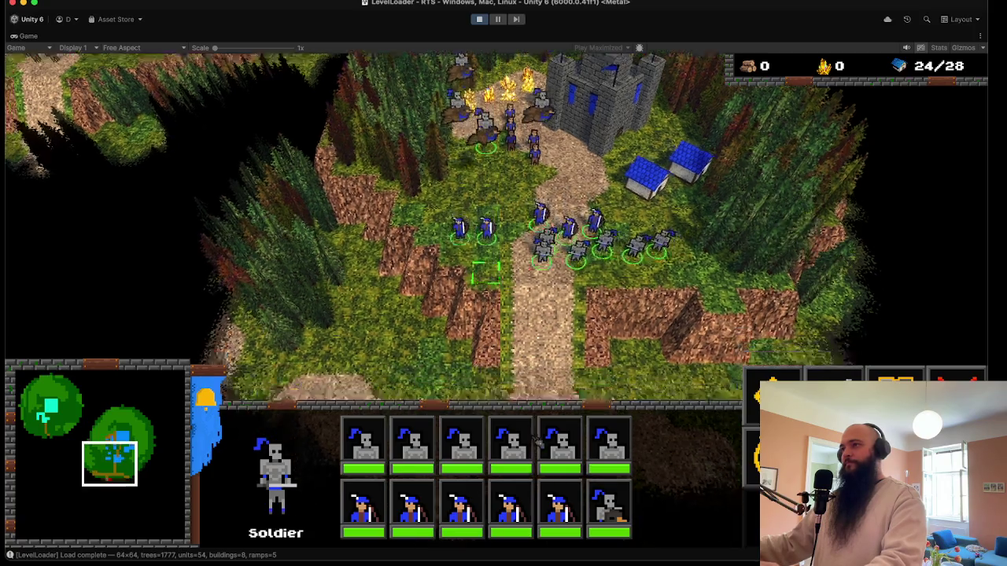
key("s")
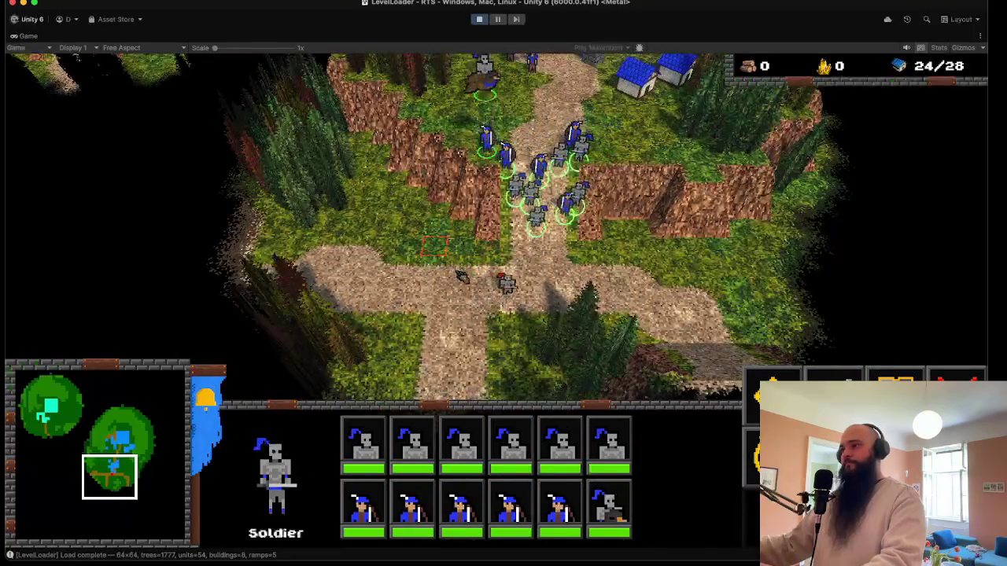
right_click(710, 294)
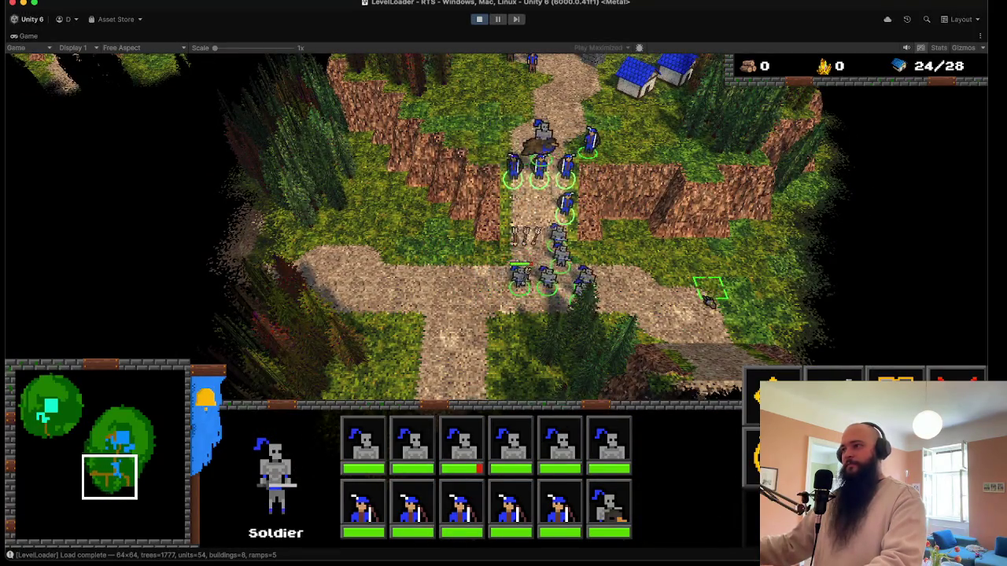
key("d")
key("s")
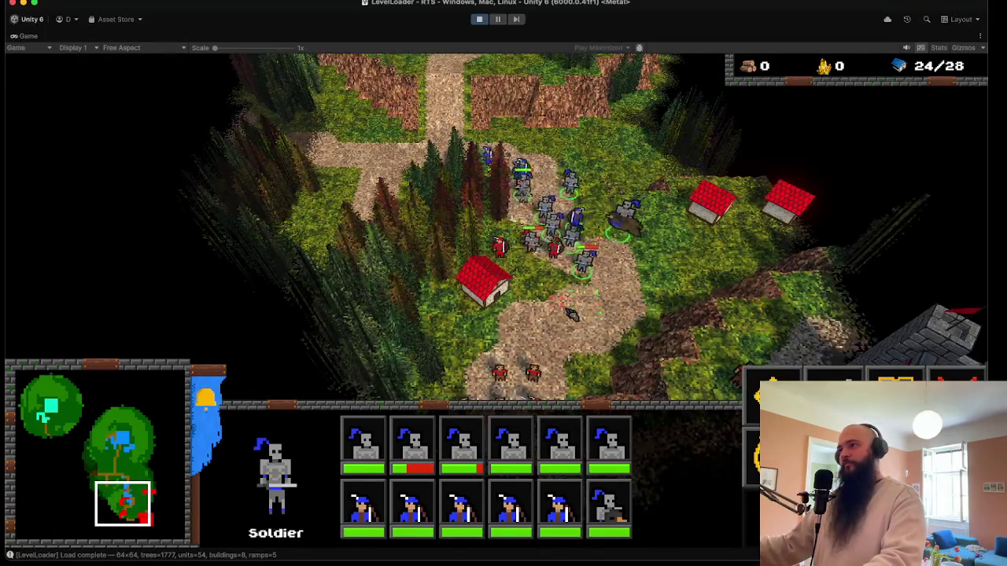
key("s")
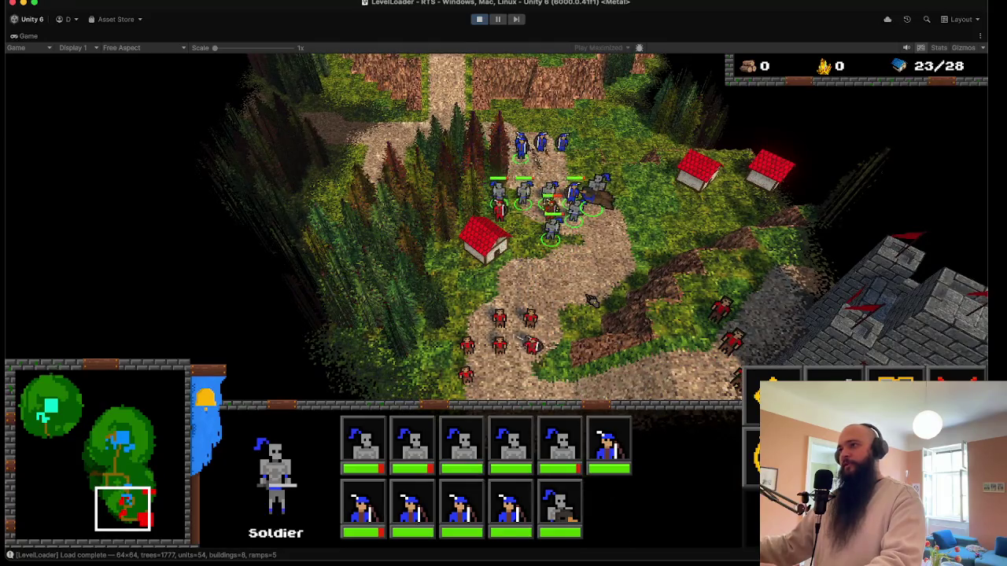
- Order the soldiers to attack the red enemies by the stone fortress, then reposition them on the path
right_click(570, 300)
key("s")
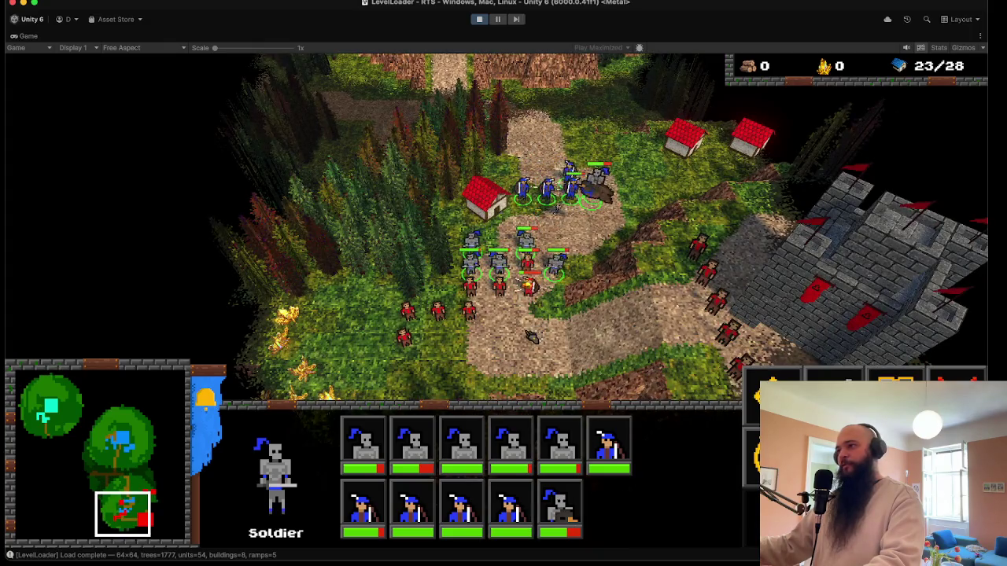
key("s")
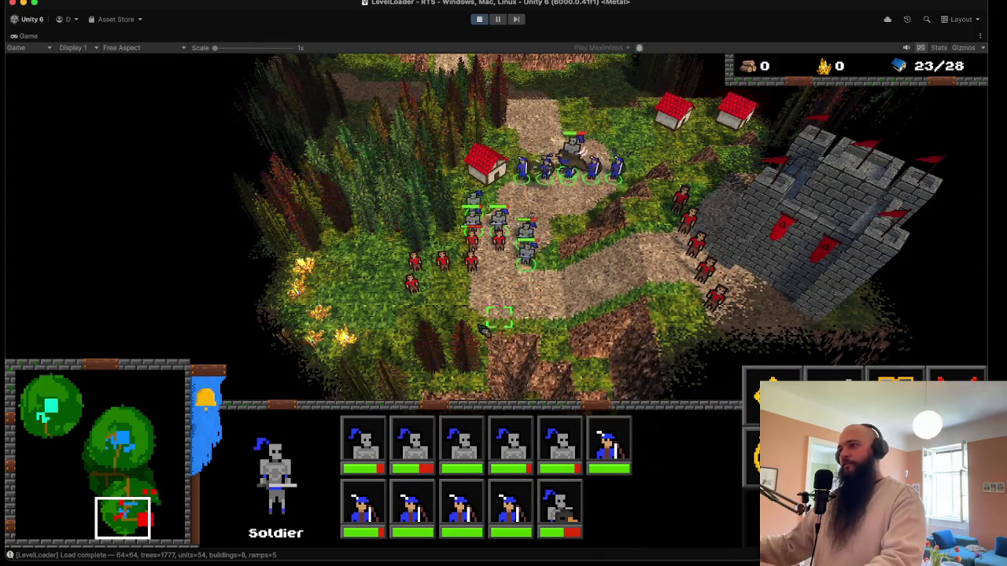
key("a")
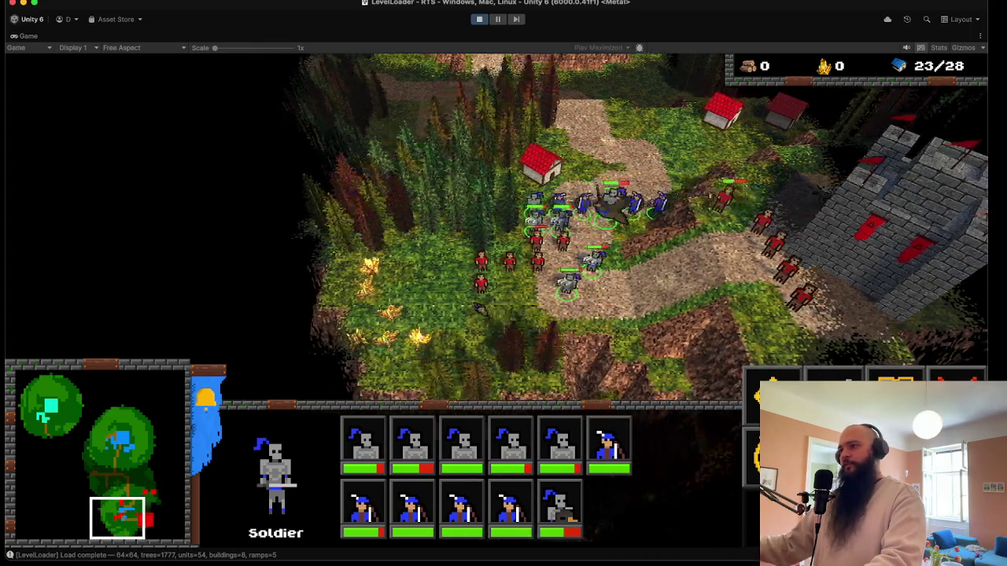
key("d")
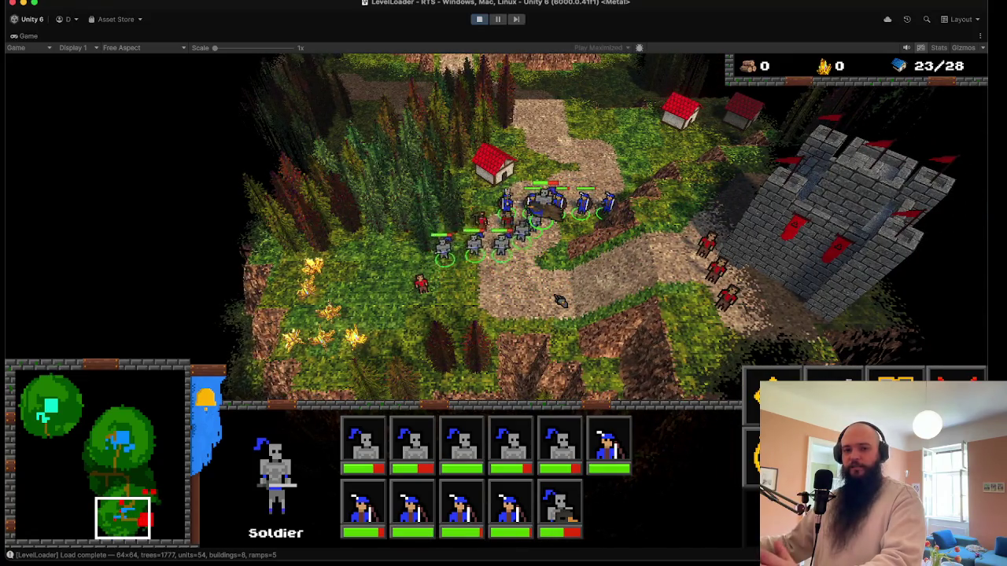
right_click(667, 259)
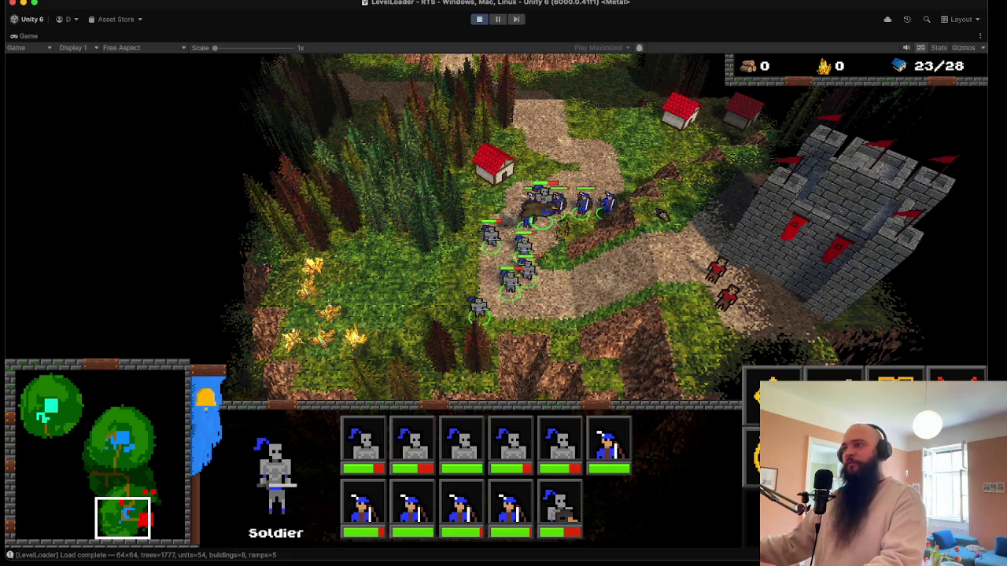
key("d")
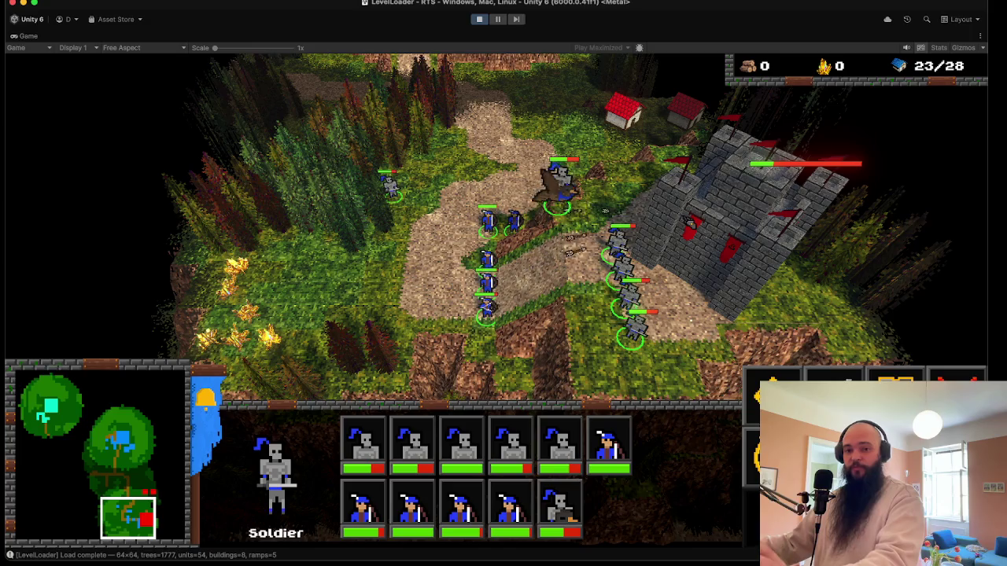
- Send the soldiers after the remaining enemy near the houses
scroll(624, 225, "up", 1)
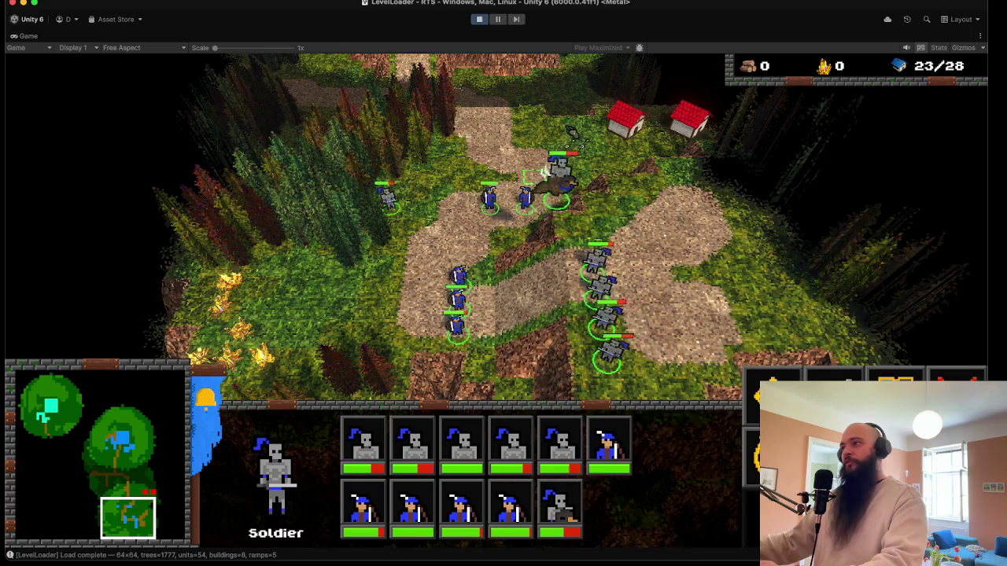
key("Up")
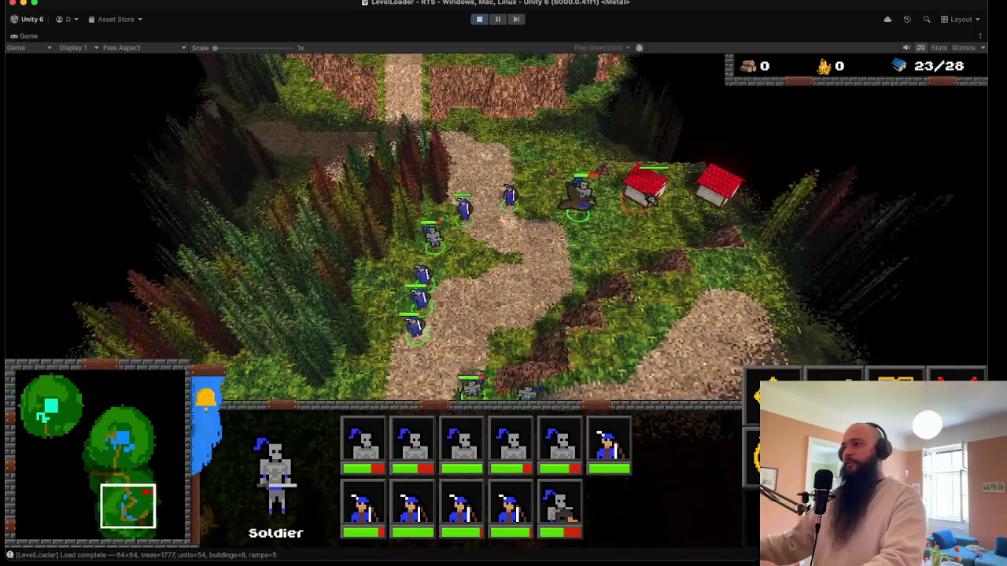
right_click(616, 251)
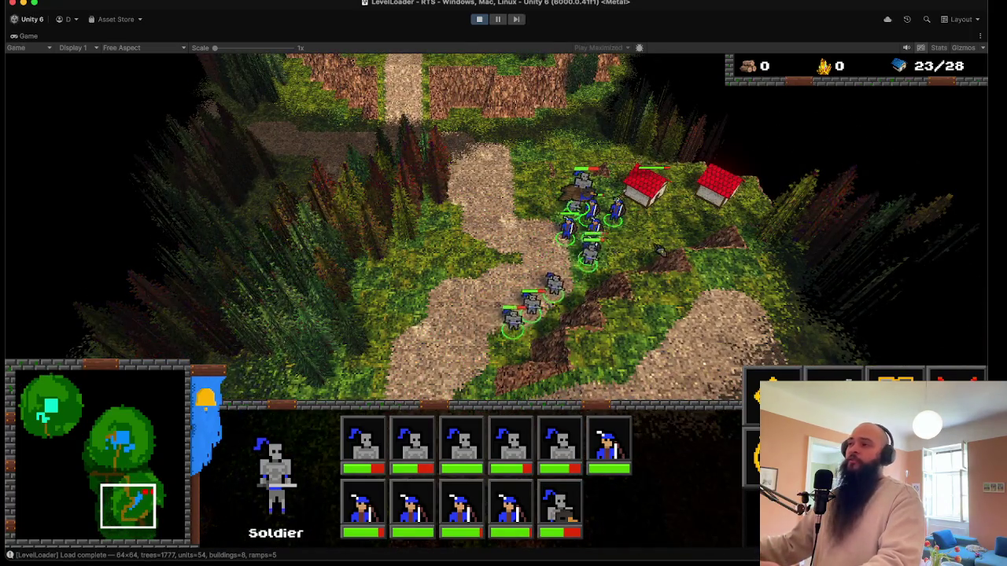
key("Right")
key("Up")
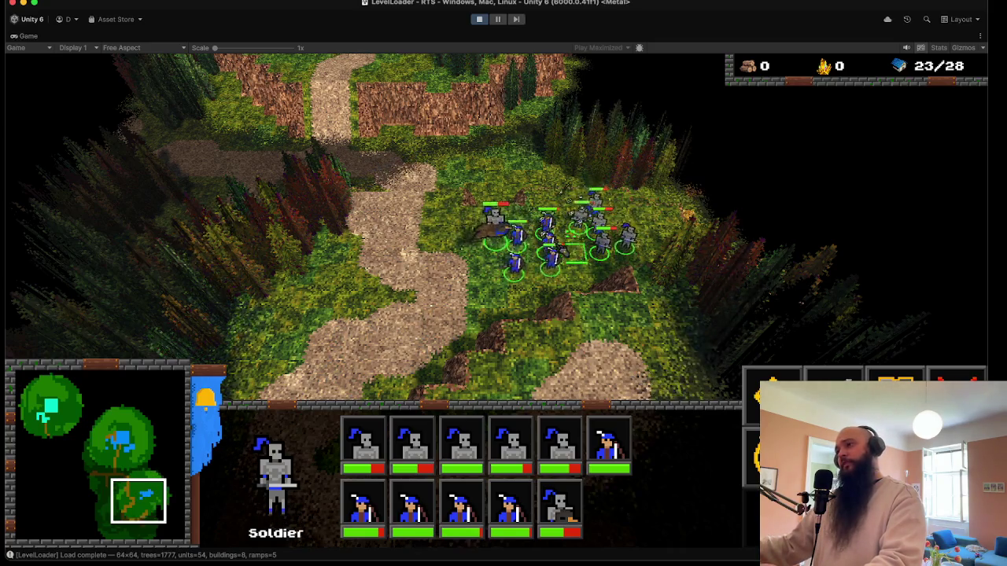
- Return the soldiers north beside the blue houses and select the four Falcon Riders
key("Left")
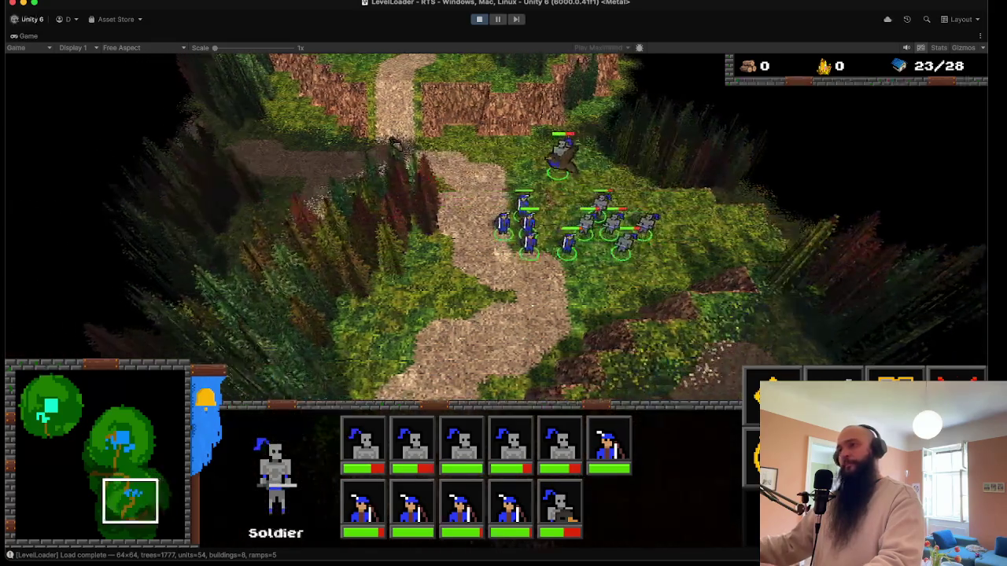
key("Up")
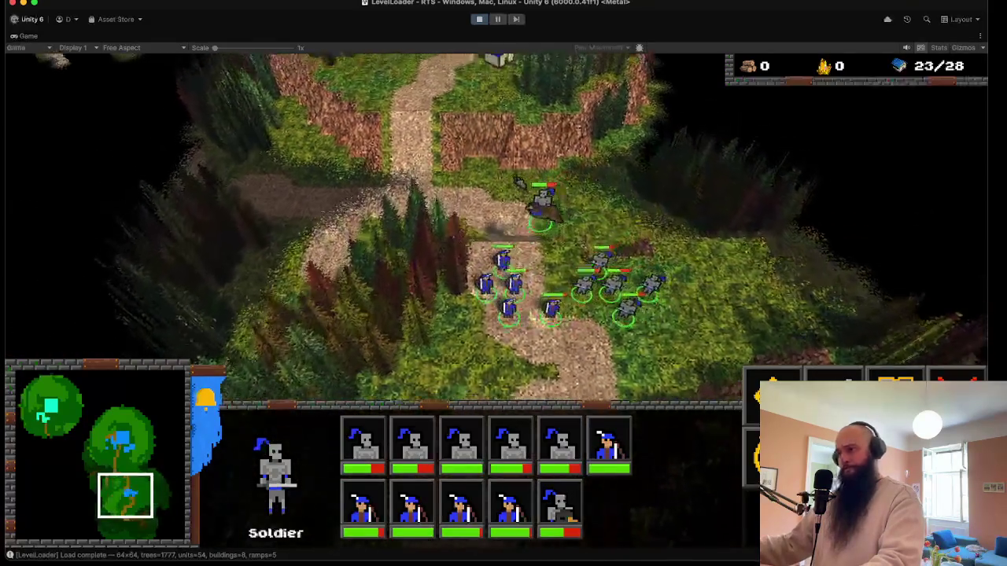
key("Left")
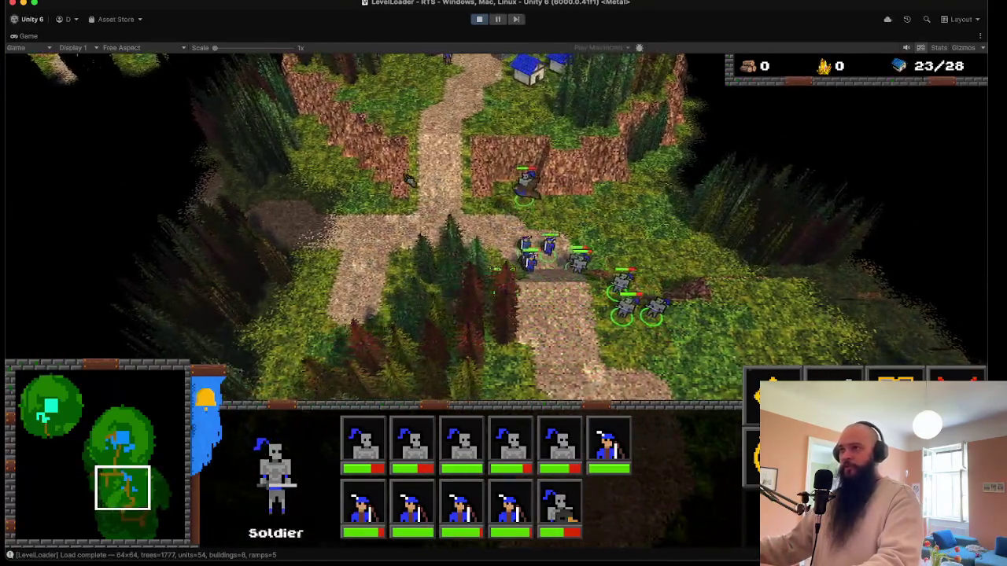
key("Up")
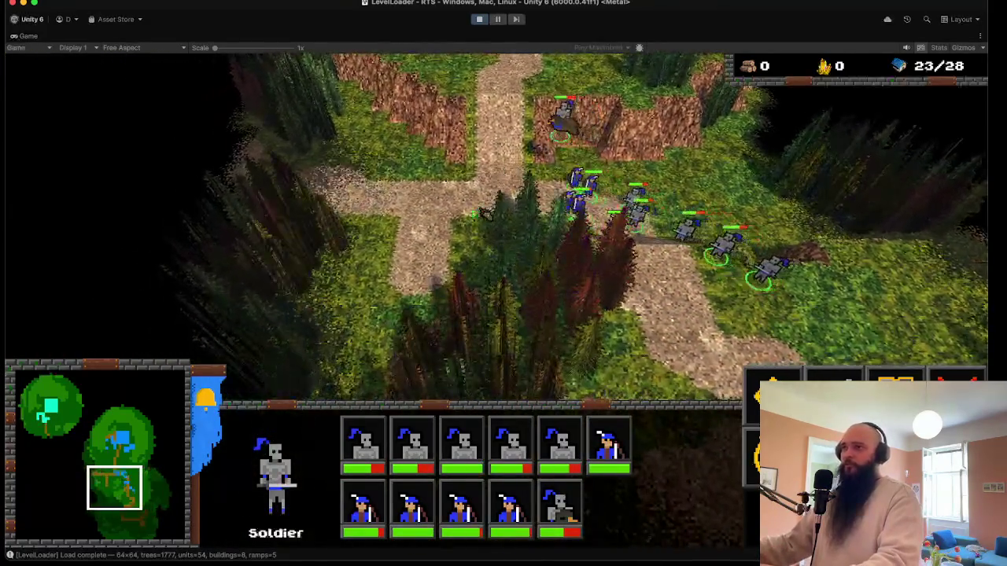
key("Left")
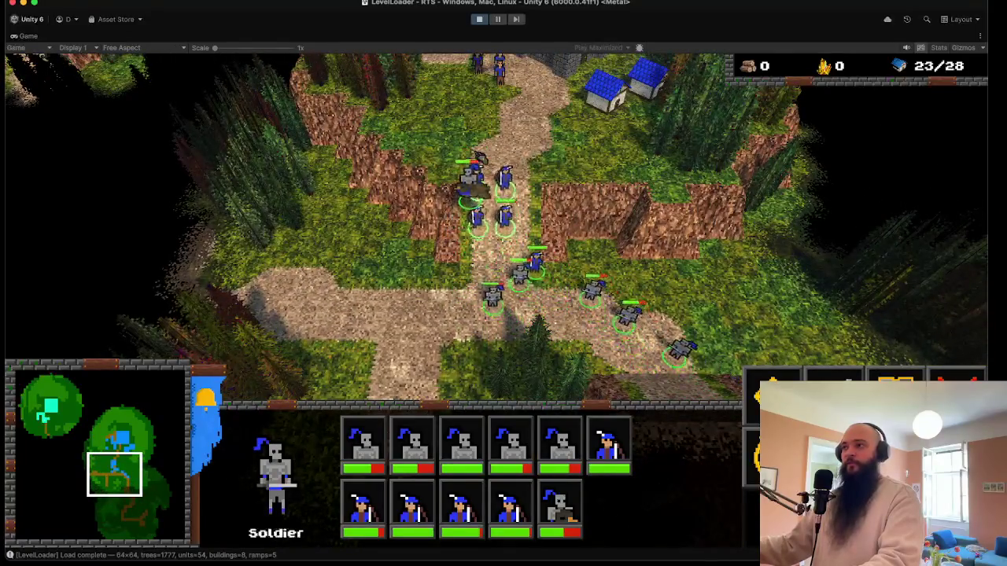
key("Up")
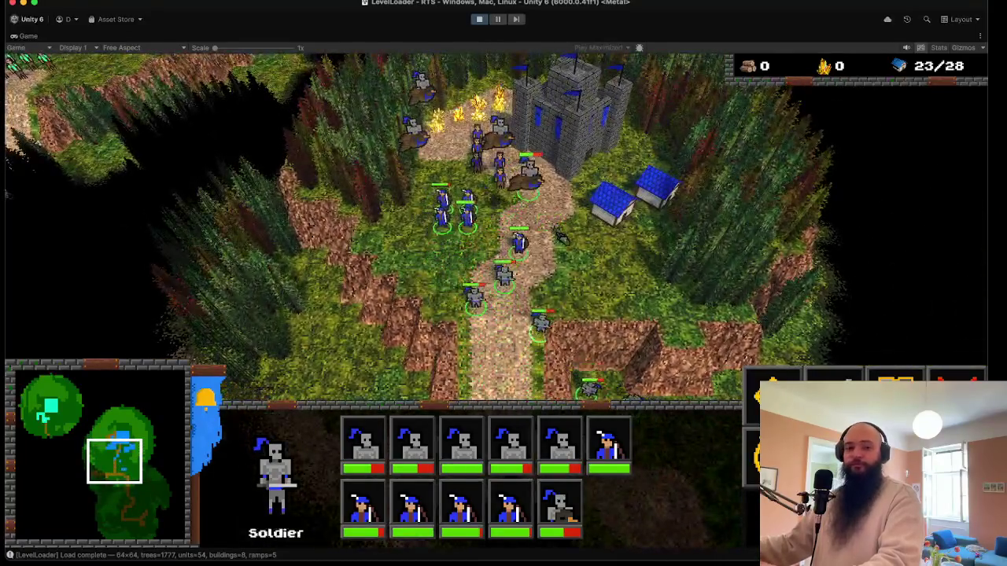
right_click(560, 237)
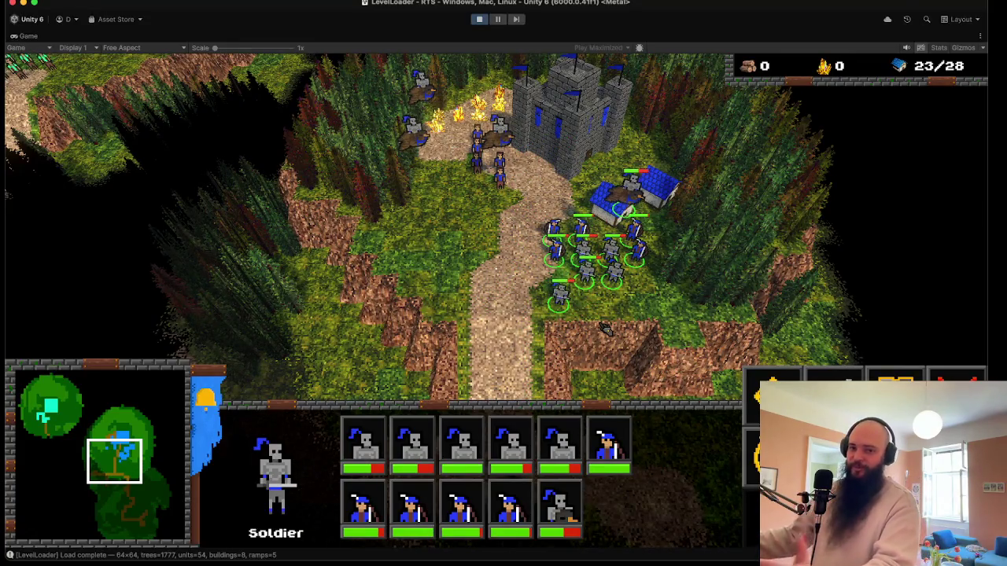
left_click_drag(529, 151, 397, 75)
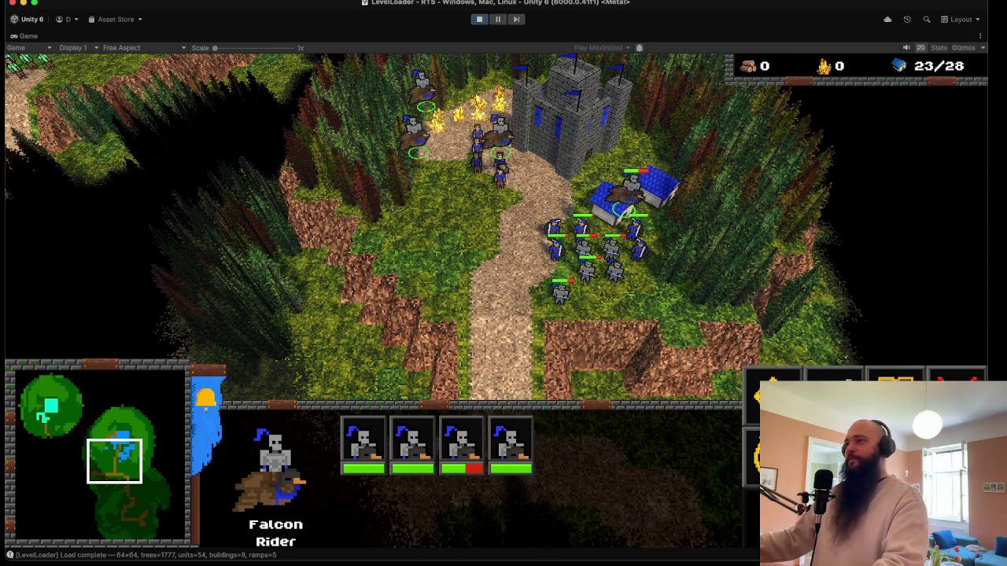
- Gather the Falcon Riders on the path below the castle and select the five builders
right_click(464, 188)
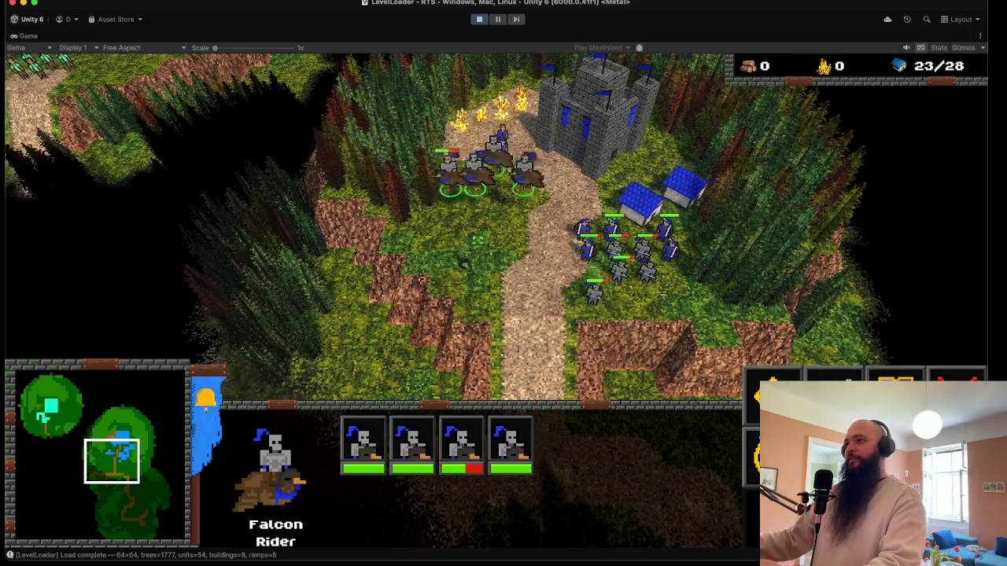
key("Down")
key("Up")
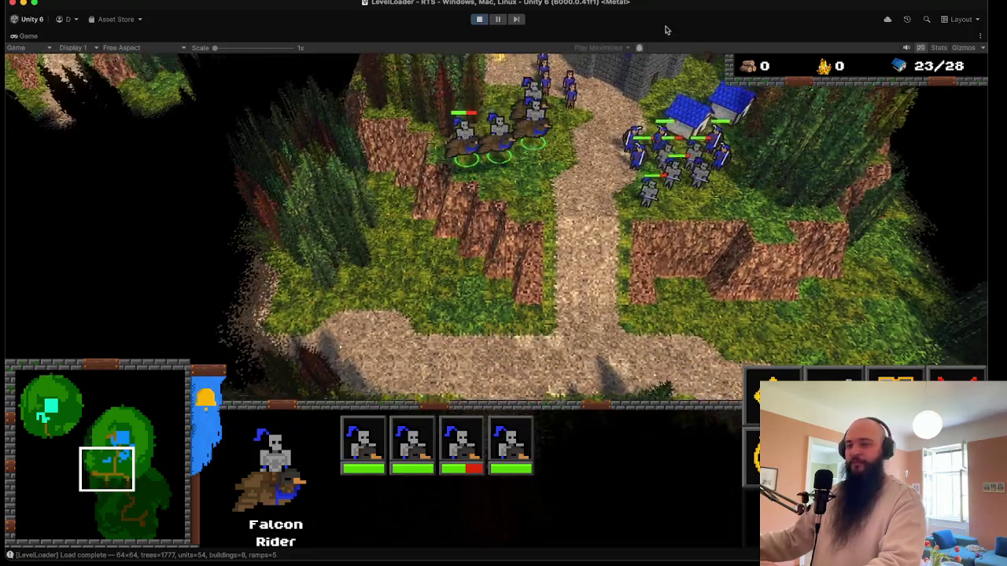
left_click_drag(586, 212, 523, 152)
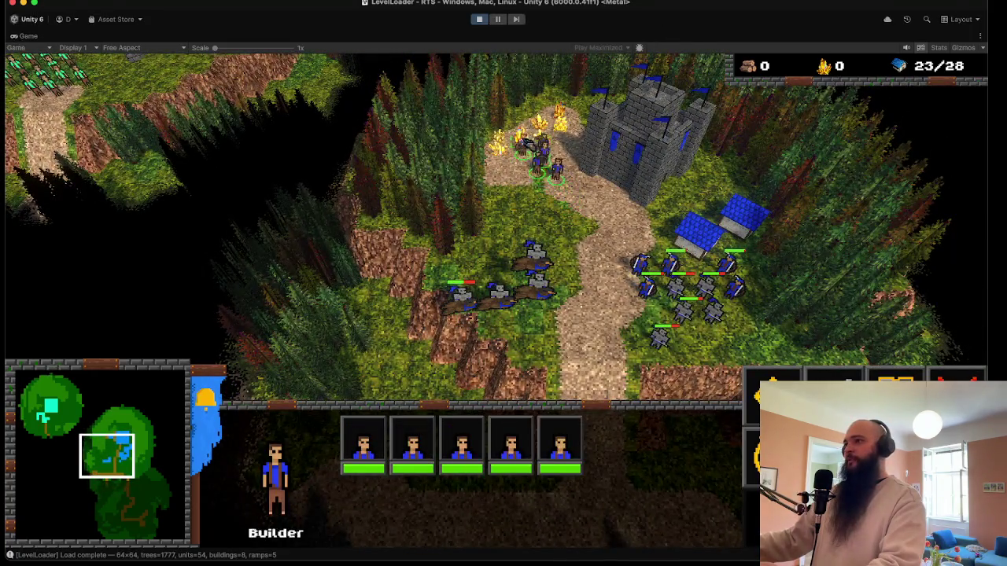
key("Up")
key("Right")
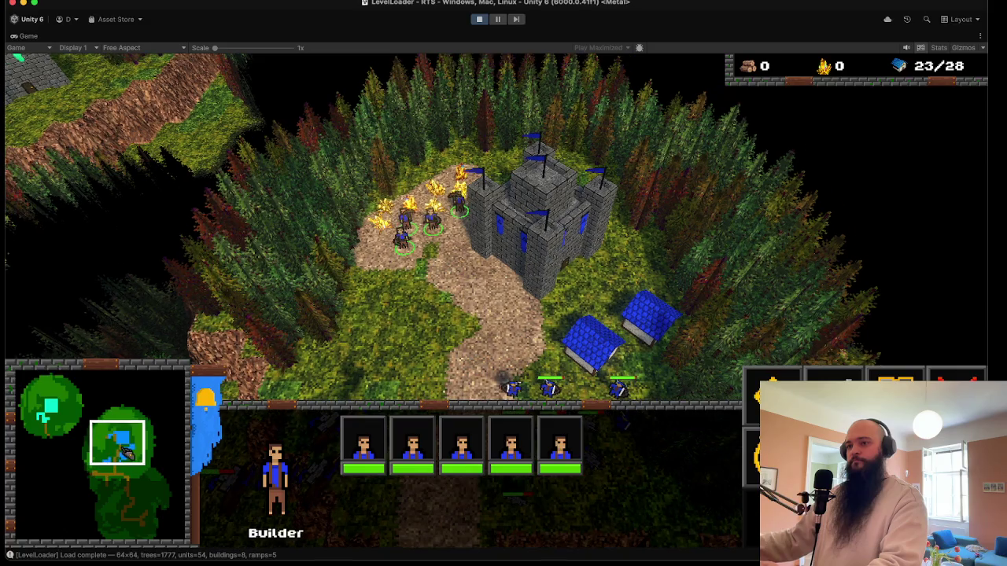
- Try training a Builder at the castle, select the Falcon Riders and ten soldiers, then stop the game
left_click(519, 221)
left_click(770, 393)
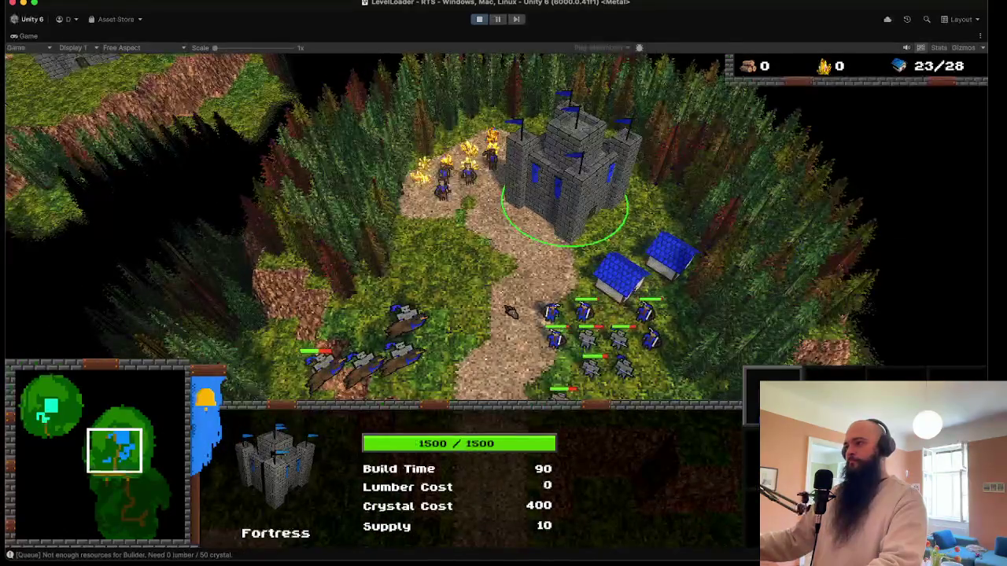
key("Down")
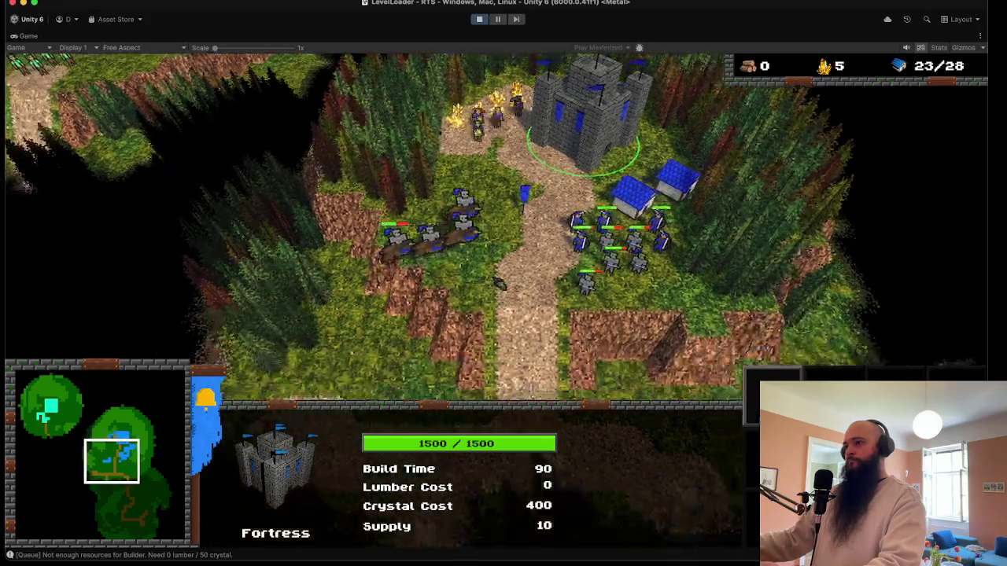
left_click_drag(471, 185, 369, 272)
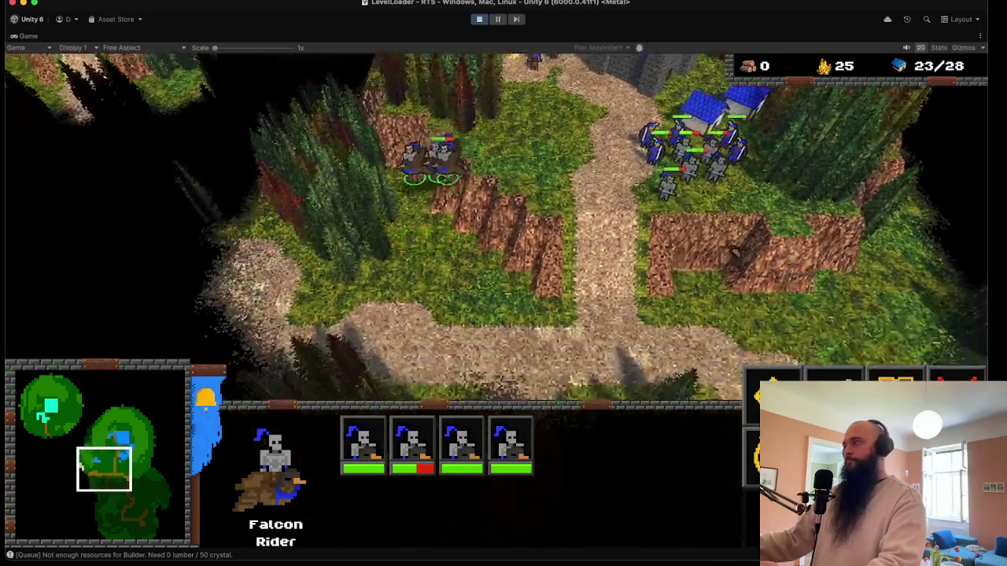
left_click_drag(645, 128, 767, 228)
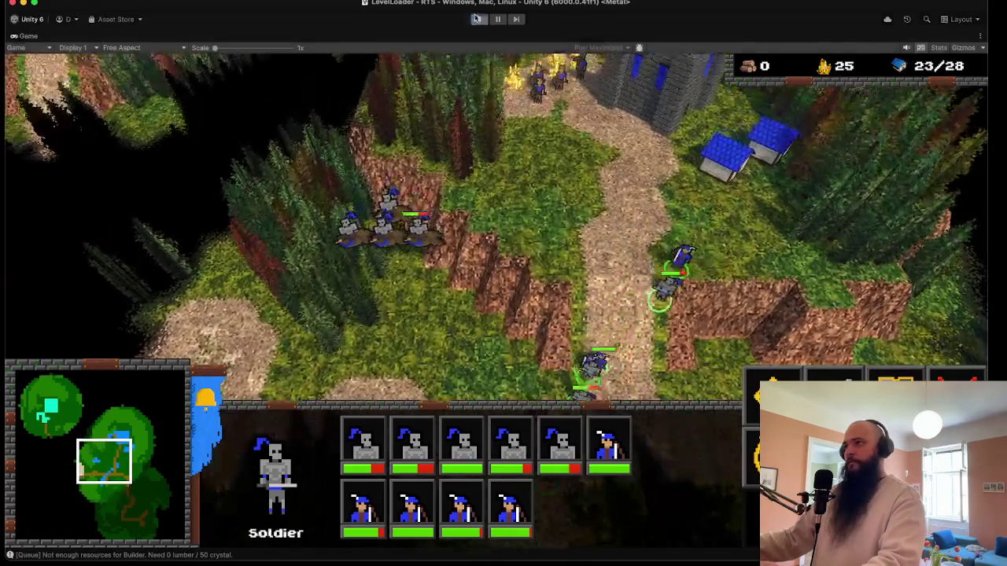
left_click(477, 19)
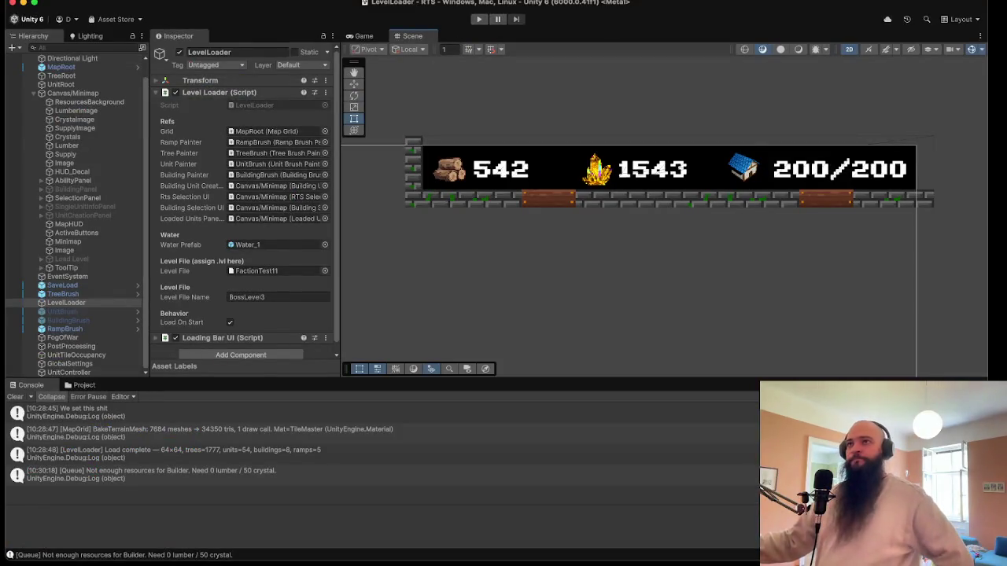
- Save the scene and clear the Console log
left_click(59, 0)
left_click(71, 42)
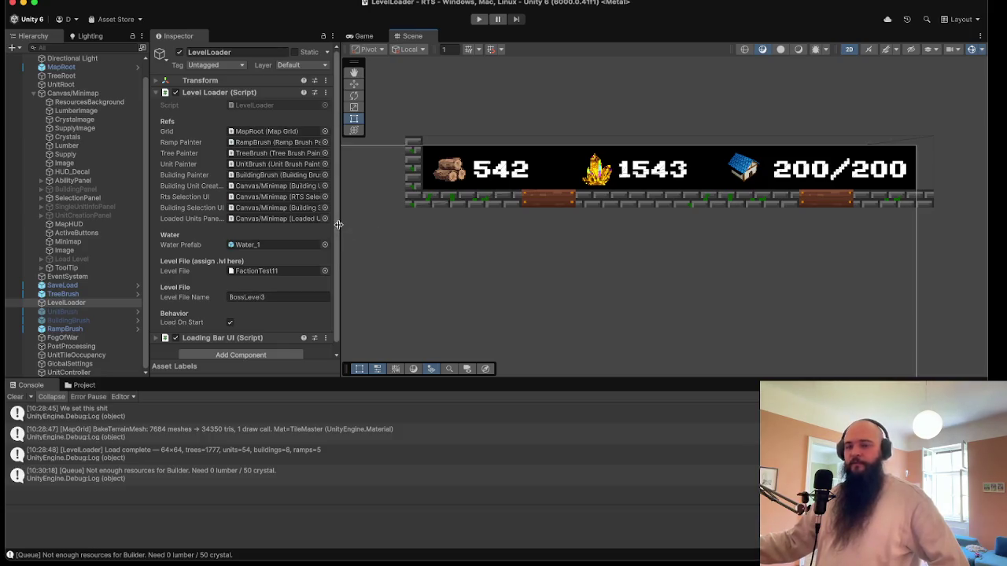
left_click(15, 396)
- Browse to Assets/Textures/Units/Slime and select the Slime_BogBrute sprite sheet
left_click(87, 385)
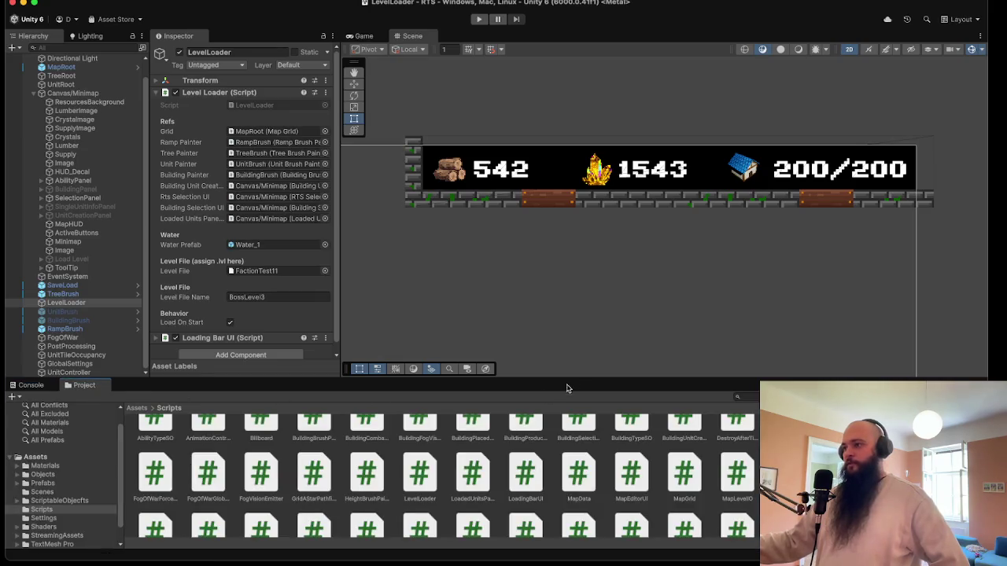
scroll(86, 467, "down", 1)
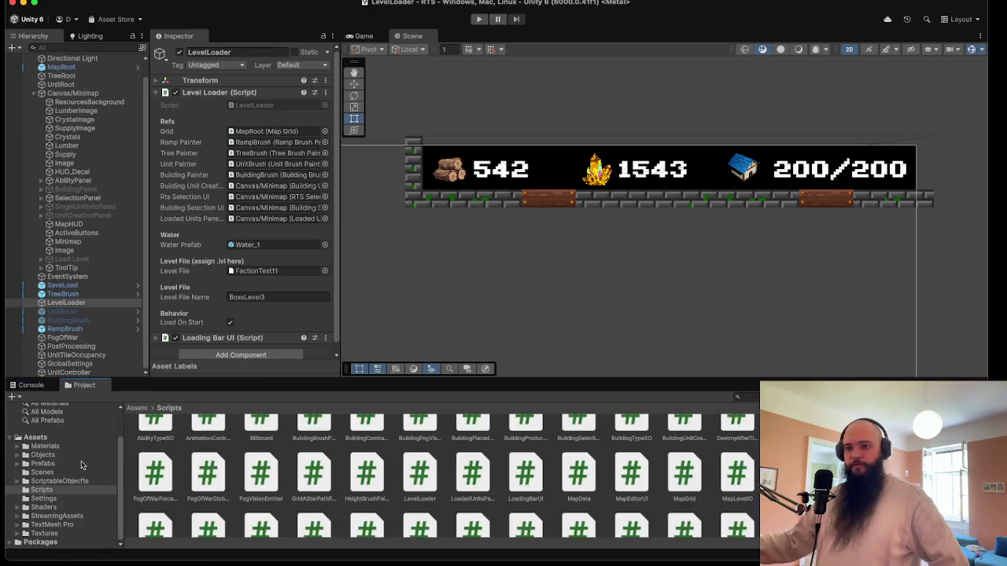
left_click(47, 534)
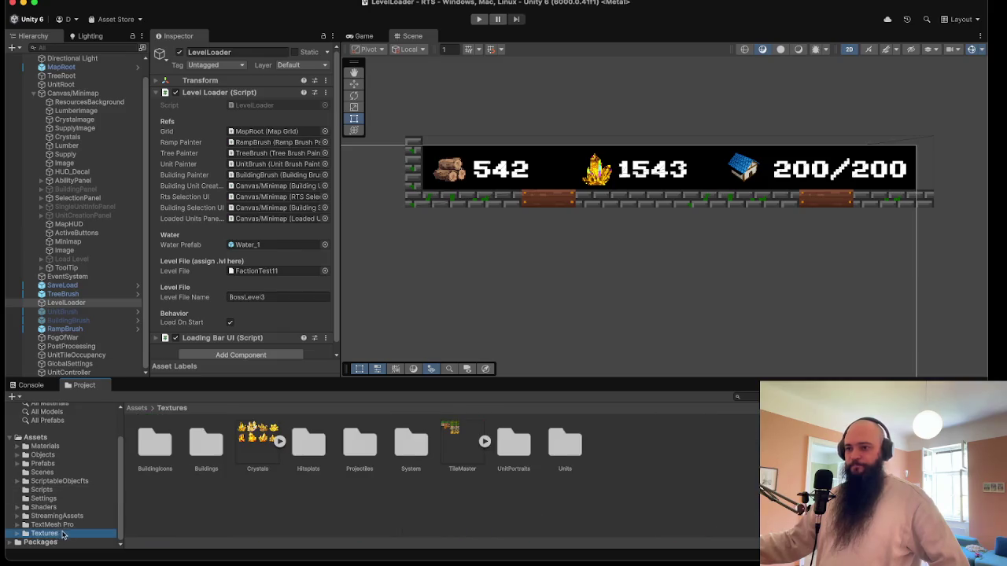
left_click(16, 534)
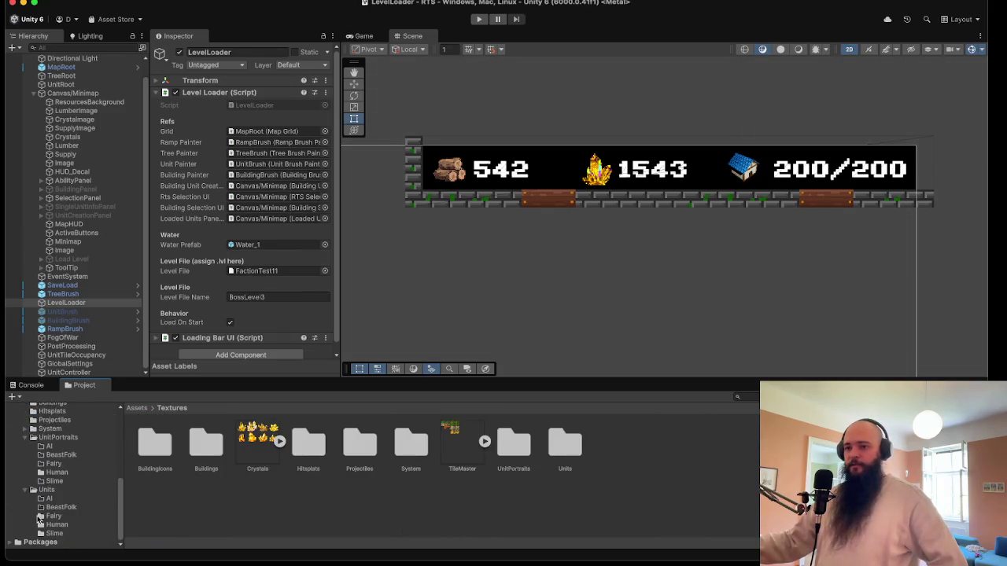
scroll(39, 520, "down", 4)
left_click(22, 490)
left_click(26, 490)
left_click(35, 516)
key("Down")
key("Down")
key("Down")
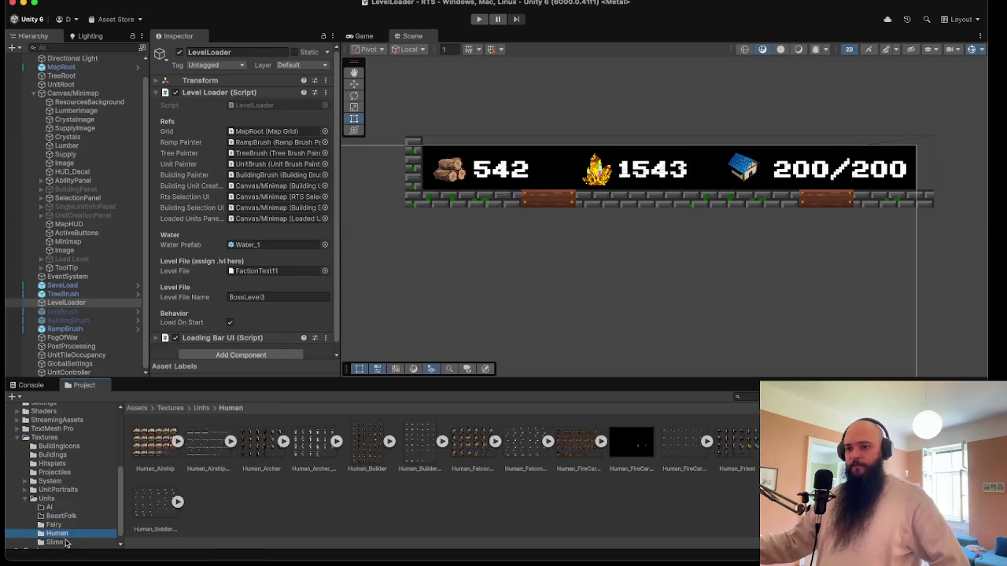
left_click(159, 452)
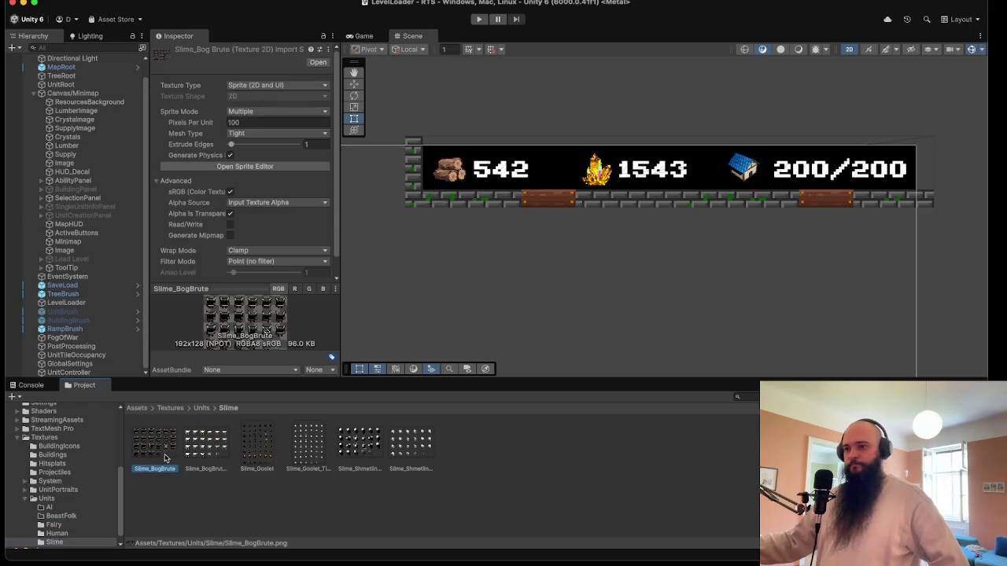
left_click(193, 449)
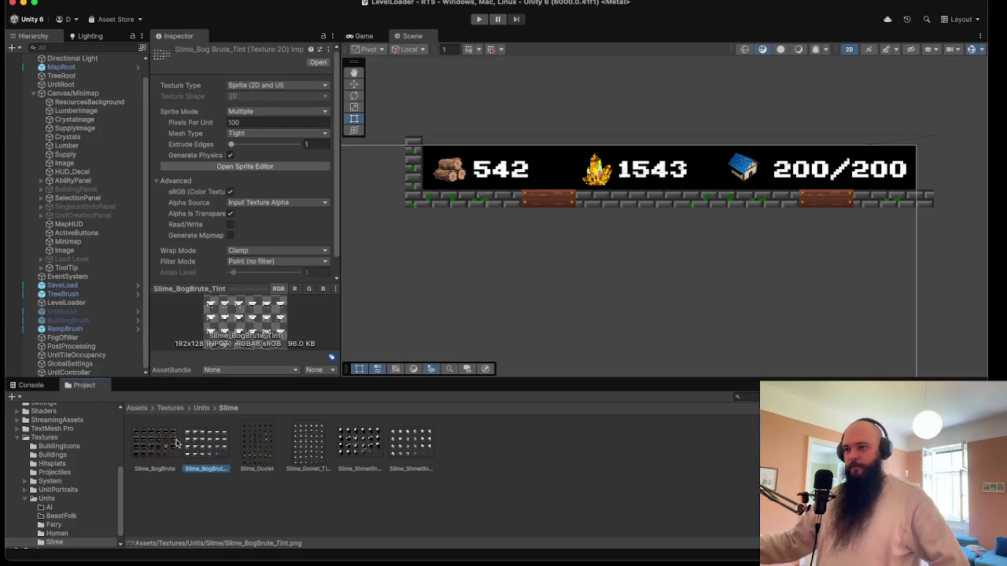
left_click(176, 445)
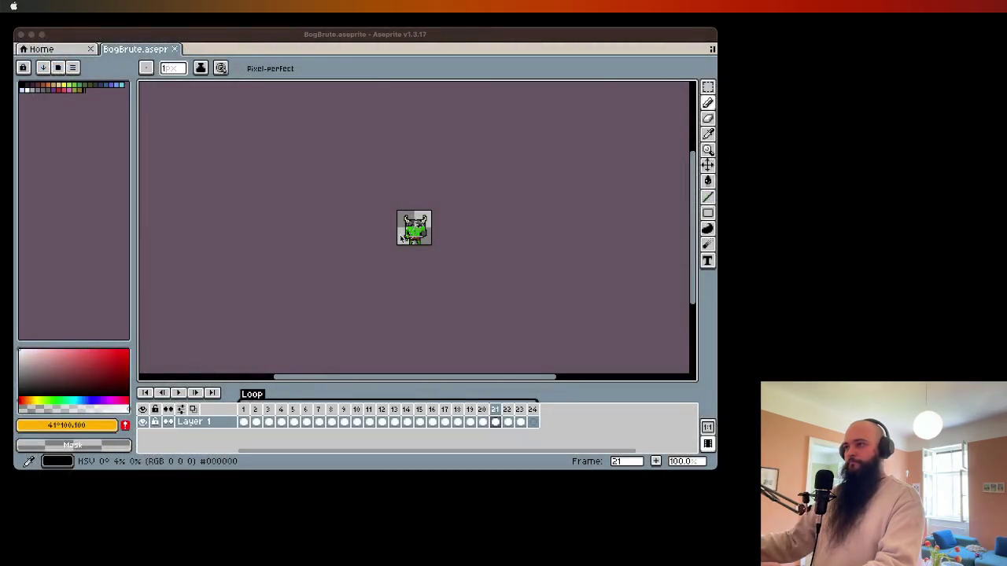
- Play the BogBrute animation from frame 1, then stop it and go to frame 3
scroll(417, 228, "up", 5)
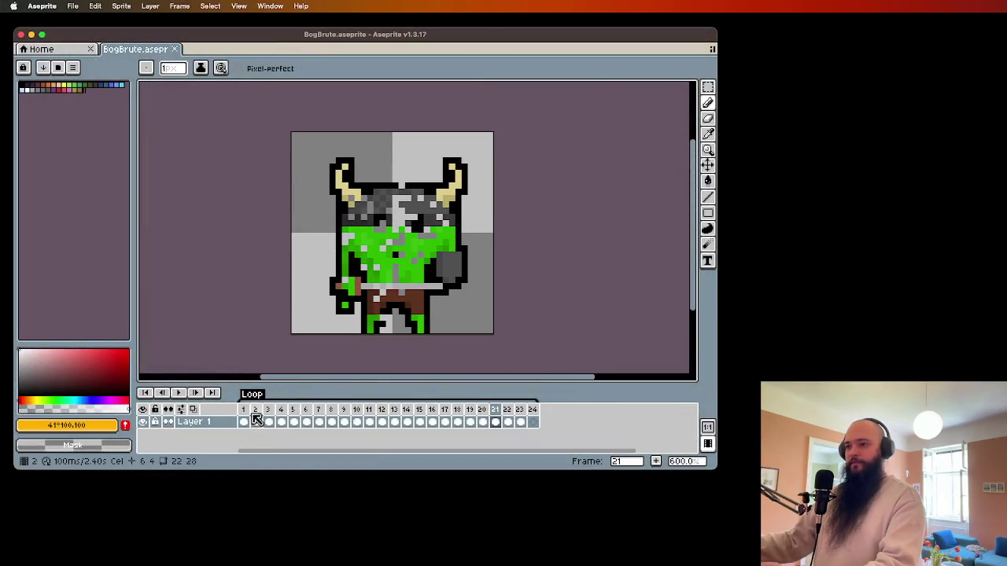
left_click(246, 410)
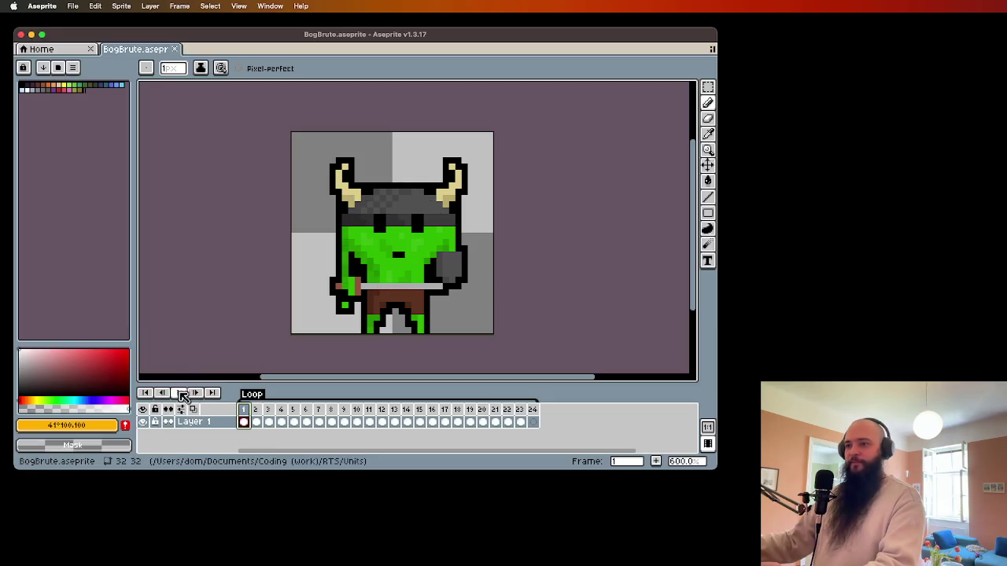
left_click(179, 392)
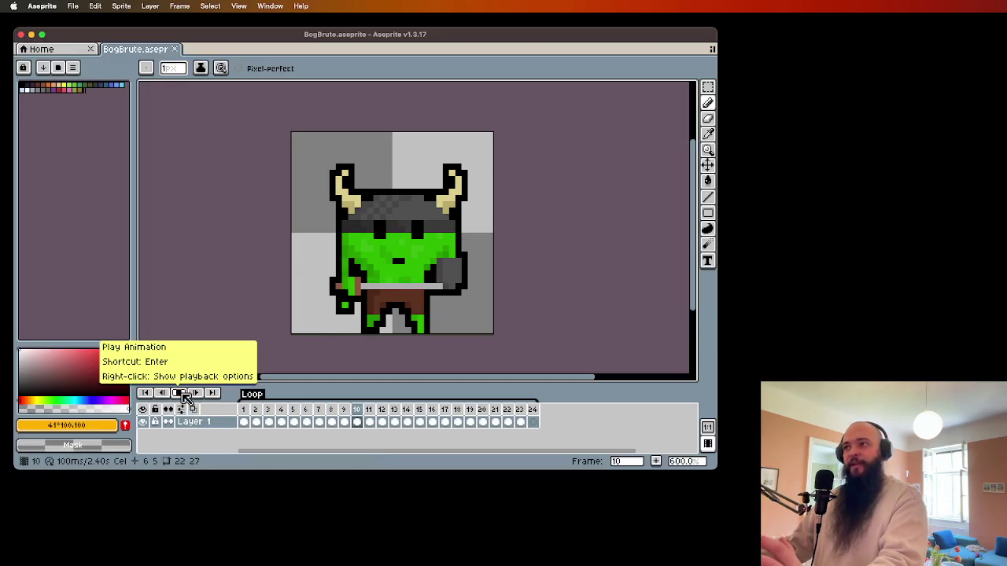
left_click(185, 398)
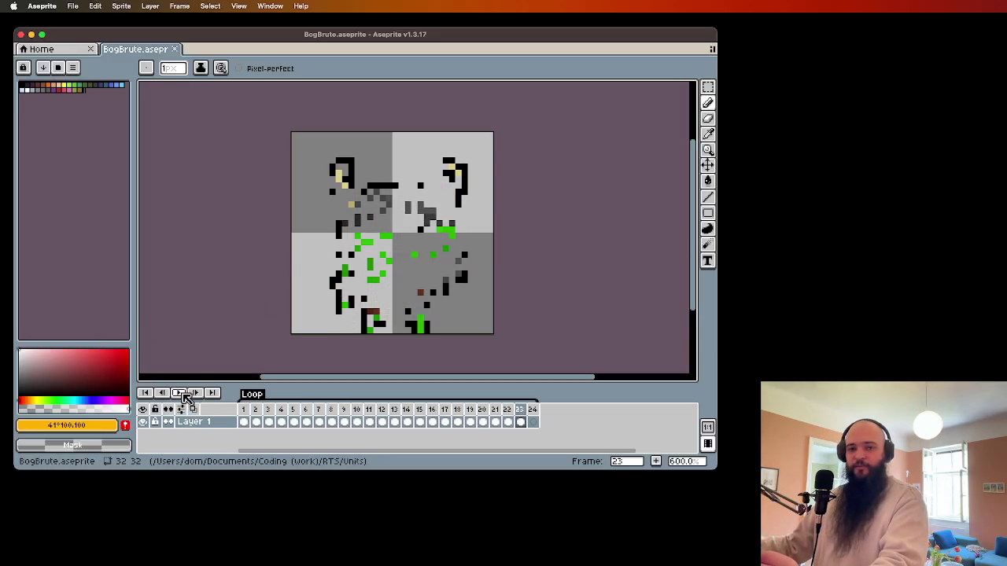
left_click(268, 410)
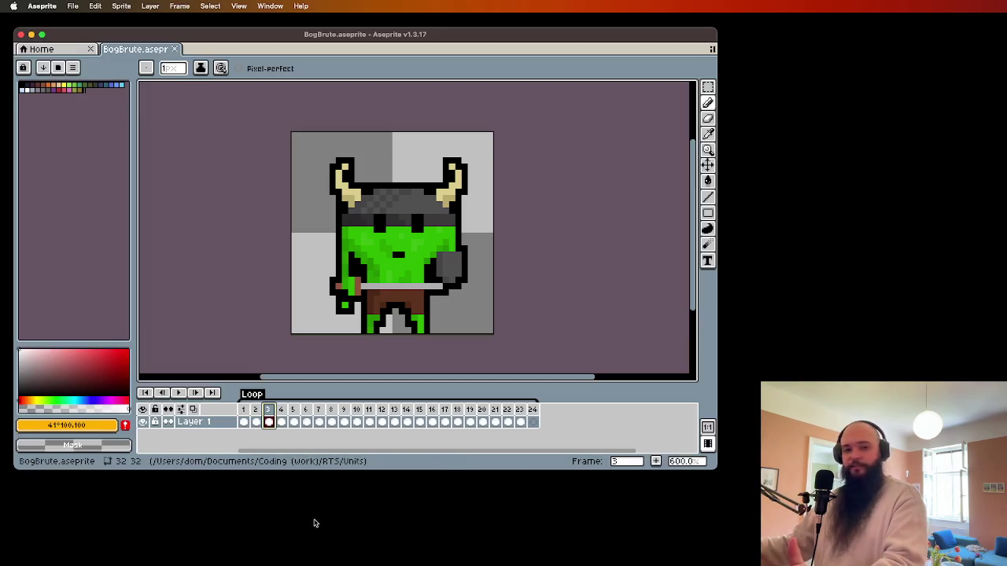
- Refocus the Aseprite window and bring up the File menu
left_click(303, 512)
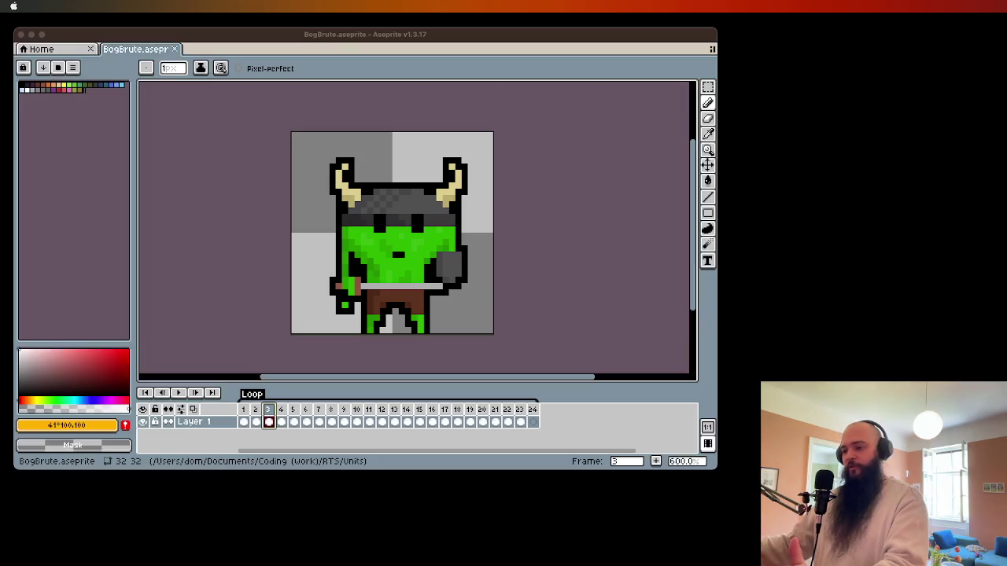
left_click(291, 37)
left_click(72, 6)
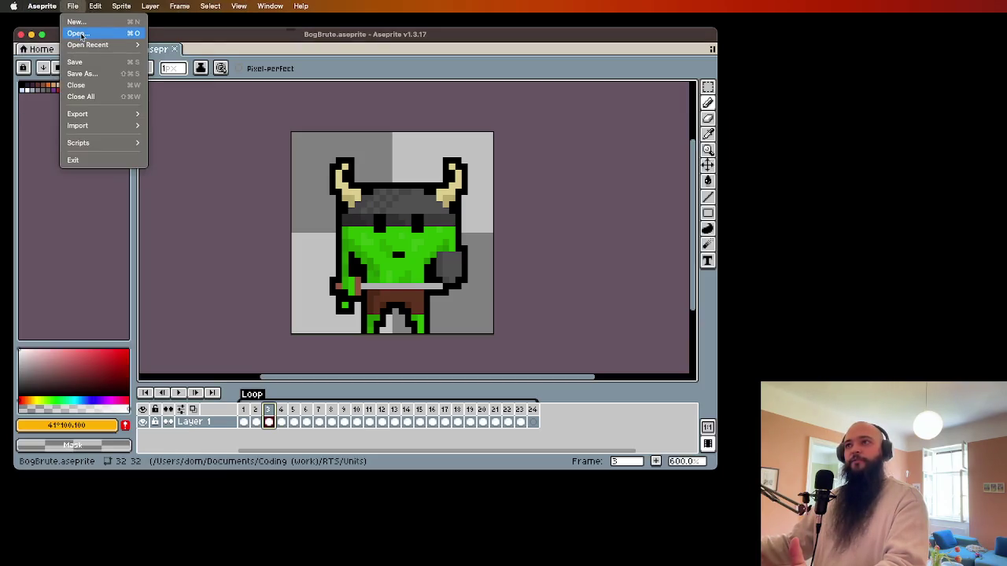
- Open ShmetlingSlime.aseprite in a new tab
left_click(75, 35)
scroll(478, 405, "down", 10)
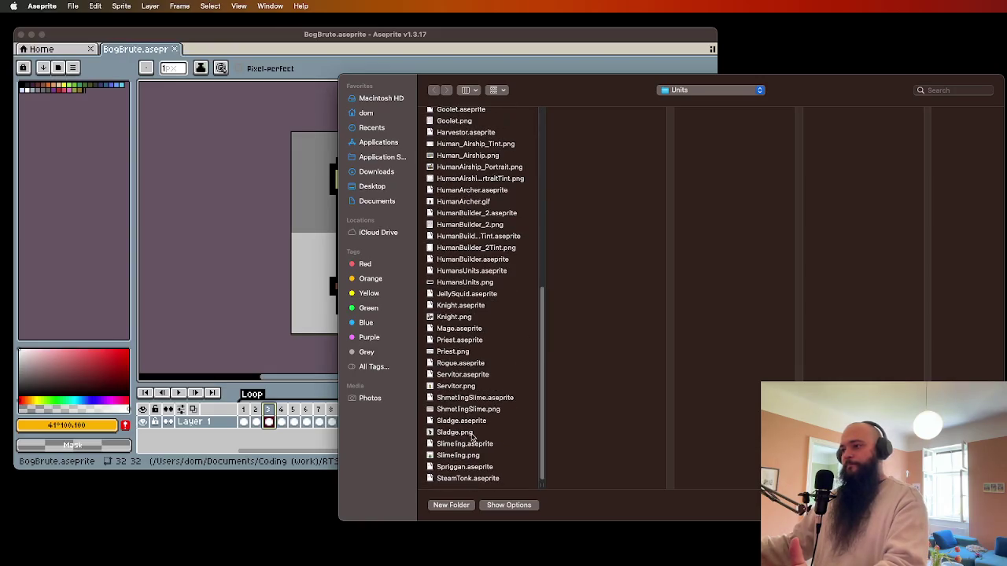
left_click(508, 398)
key("Return")
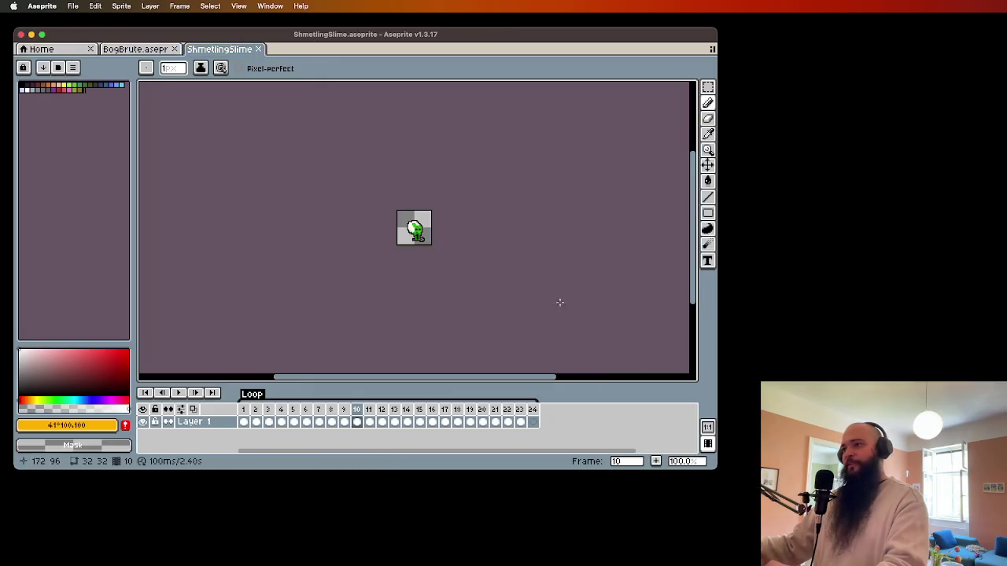
- Zoom in, play and stop the slime animation, then switch back to Unity
scroll(321, 241, "up", 4)
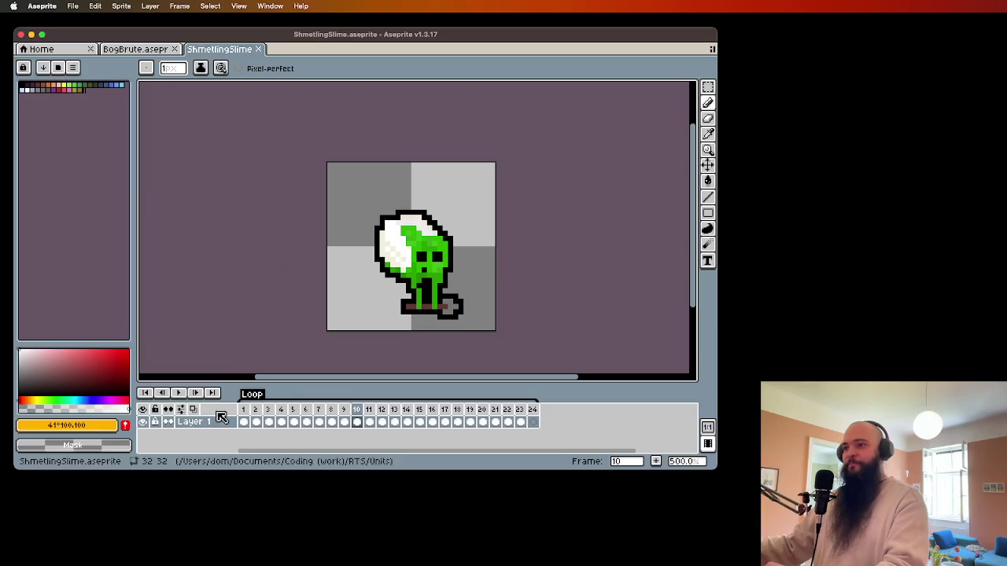
left_click(180, 393)
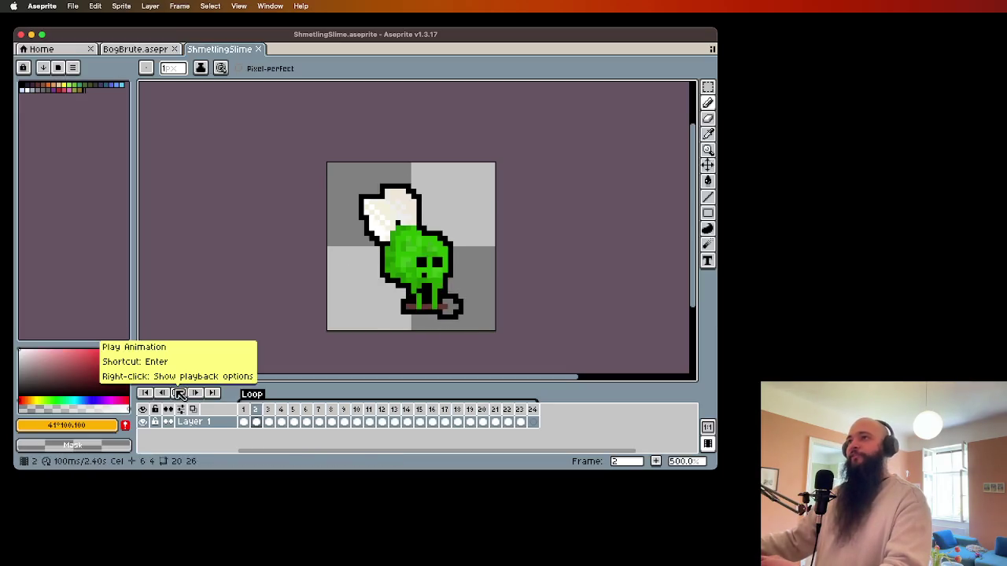
left_click(180, 394)
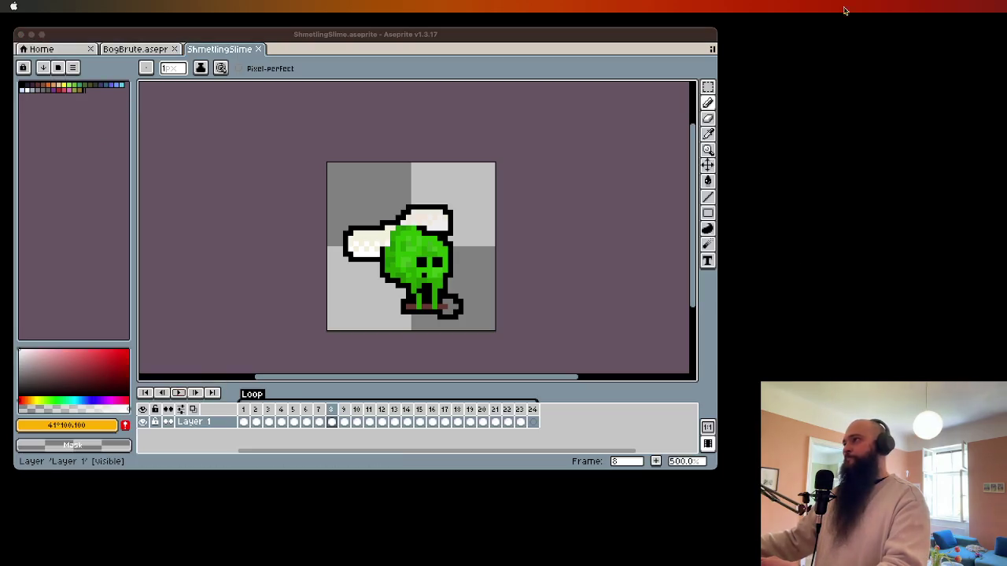
left_click(17, 164)
key("super+Tab")
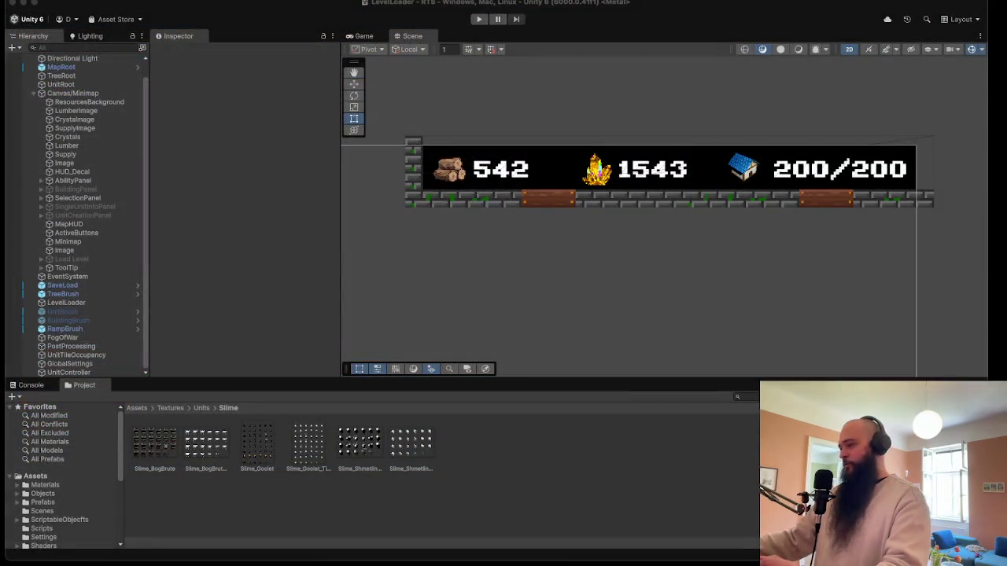
- Browse the Materials/Units folder and select the HumanSoldier material
left_click(43, 487)
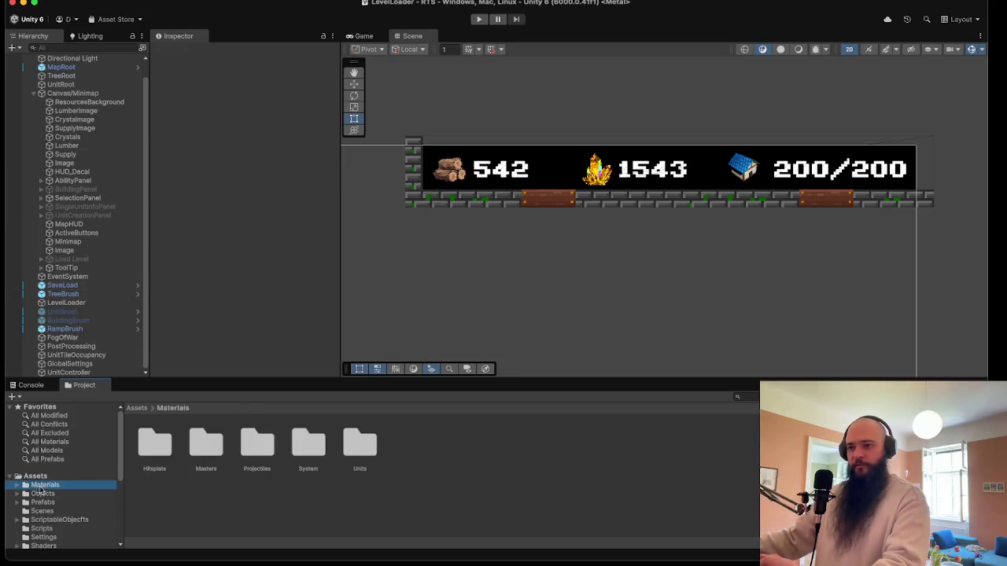
left_click(16, 485)
left_click(64, 513)
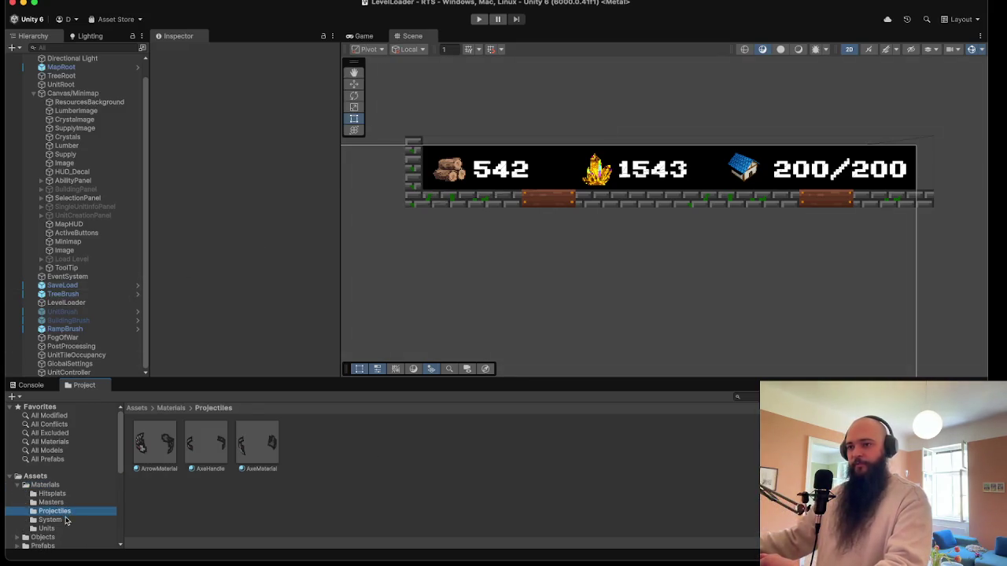
left_click(49, 529)
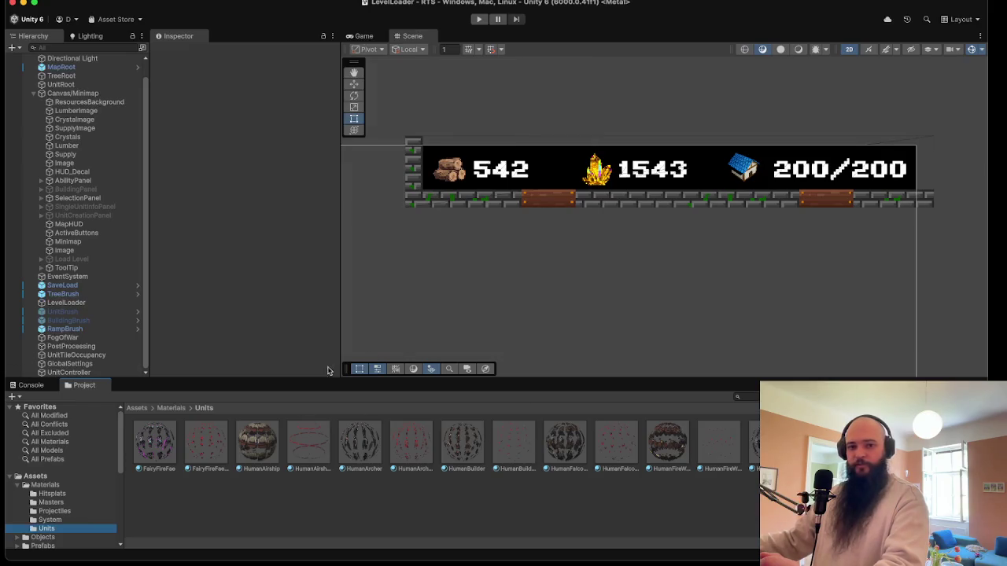
left_click(472, 444)
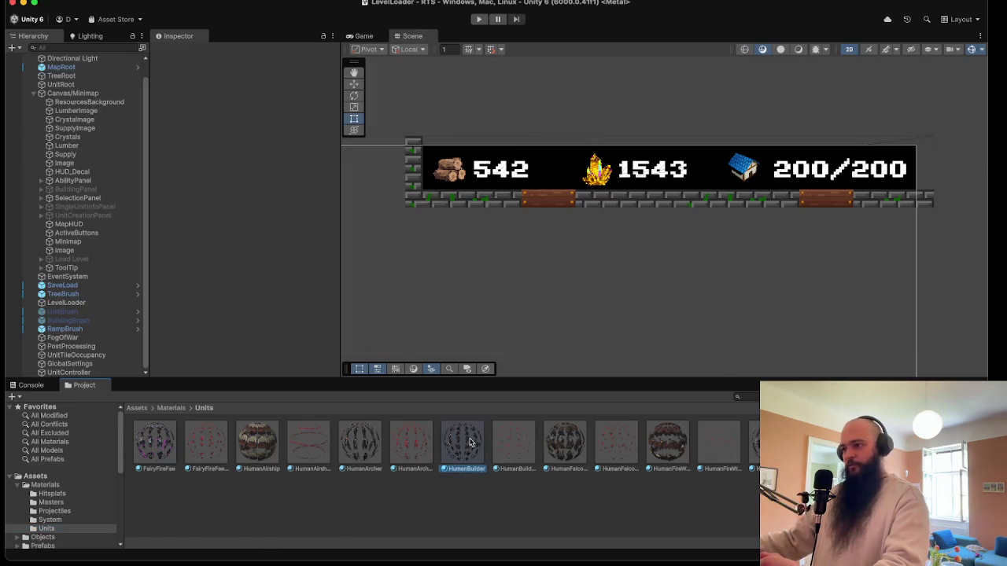
left_click(719, 444)
left_click(770, 445)
left_click(821, 445)
left_click(770, 445)
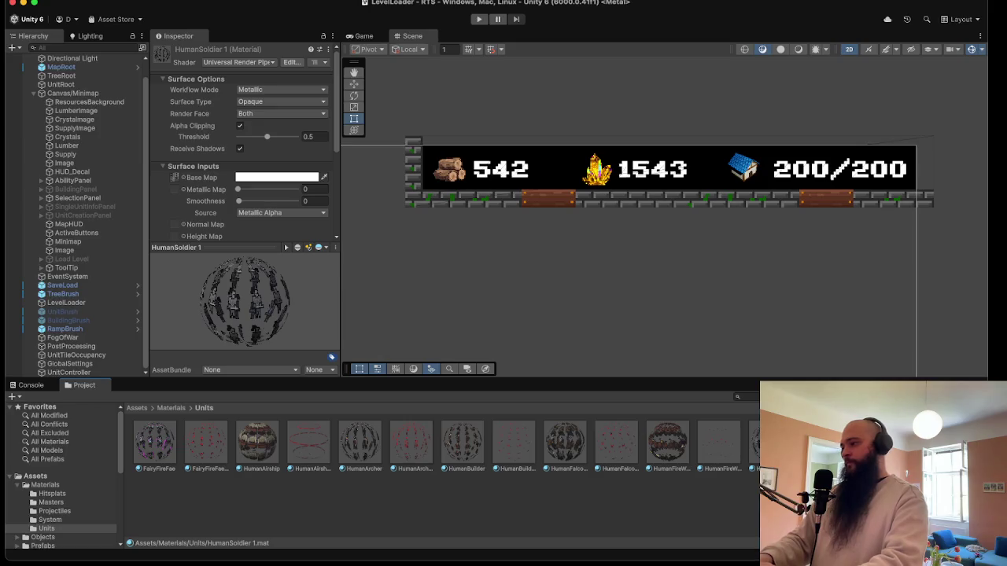
- Confirm the names SlimeBogBrute and SlimeBogBrute_Tint, then select SlimeBogBrute
key("Right")
key("Right")
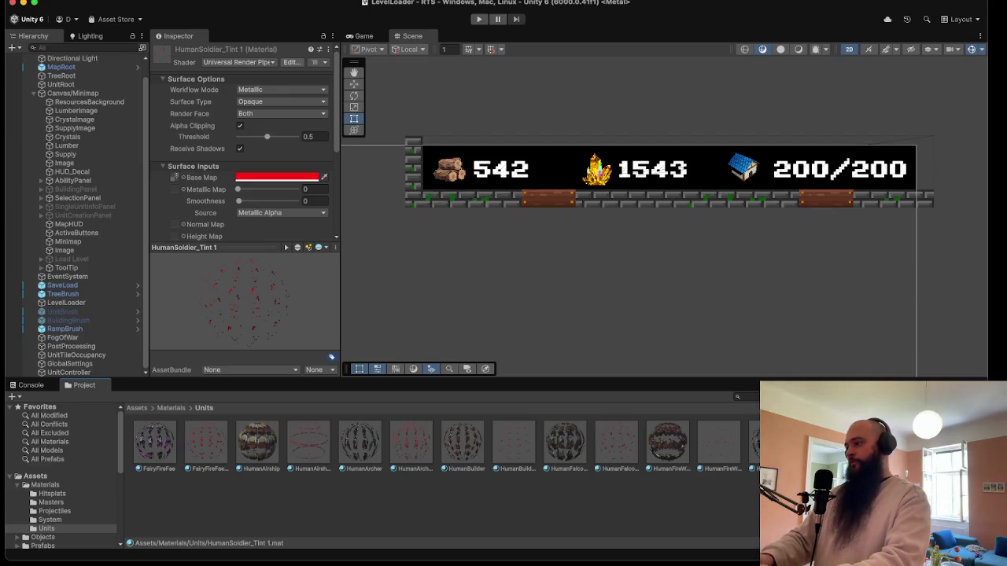
key("Right")
key("Left")
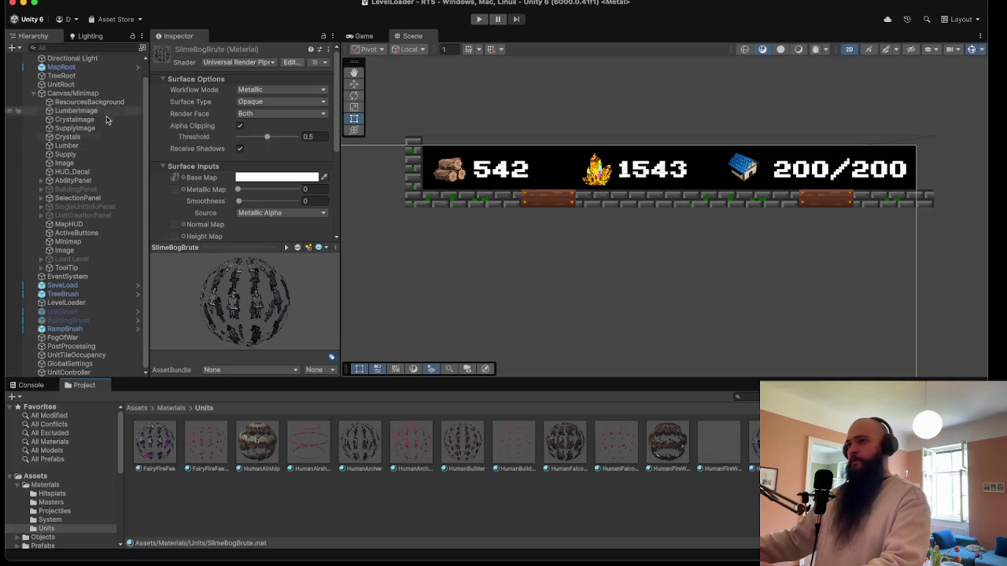
- Set SlimeBogBrute's Base Map to the Slime_BogBrute texture
left_click(185, 180)
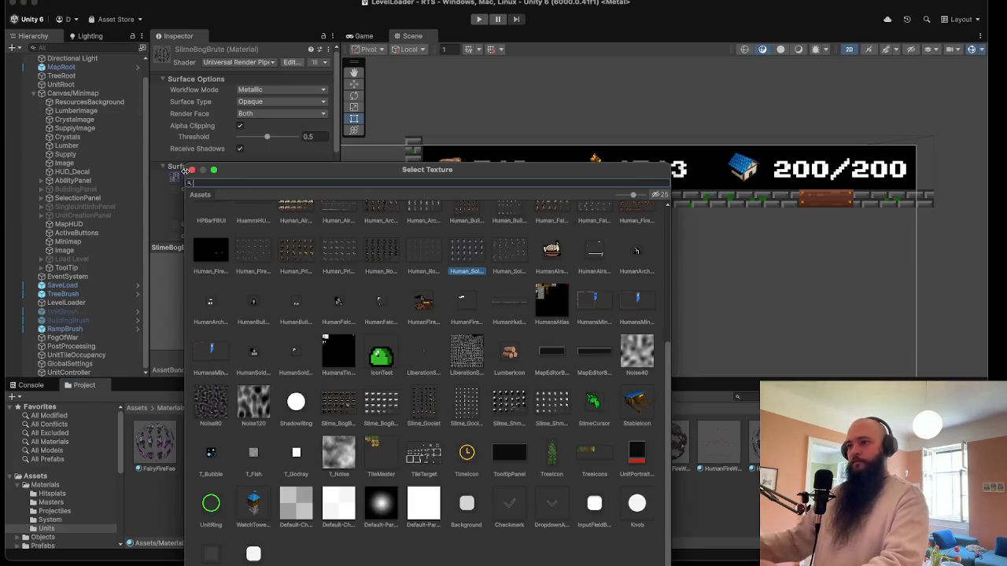
type("Bog")
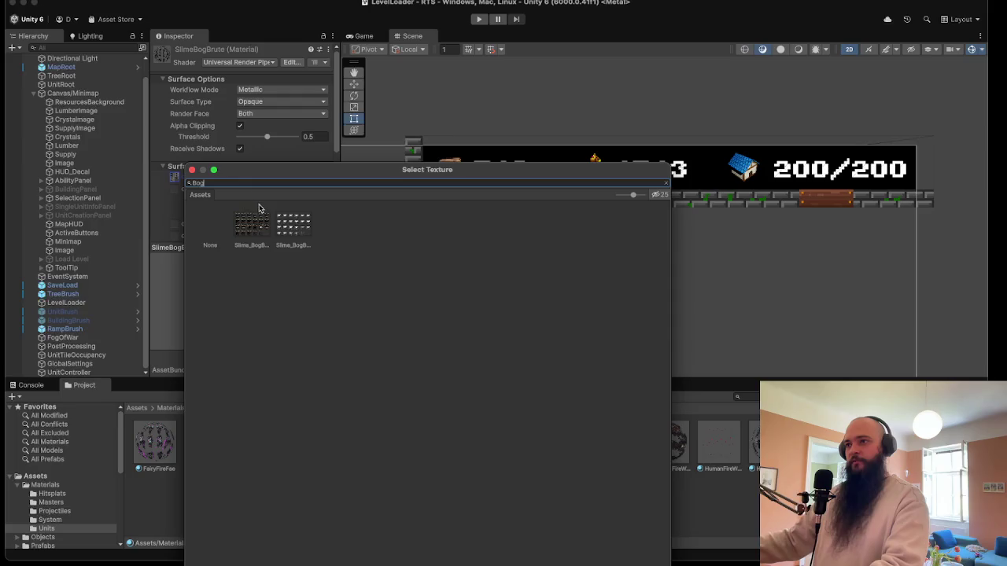
left_click(251, 226)
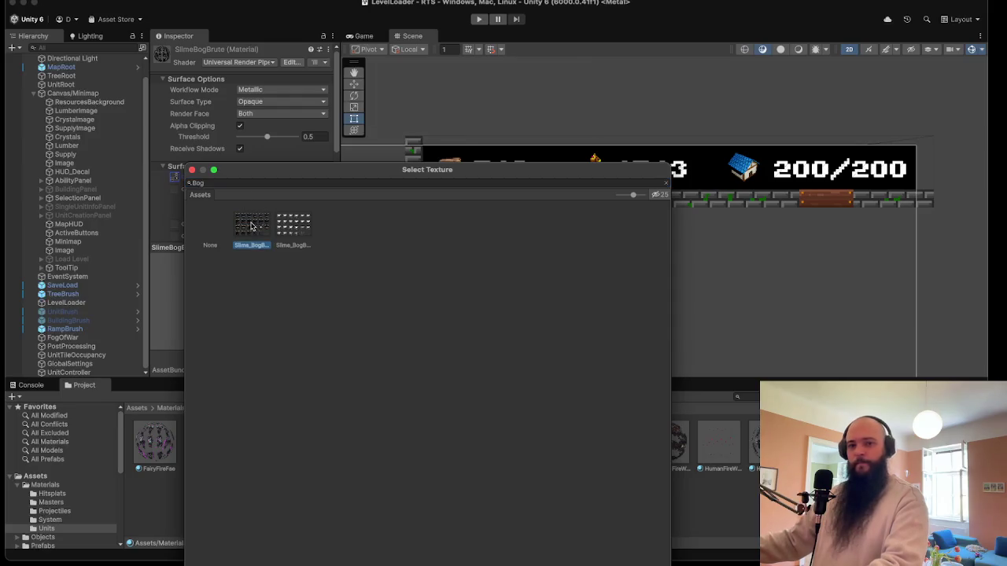
double_click(251, 225)
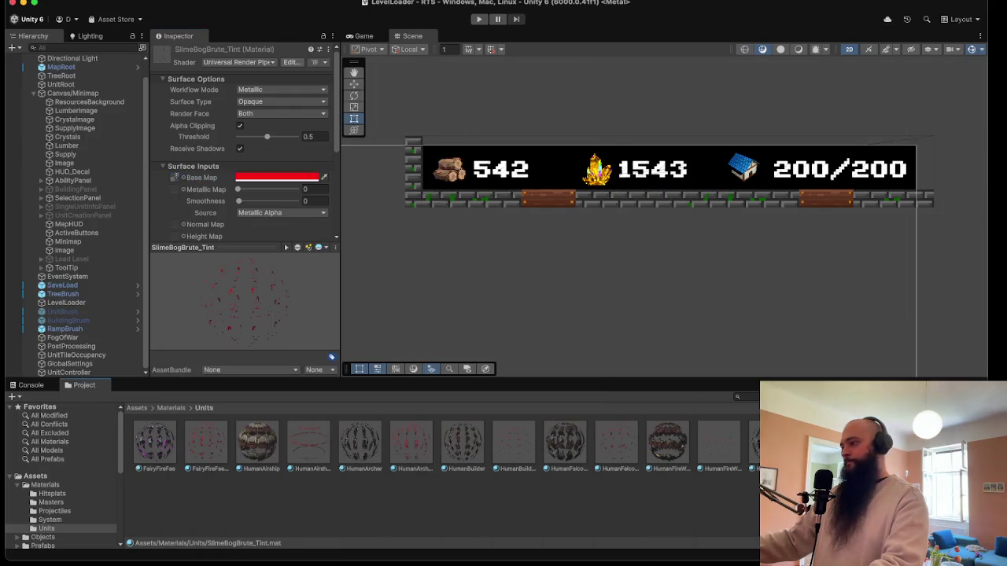
- Set SlimeBogBrute_Tint's Base Map to a Bog Brute tint texture
left_click(181, 177)
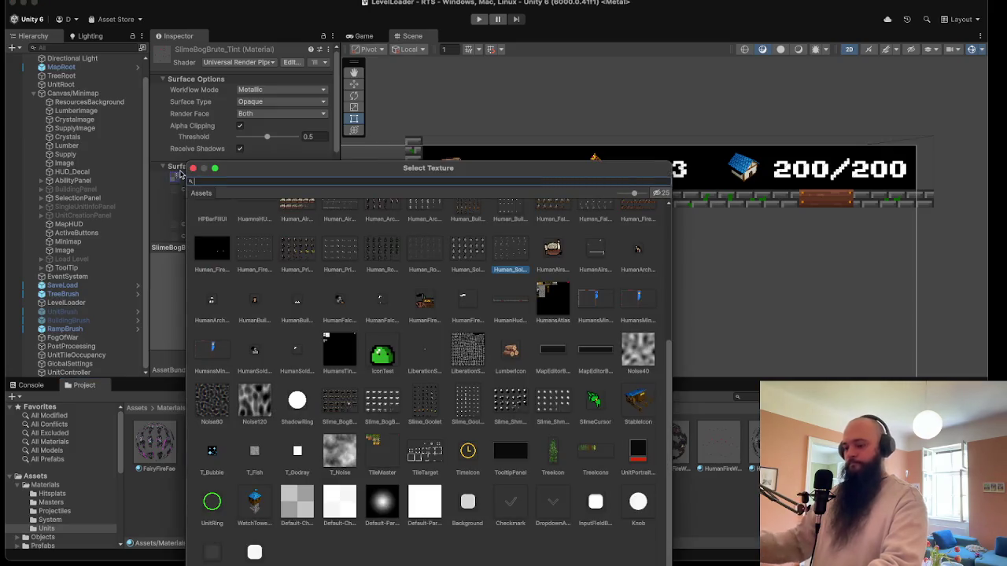
type("bog")
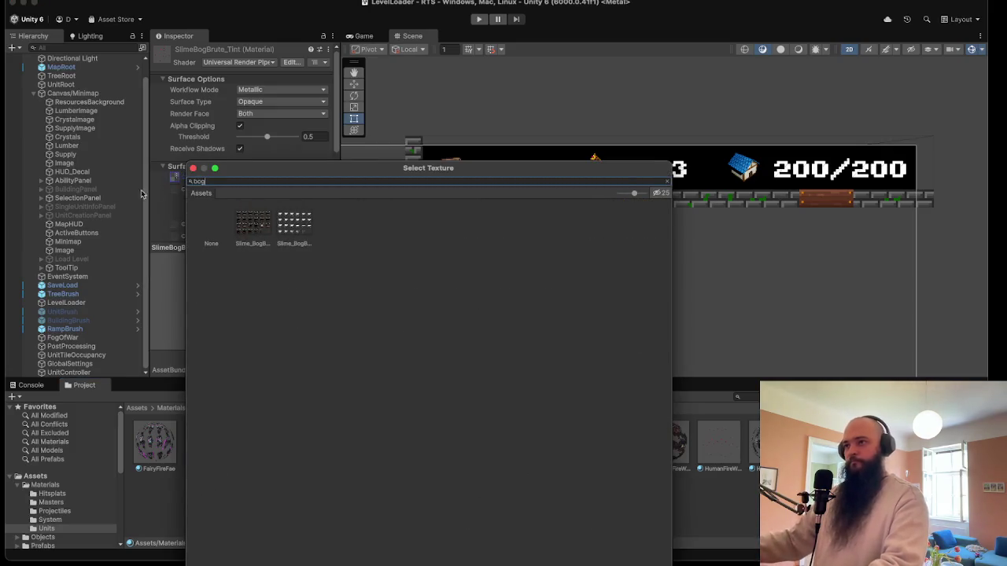
double_click(290, 224)
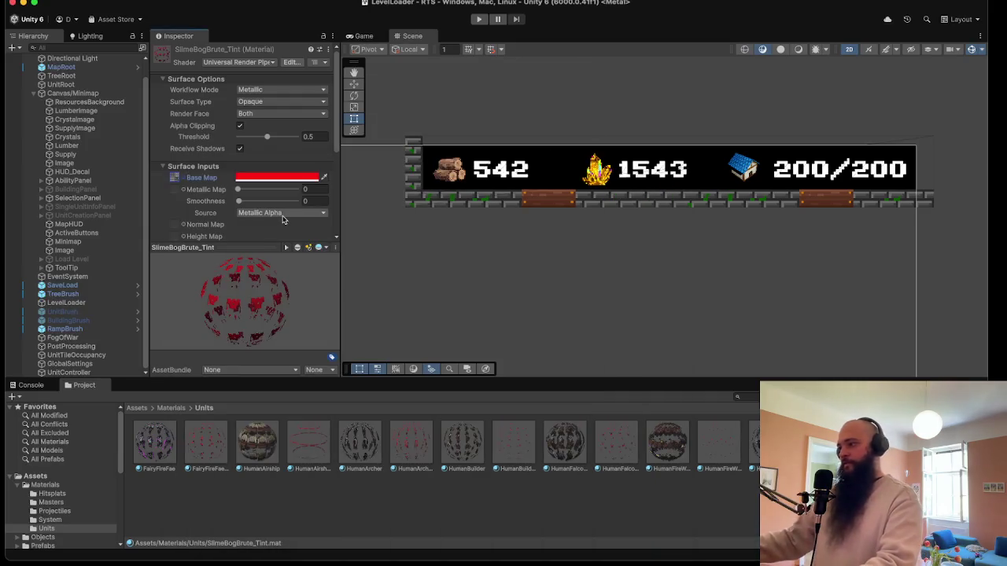
left_click(34, 94)
scroll(62, 504, "down", 5)
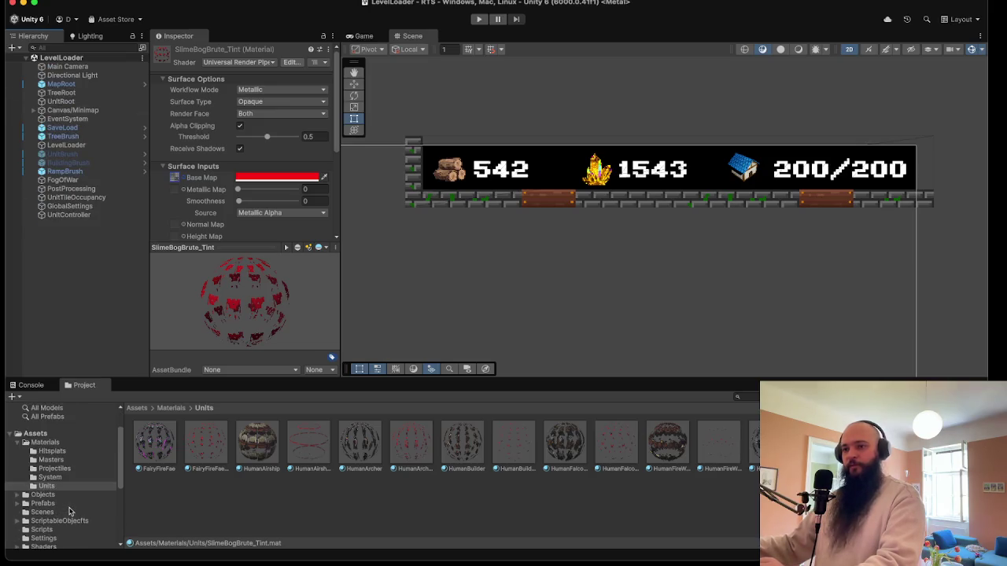
- Duplicate the Human_Soldier prefab in Prefabs/Units
left_click(17, 467)
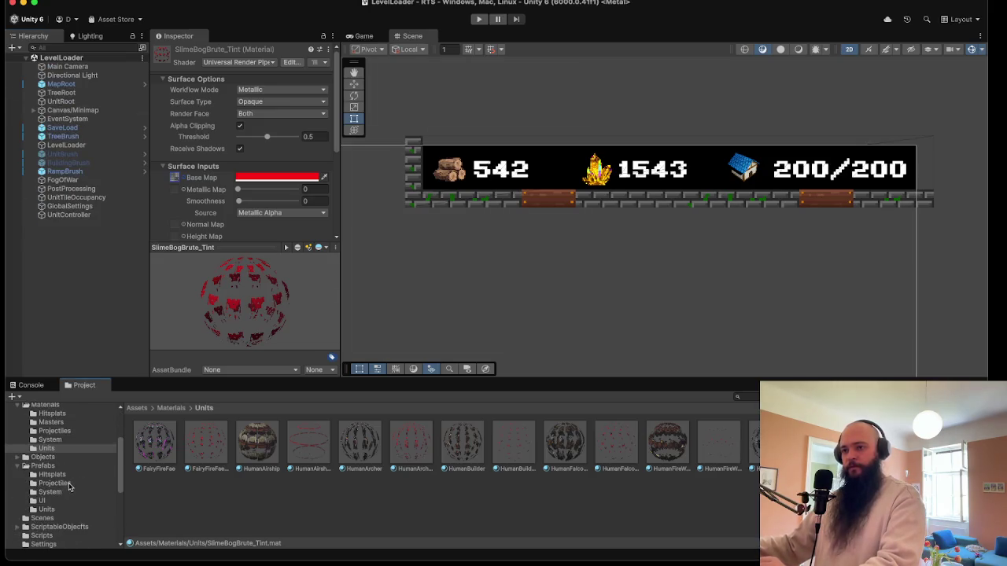
scroll(69, 488, "down", 1)
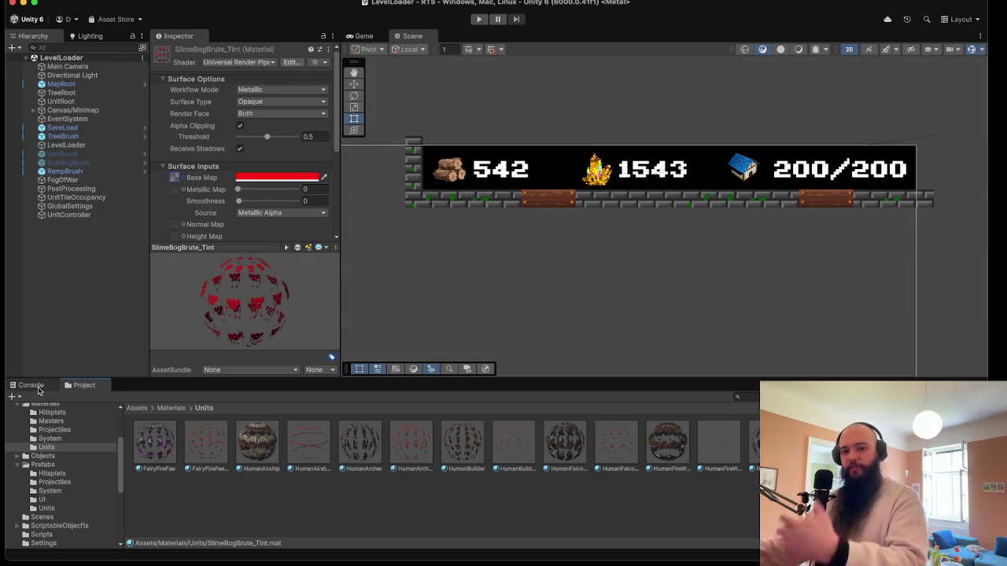
left_click(67, 508)
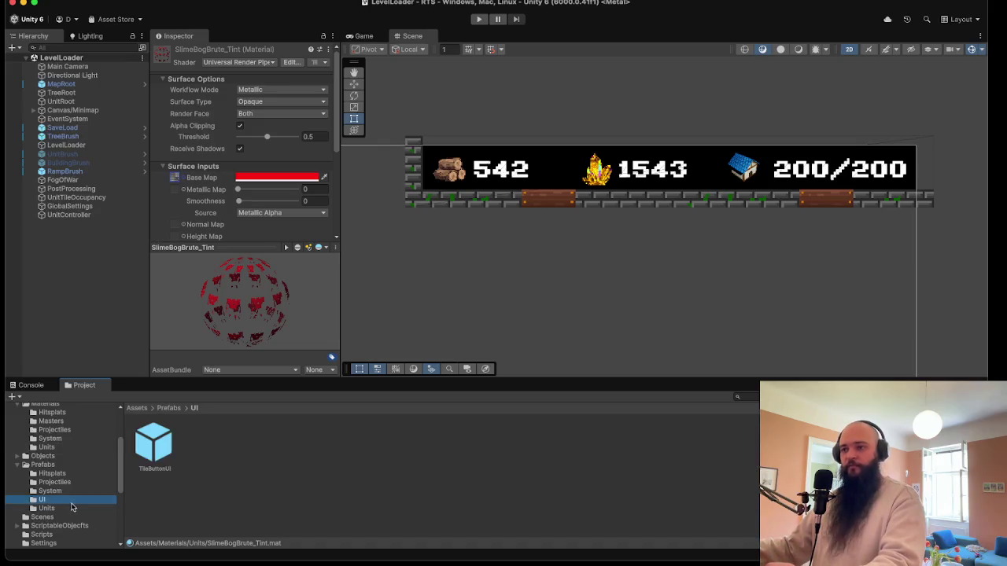
left_click(459, 447)
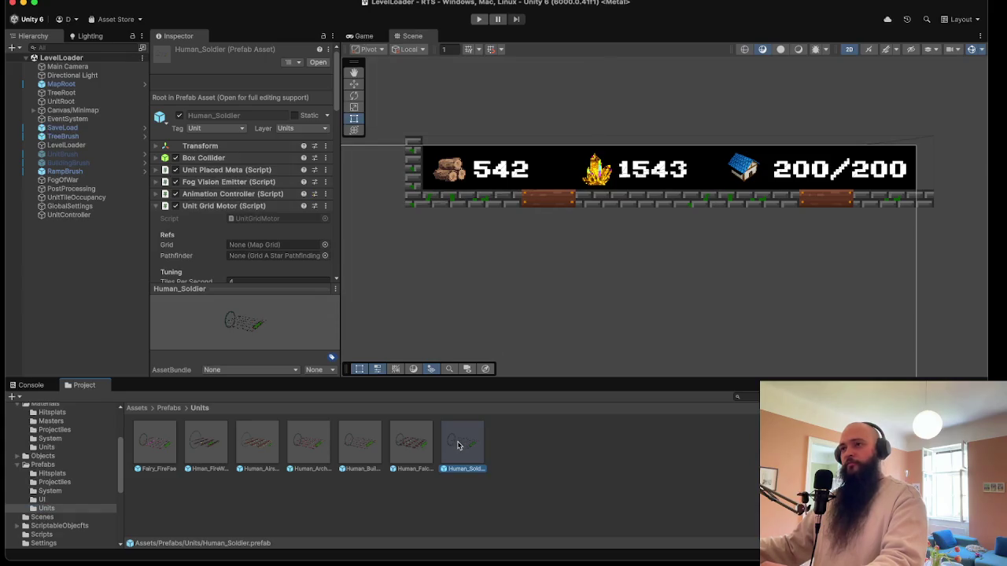
key("super+d")
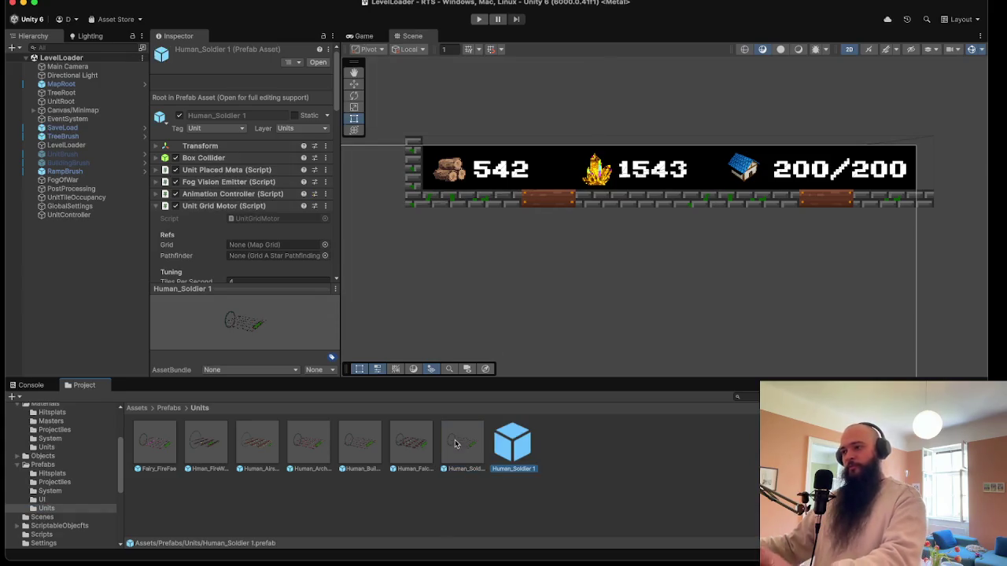
- Rename the copy to Slime_BogBrute and open it in Prefab Mode
right_click(507, 462)
left_click(568, 435)
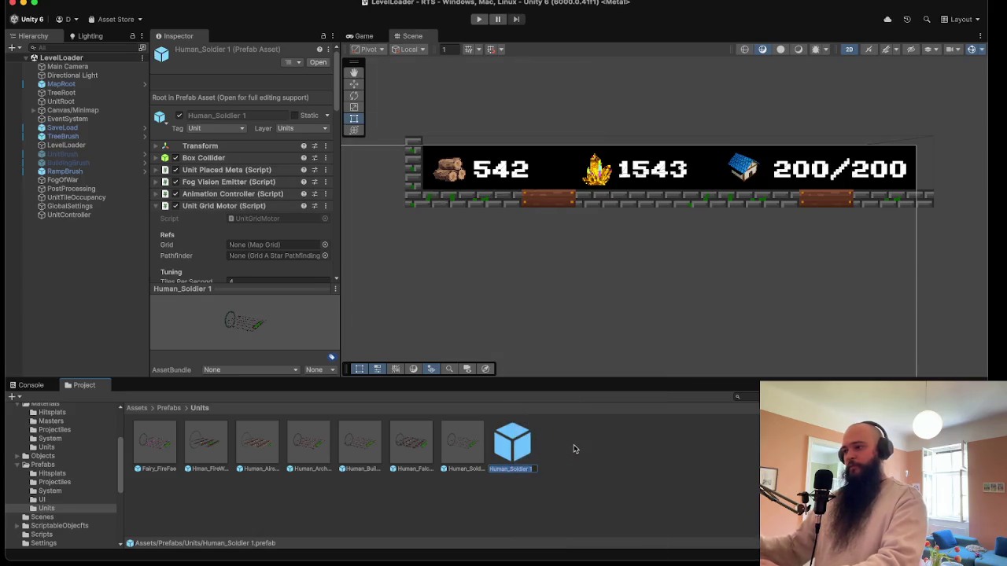
type("Slime_Bog")
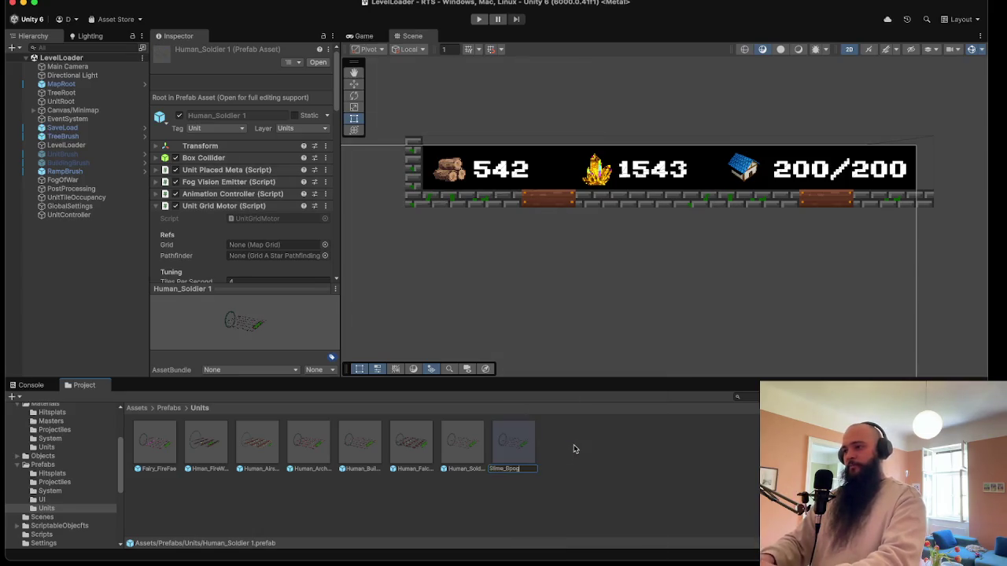
type("Brute")
key("Return")
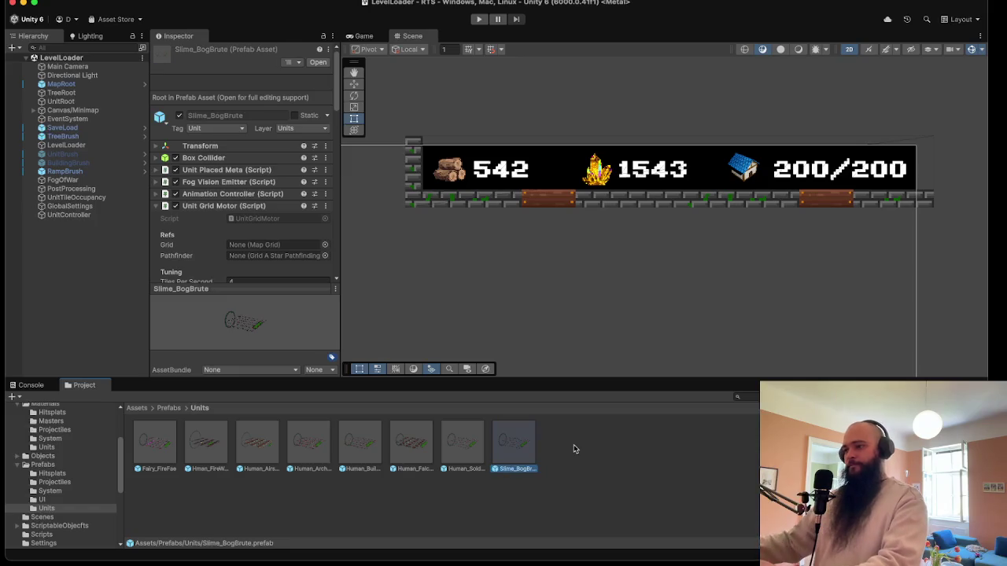
double_click(529, 455)
scroll(475, 278, "down", 2)
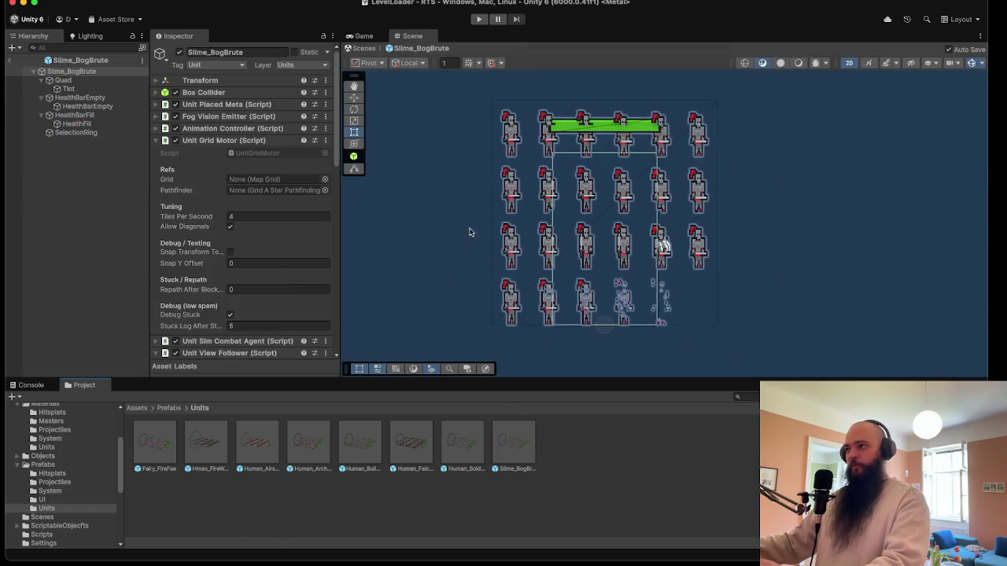
- Check the Run animation frame range on the Bog Brute's Quad, then open the Human_Builder prefab
scroll(582, 165, "up", 3)
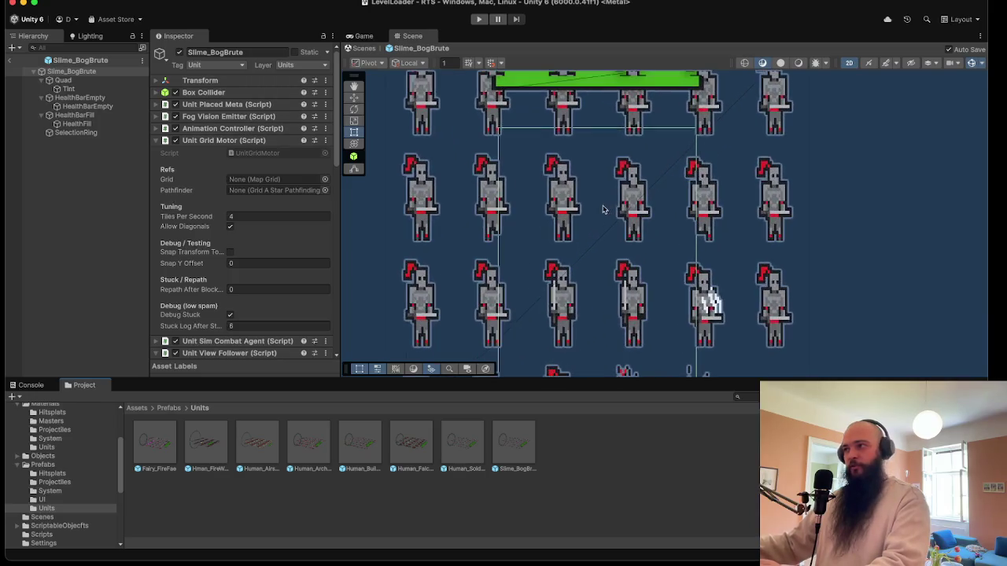
left_click(487, 188)
left_click(488, 189)
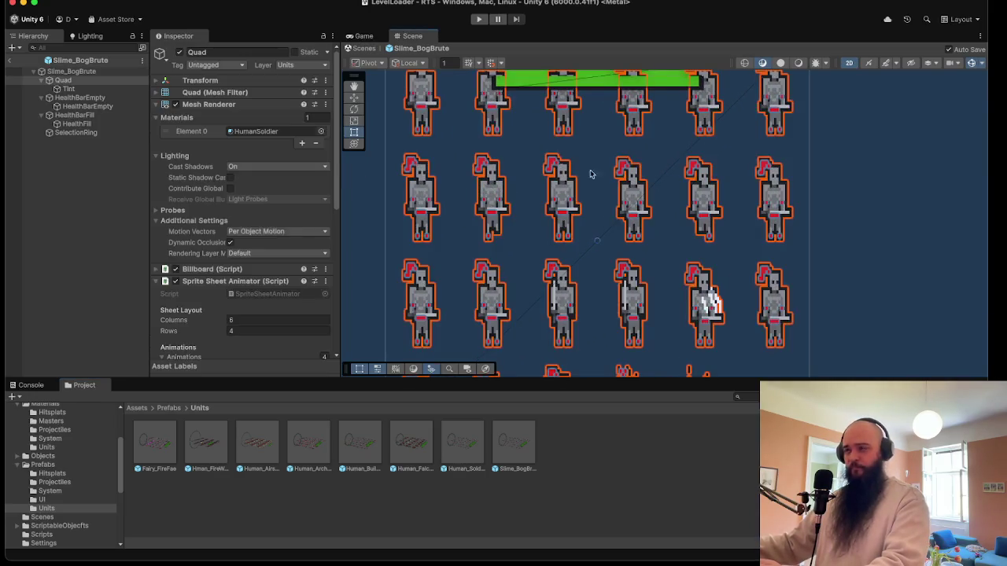
scroll(541, 224, "down", 3)
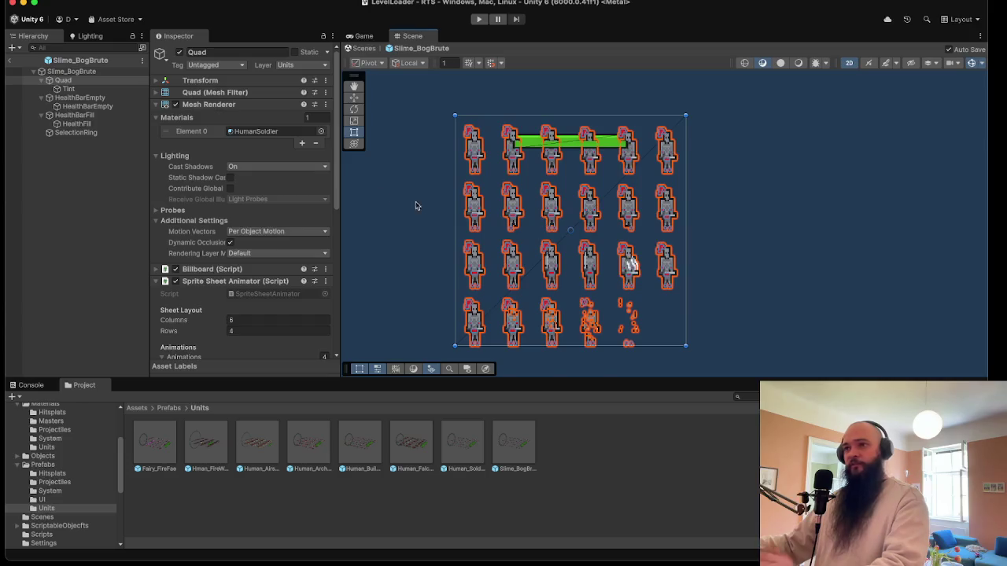
scroll(248, 311, "down", 3)
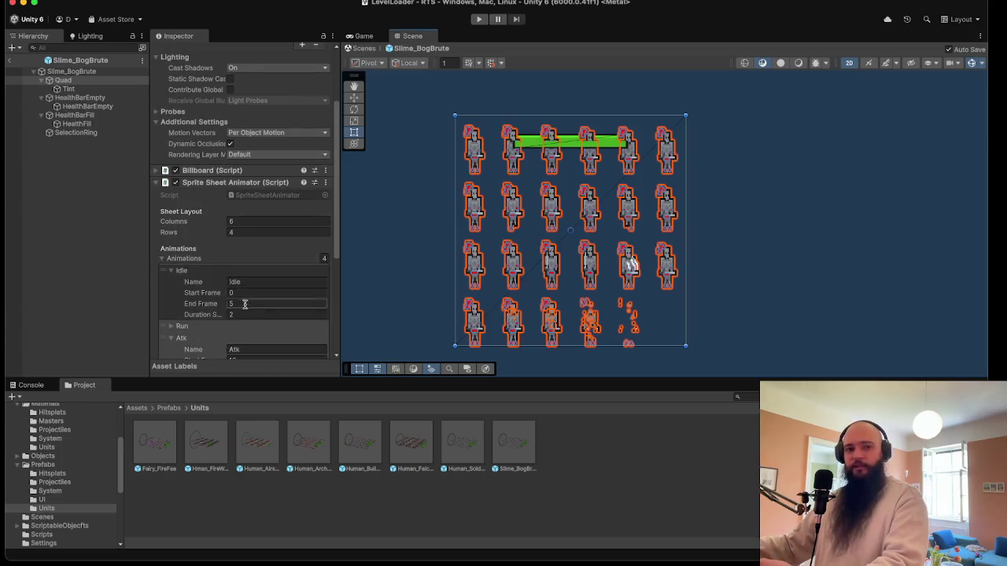
scroll(252, 299, "down", 3)
scroll(268, 275, "down", 1)
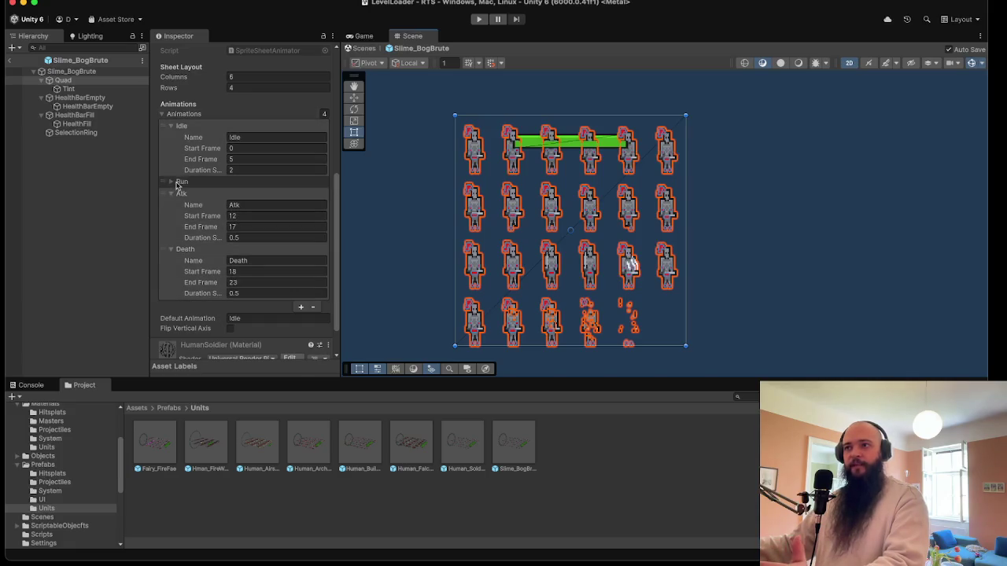
left_click(173, 181)
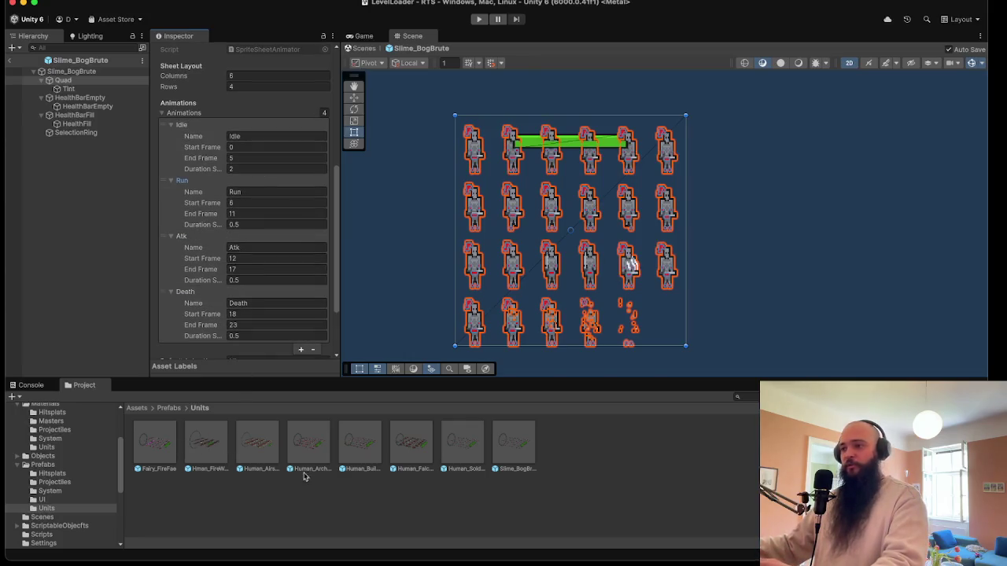
double_click(378, 441)
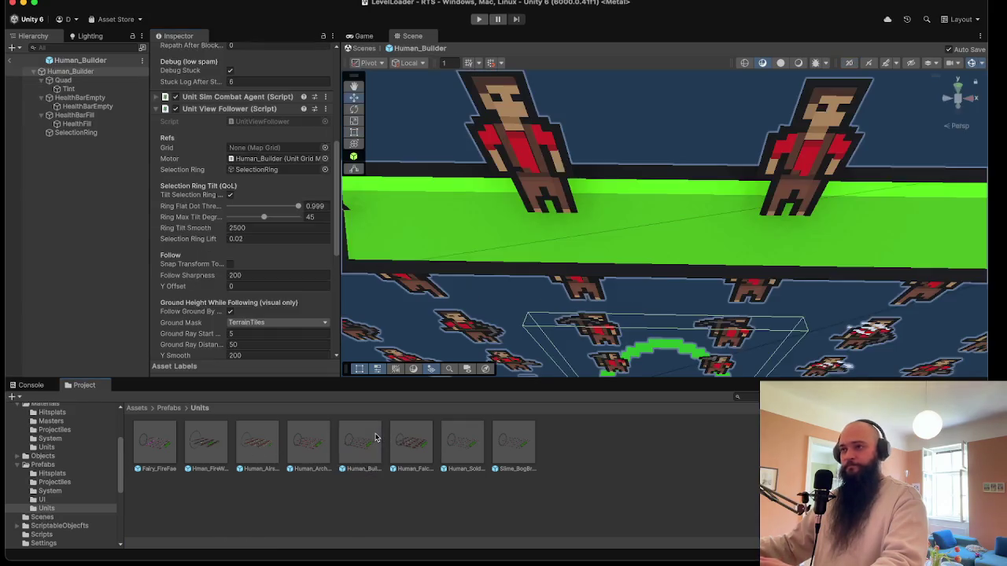
- Select the Builder's Quad and expand its GatherLumber and Build animation entries
scroll(230, 158, "down", 10)
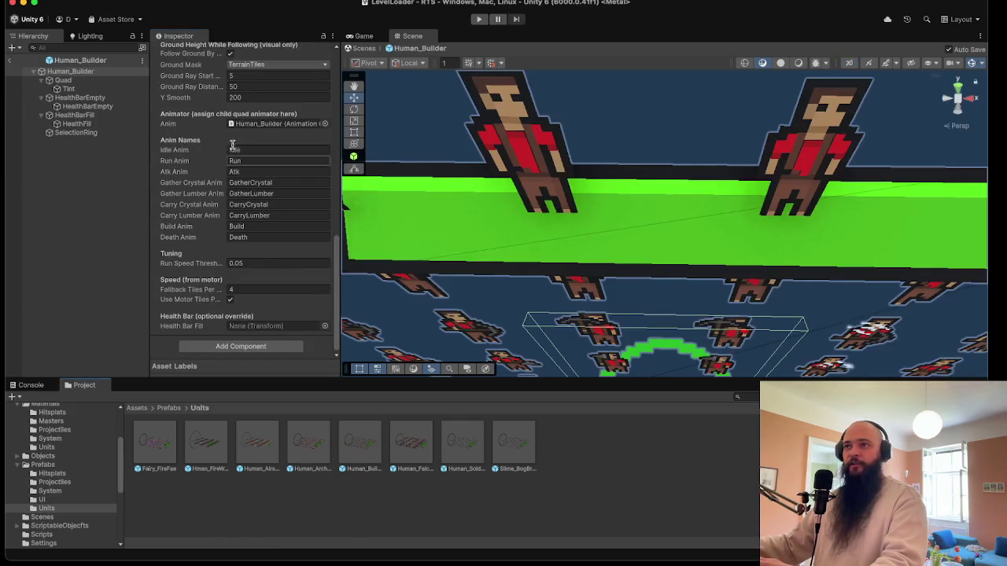
left_click(63, 81)
scroll(297, 207, "up", 3)
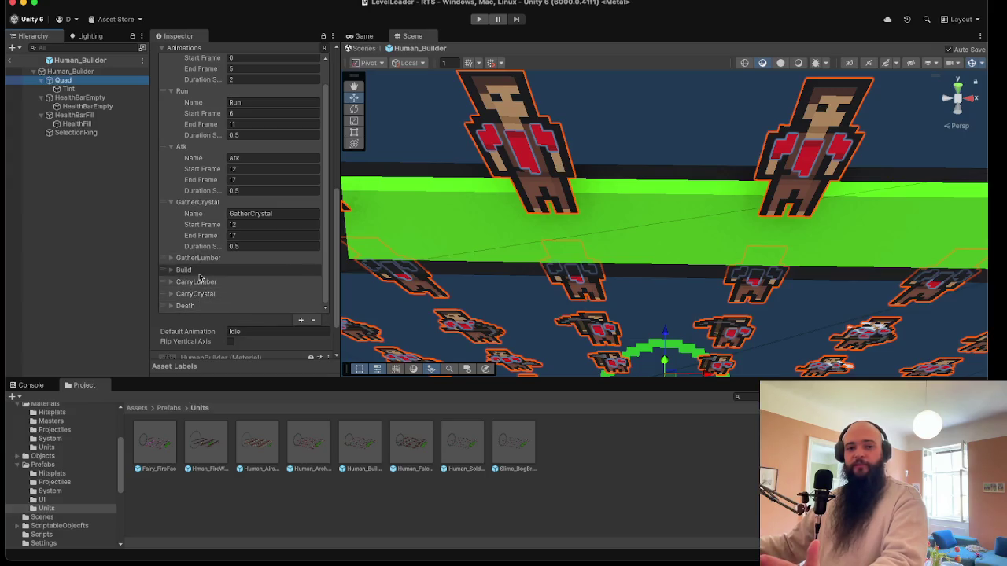
left_click(197, 258)
scroll(224, 287, "down", 1)
scroll(224, 287, "down", 1)
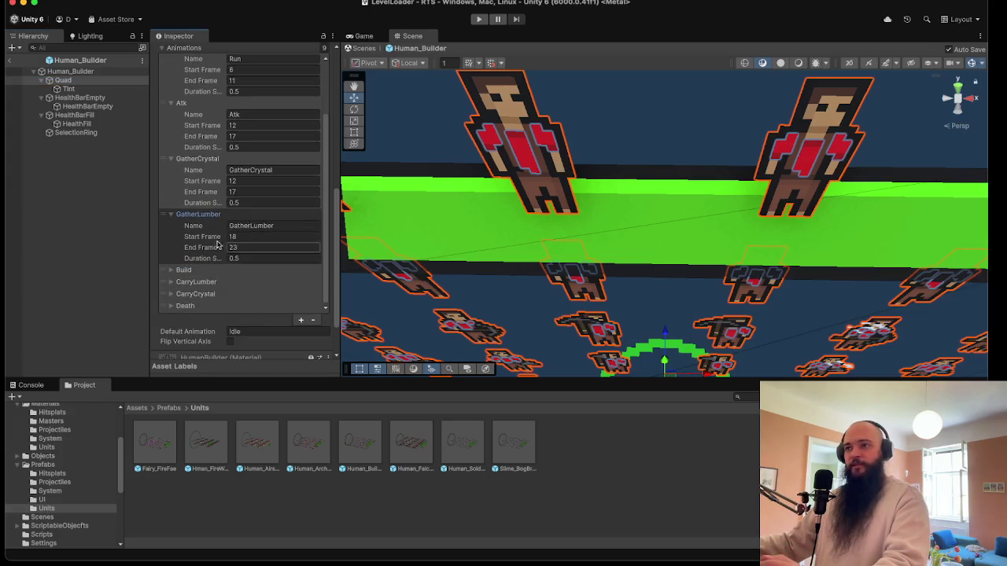
left_click(189, 268)
left_click(189, 268)
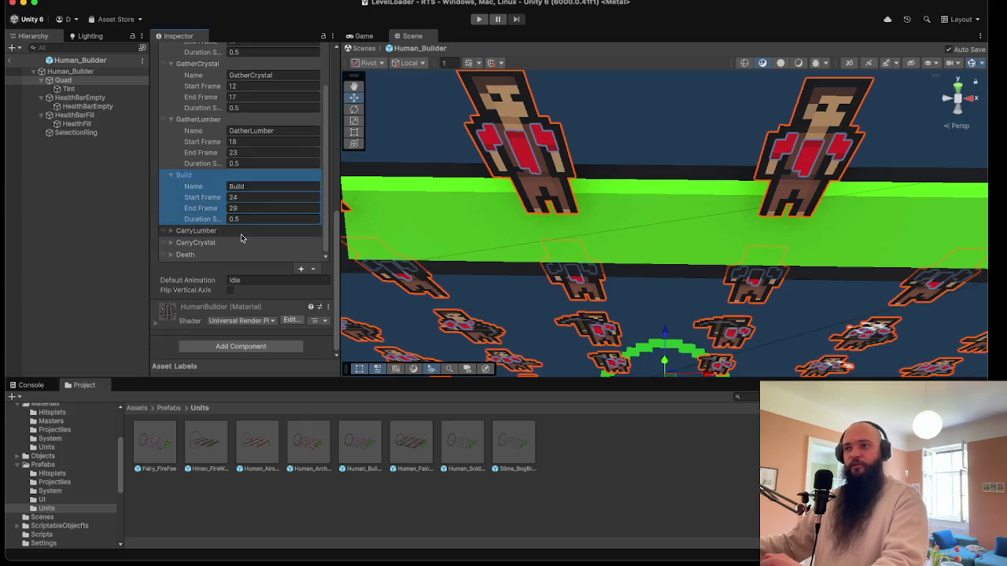
- Review the Build animation frame range, then open the Slime_BogBrute prefab
scroll(211, 110, "up", 10)
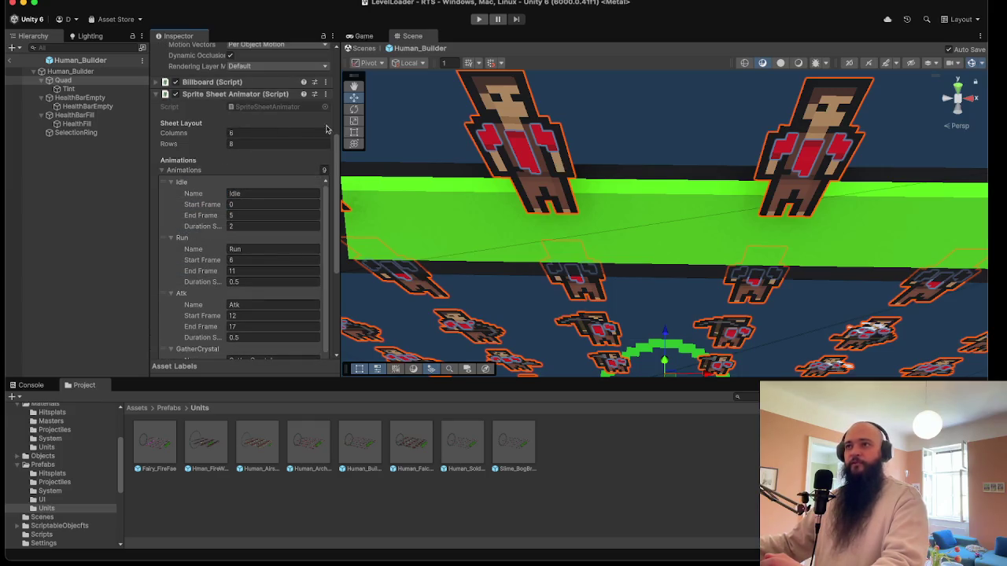
scroll(472, 152, "down", 5)
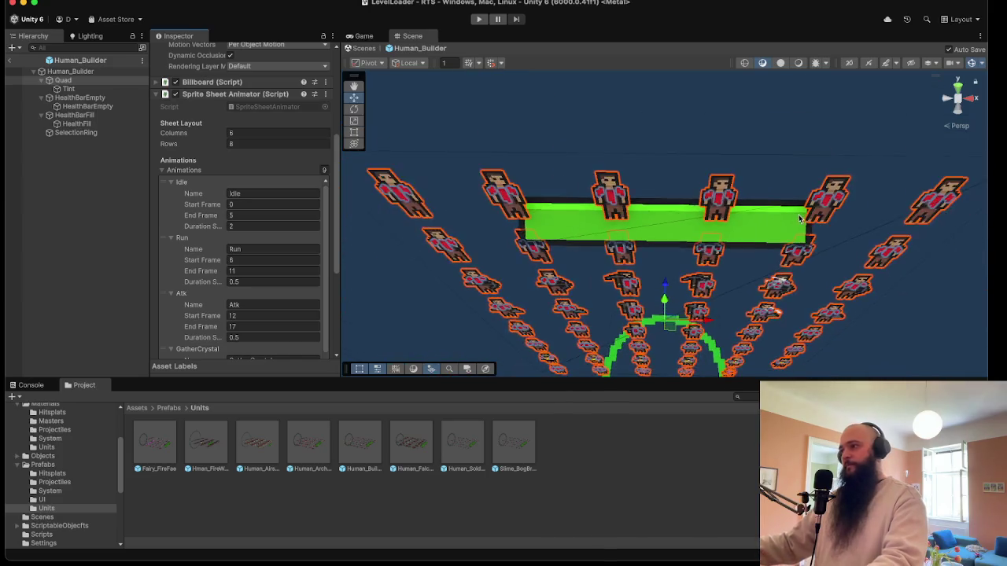
scroll(802, 218, "down", 10)
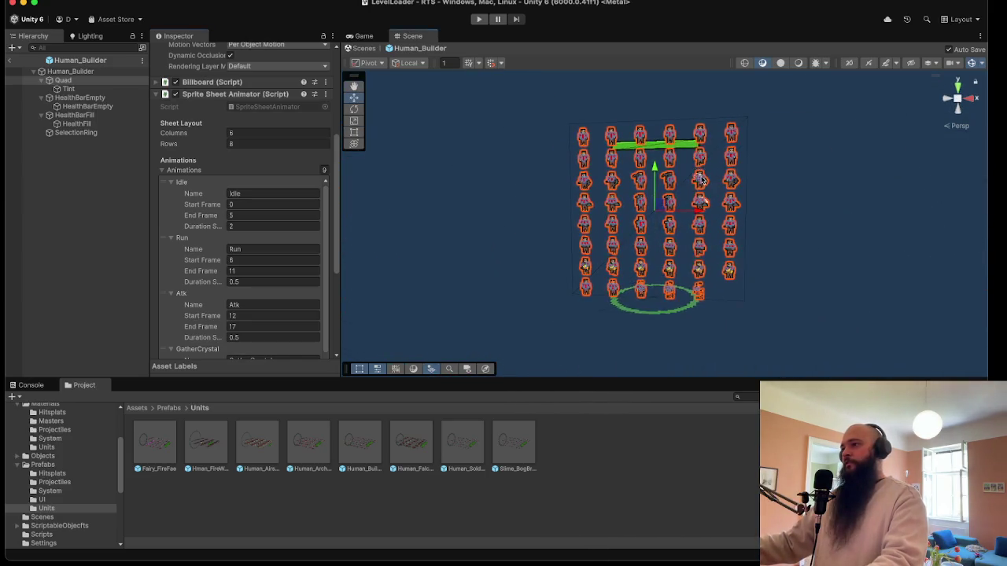
scroll(700, 177, "up", 2)
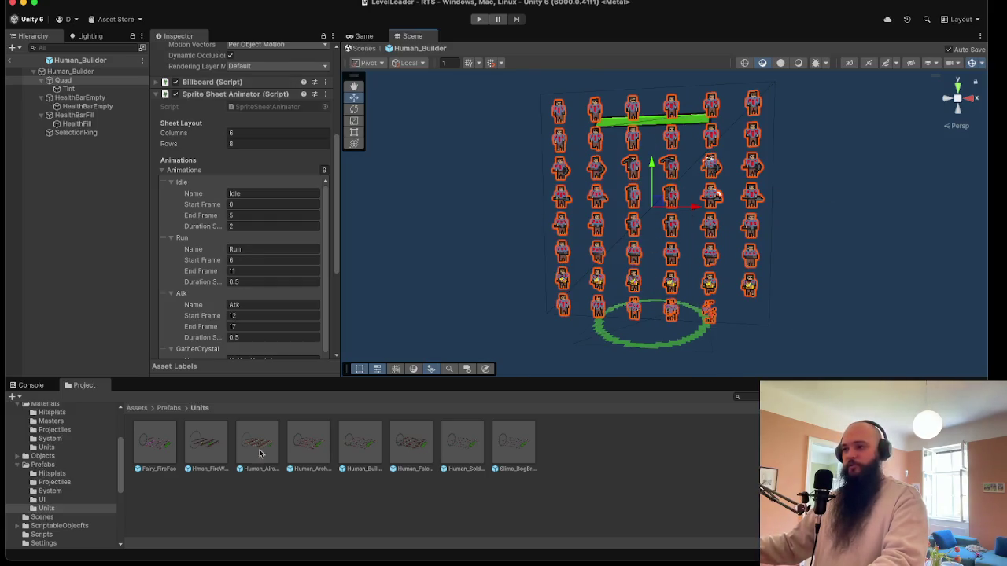
double_click(518, 445)
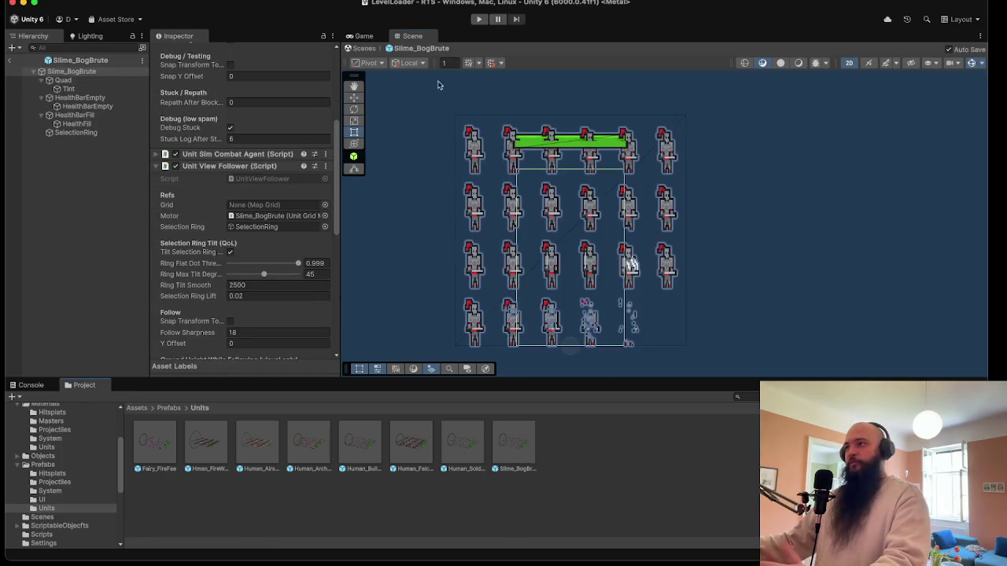
- Assign the SlimeBogBrute material to the prefab's Quad
left_click(68, 81)
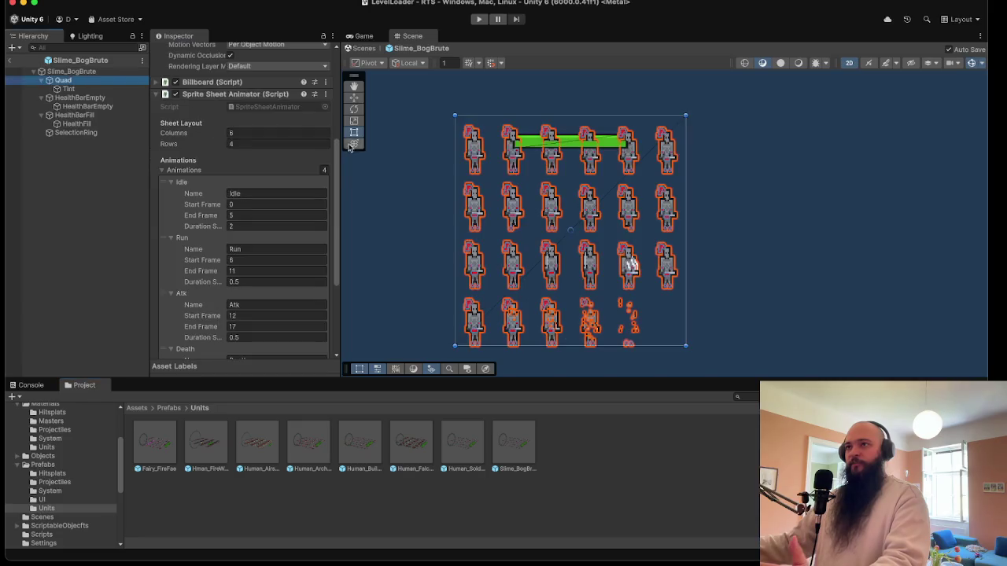
left_click(191, 97)
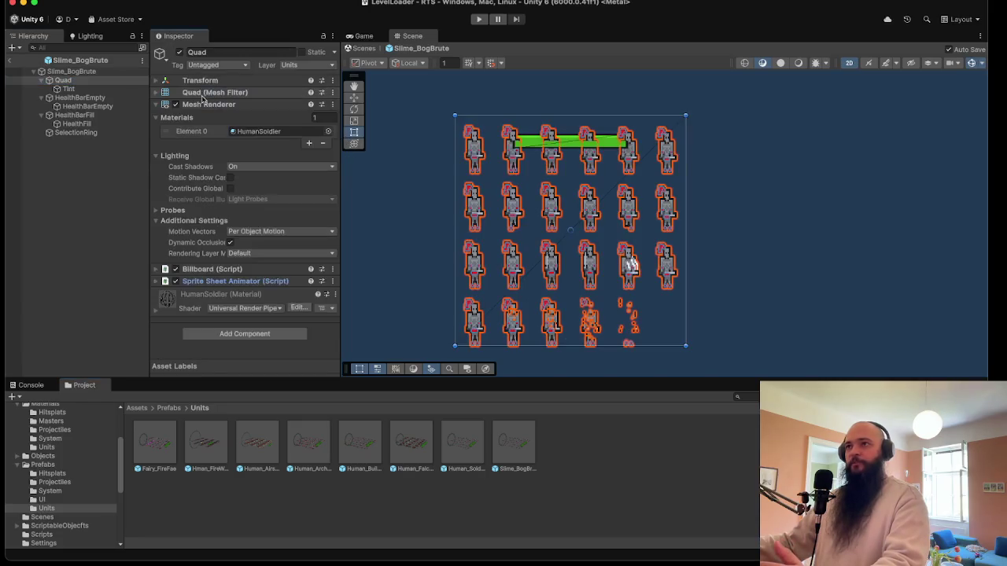
left_click(323, 131)
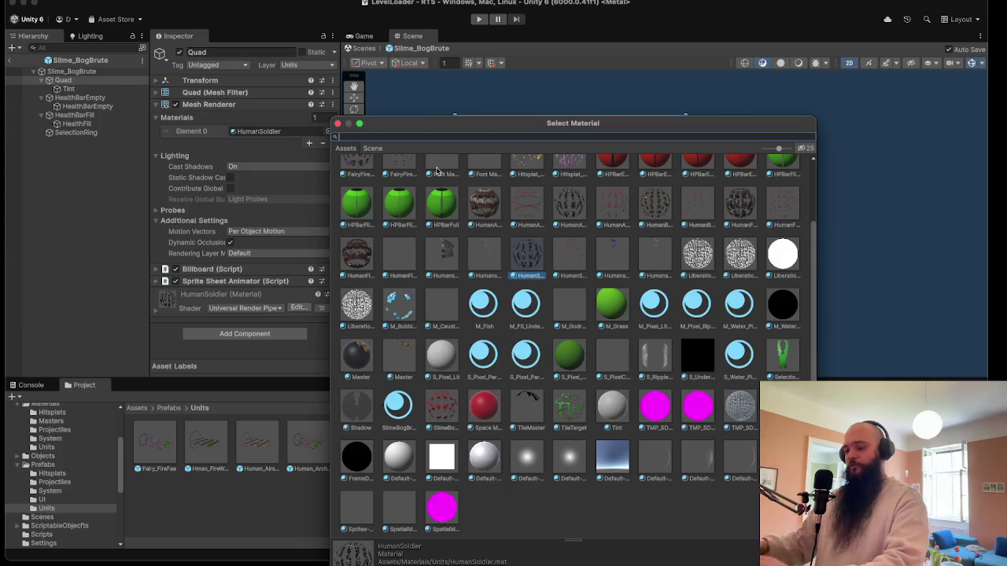
type("Bog")
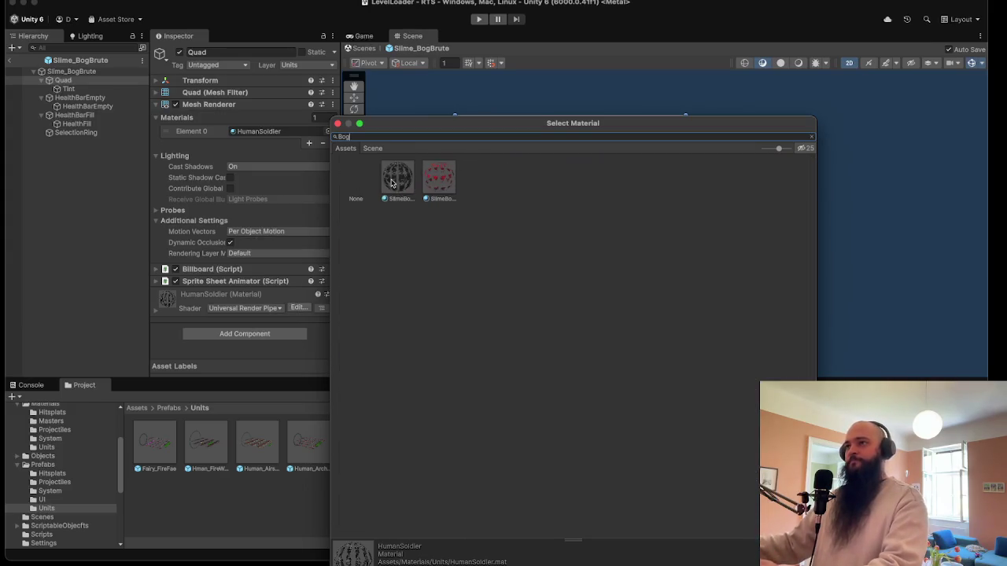
double_click(439, 174)
- Assign the SlimeBogBrute_Tint material to the Tint object and view the red horned brutes
left_click(69, 89)
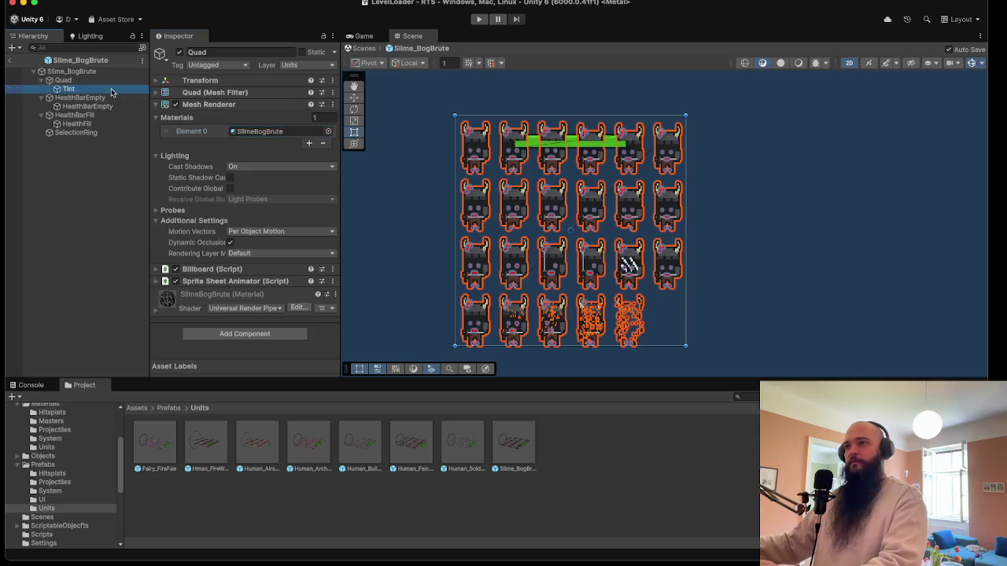
left_click(328, 131)
type("Bog")
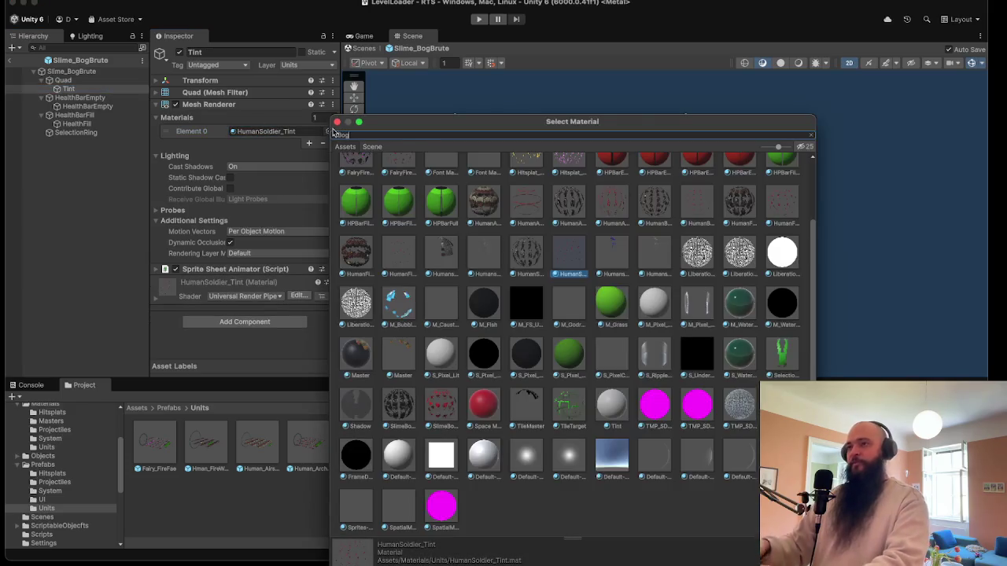
double_click(442, 176)
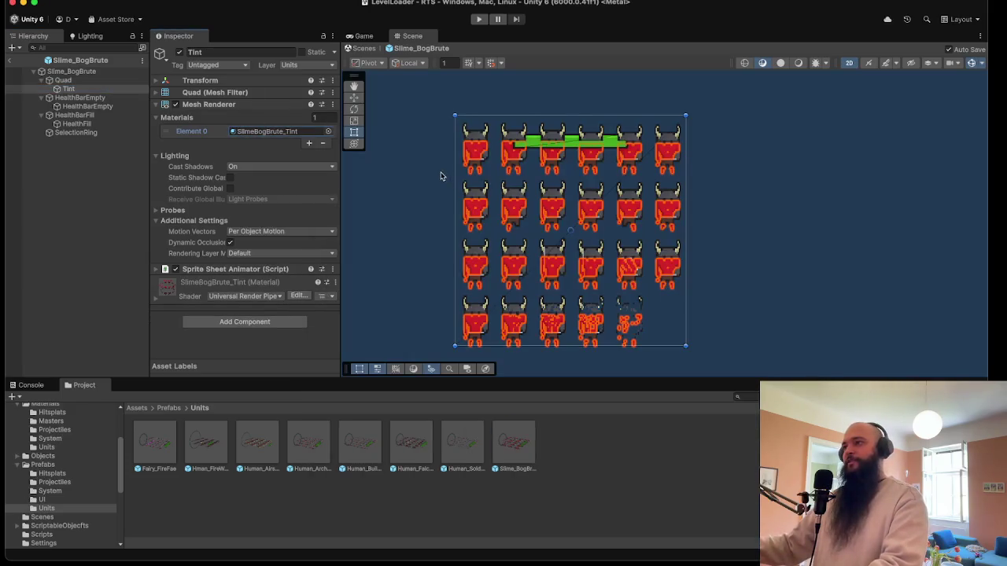
left_click(83, 229)
scroll(551, 277, "up", 5)
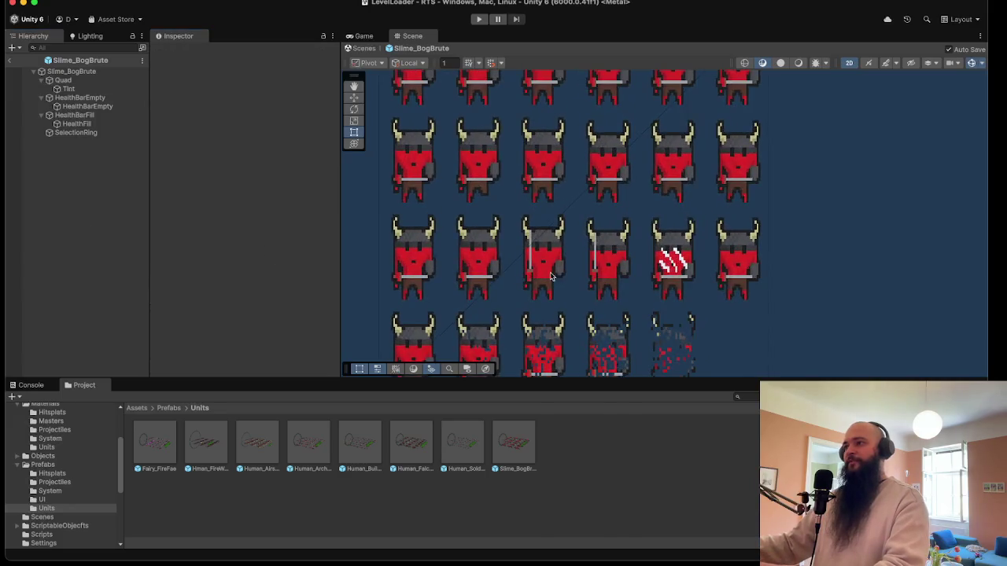
scroll(598, 273, "down", 3)
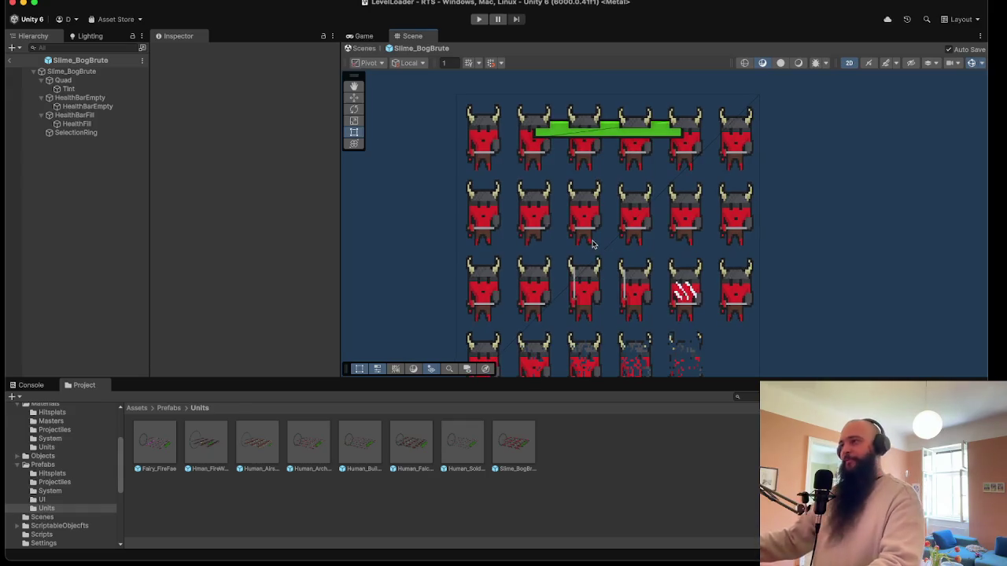
scroll(593, 244, "down", 3)
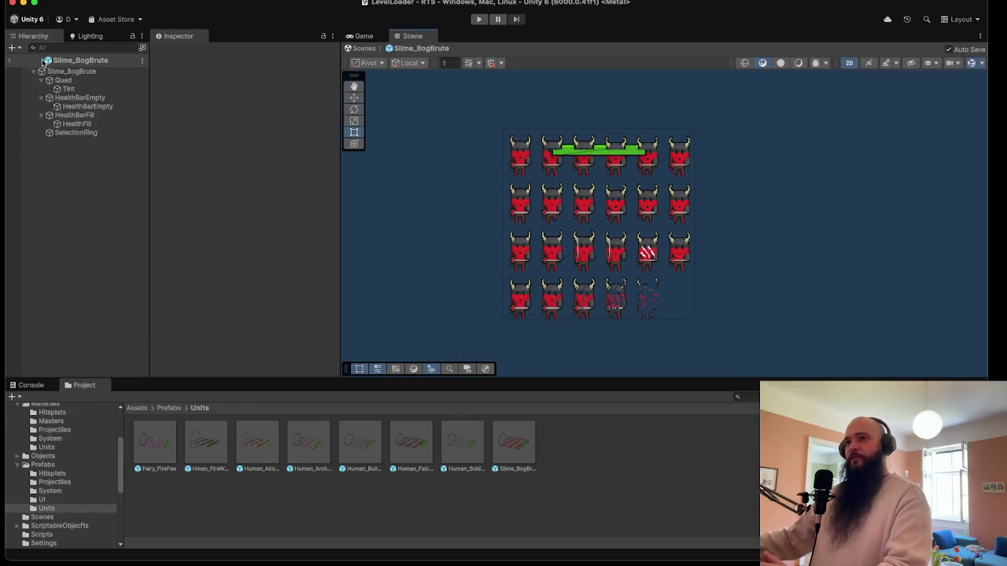
- Set the Slime_BogBrute root's Box Collider Size X to 1.71 and return to LevelLoader
left_click(89, 72)
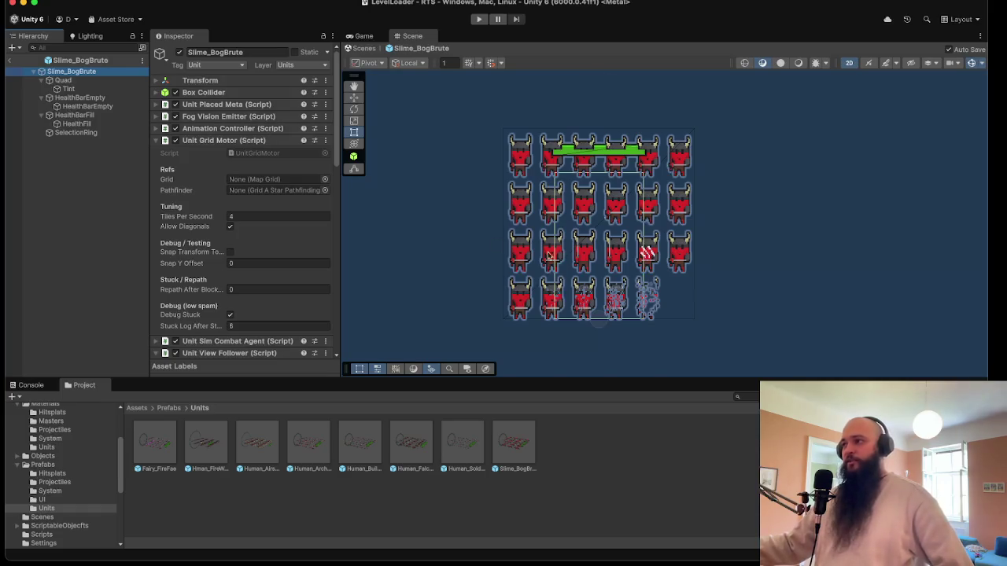
left_click(267, 92)
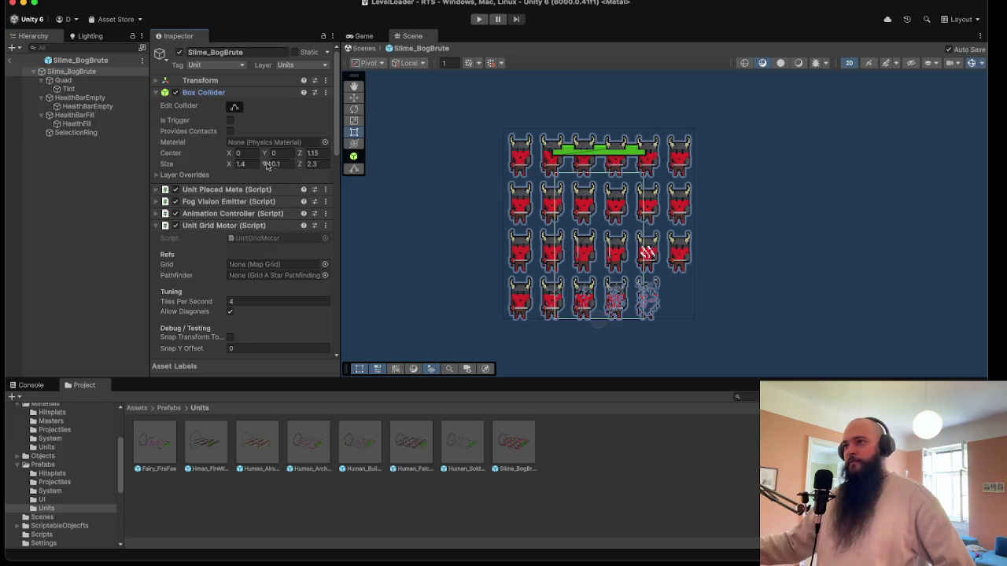
left_click_drag(232, 164, 240, 163)
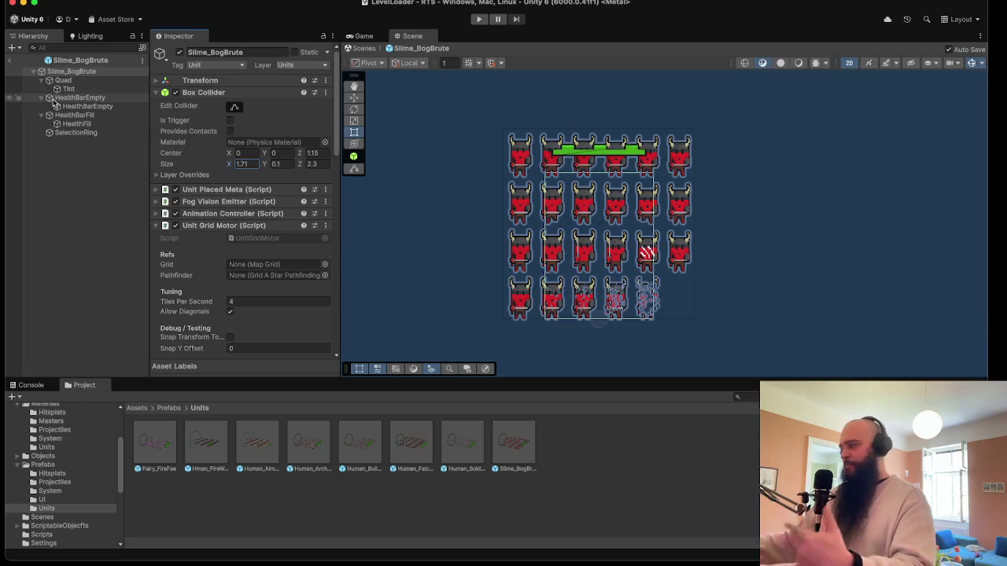
left_click(5, 61)
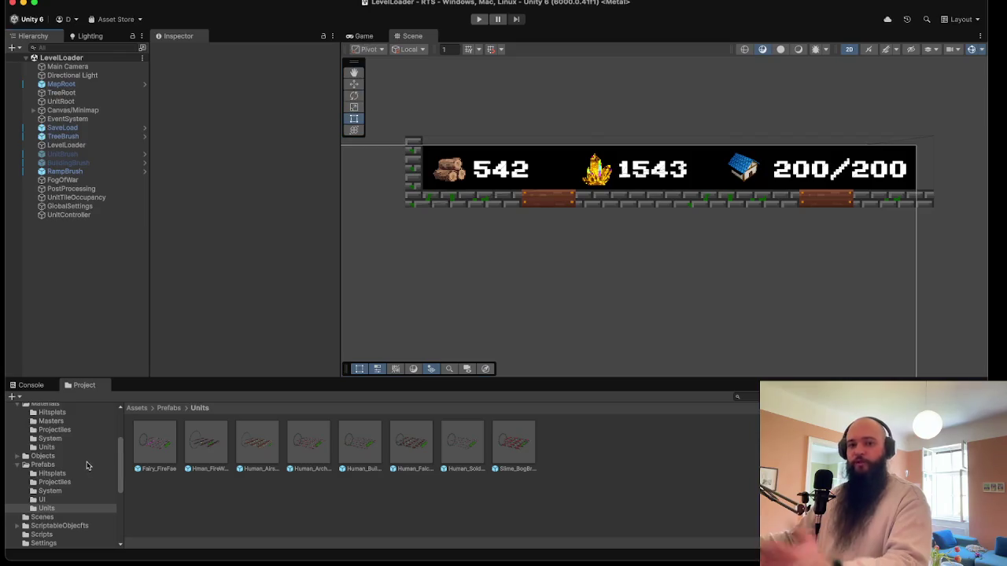
double_click(513, 443)
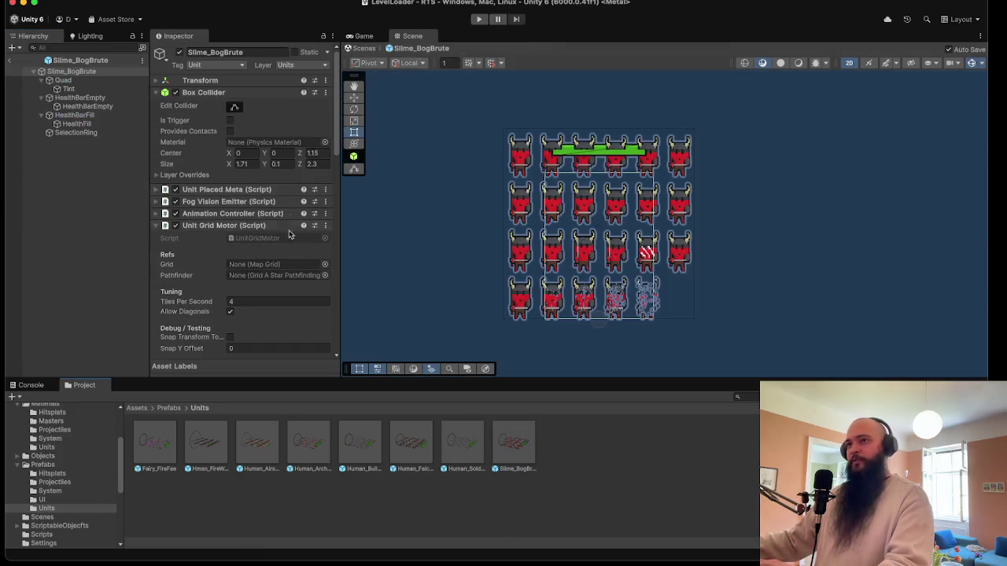
left_click(93, 133)
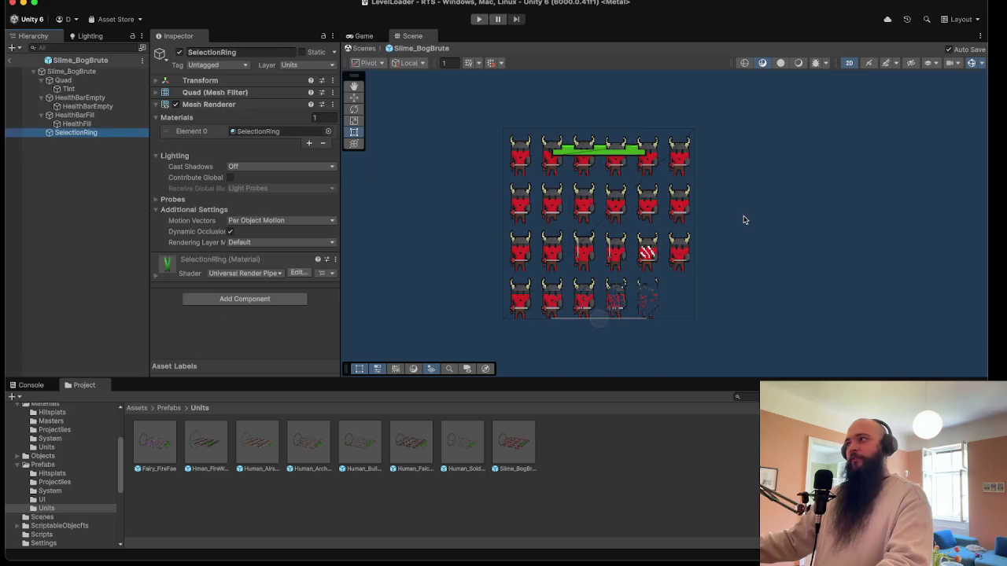
left_click(848, 63)
key("w")
mouse_move(772, 212)
left_mouse_down()
mouse_move(692, 284)
mouse_move(622, 297)
left_mouse_up()
left_click(604, 285)
left_click(616, 291)
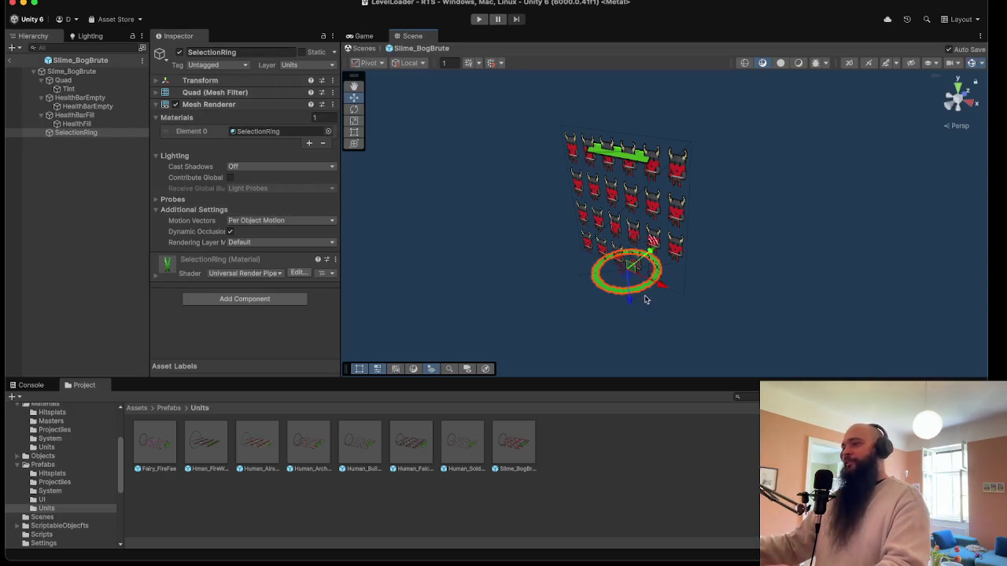
scroll(644, 299, "up", 2)
mouse_move(637, 297)
left_mouse_down()
mouse_move(715, 195)
mouse_move(627, 214)
left_mouse_up()
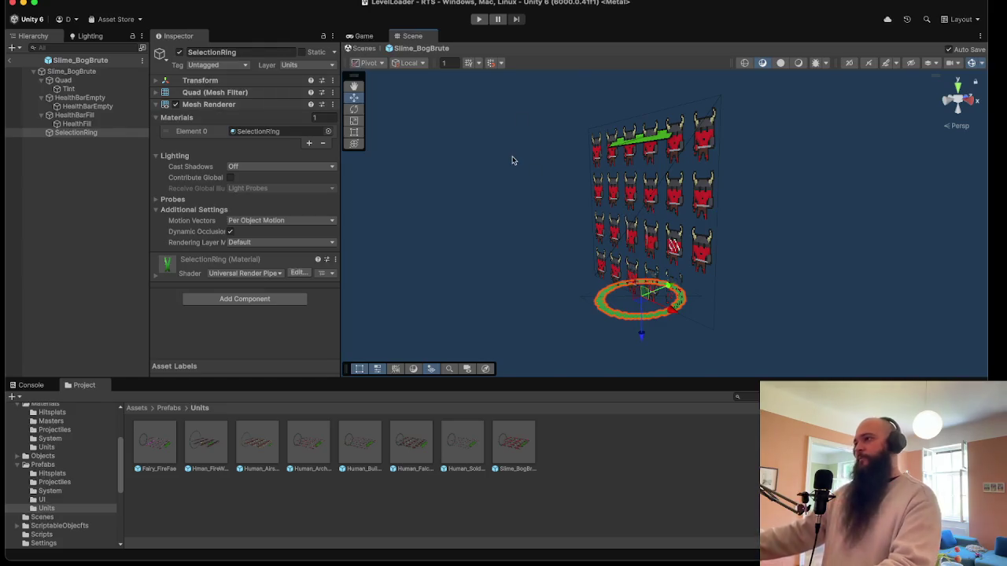
left_click_drag(579, 235, 769, 274)
left_click(73, 115)
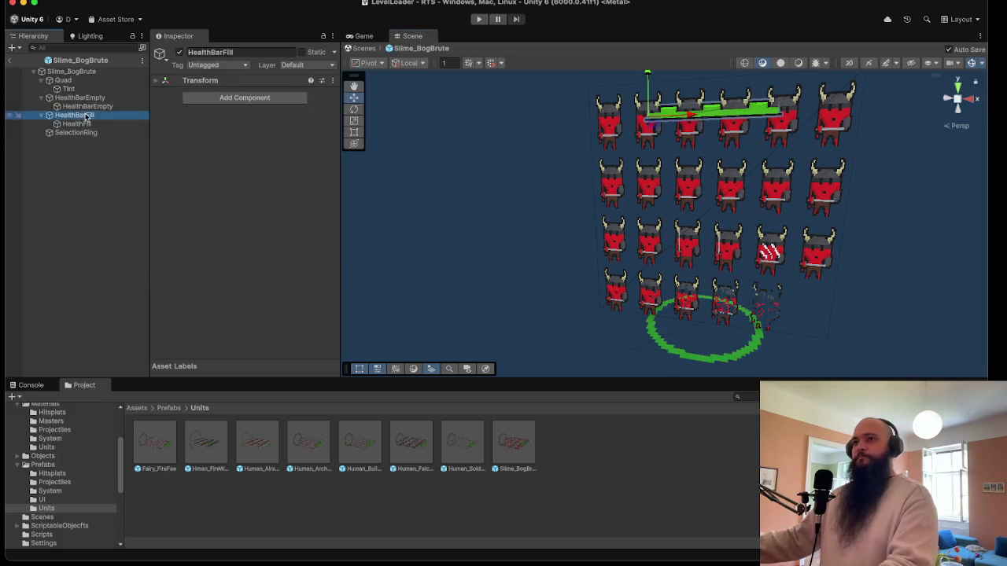
left_click(10, 59)
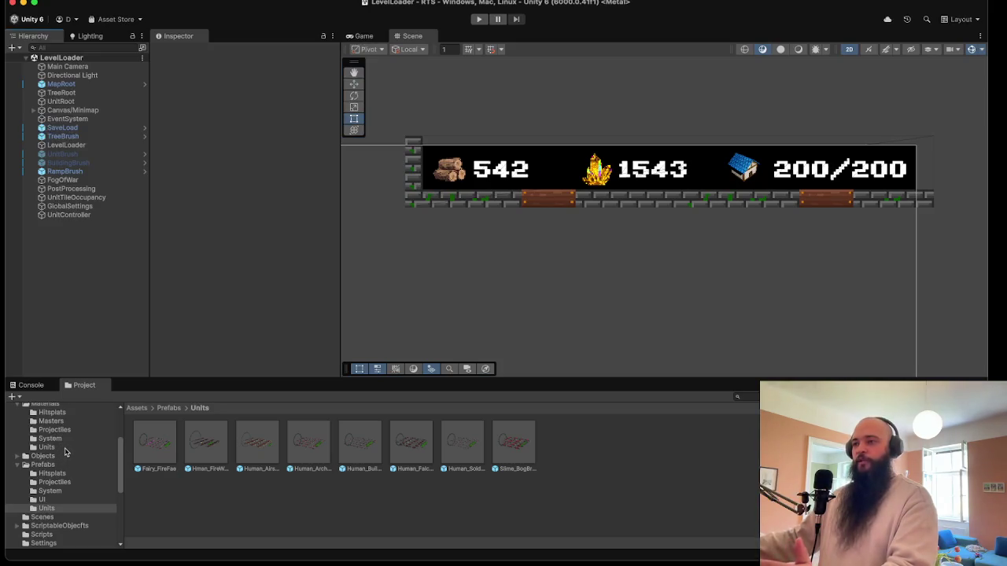
- Create a new folder named Slimes inside ScriptableObjects/Units
scroll(65, 452, "down", 5)
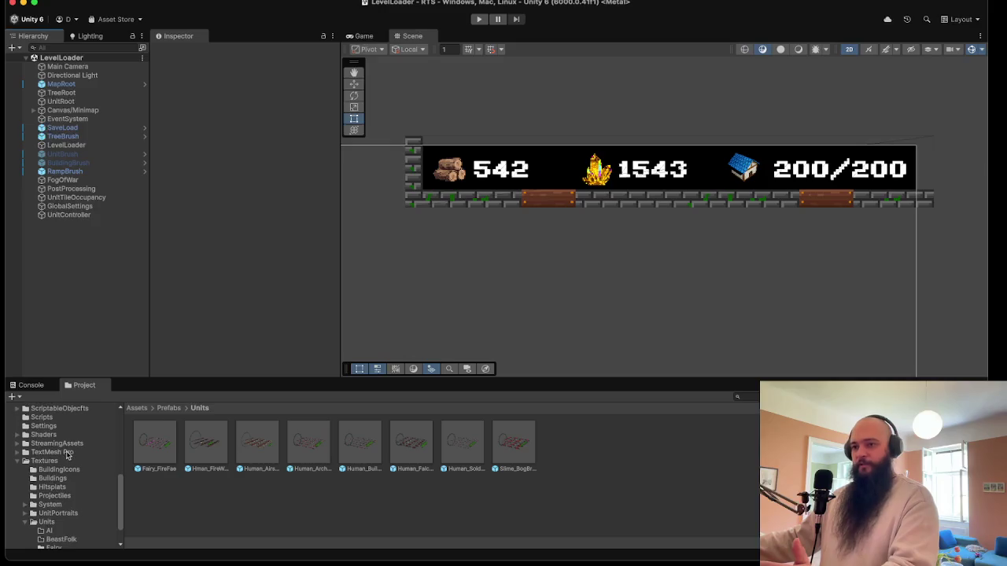
scroll(69, 451, "up", 3)
left_click(60, 413)
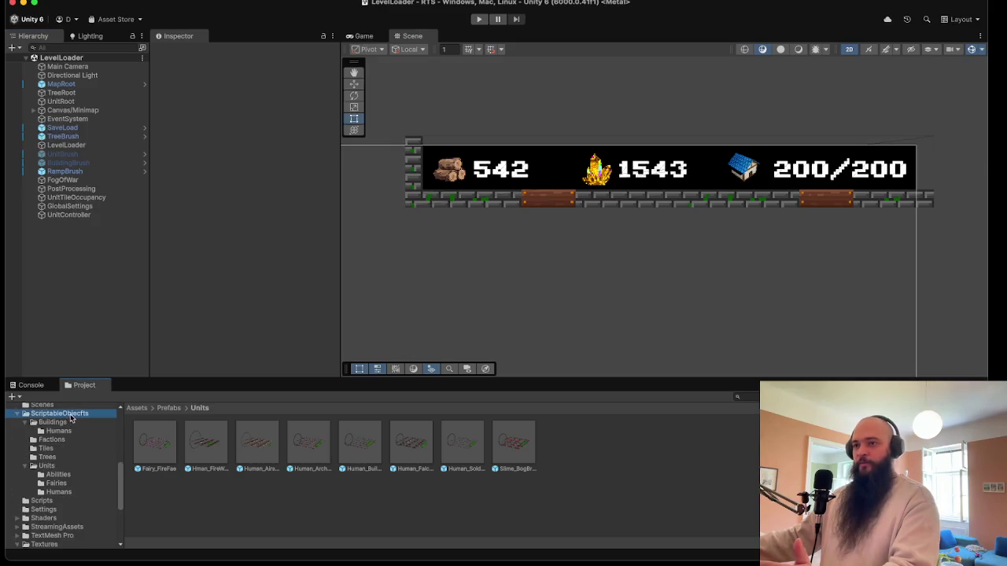
left_click(71, 432)
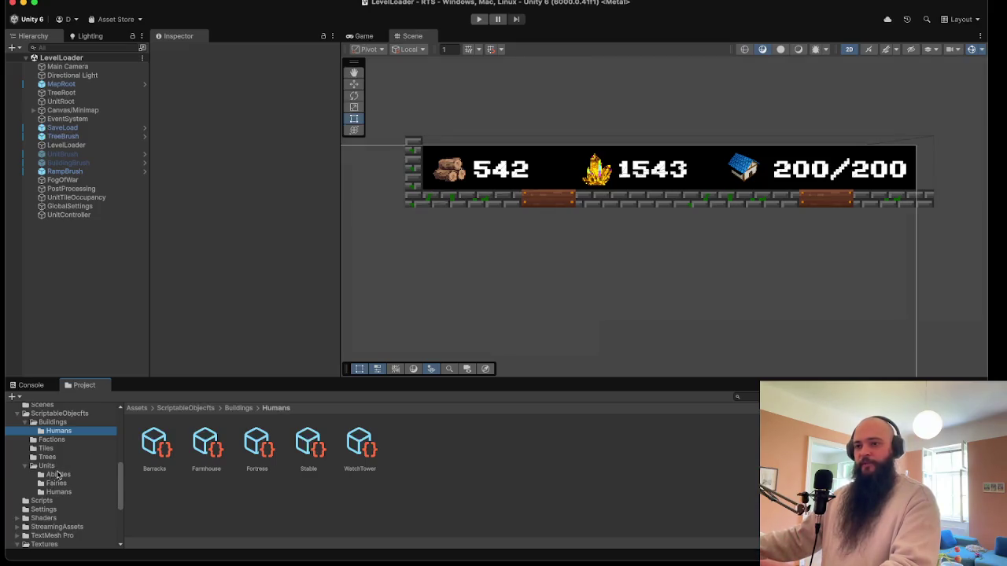
left_click(57, 475)
left_click(62, 492)
left_click(67, 483)
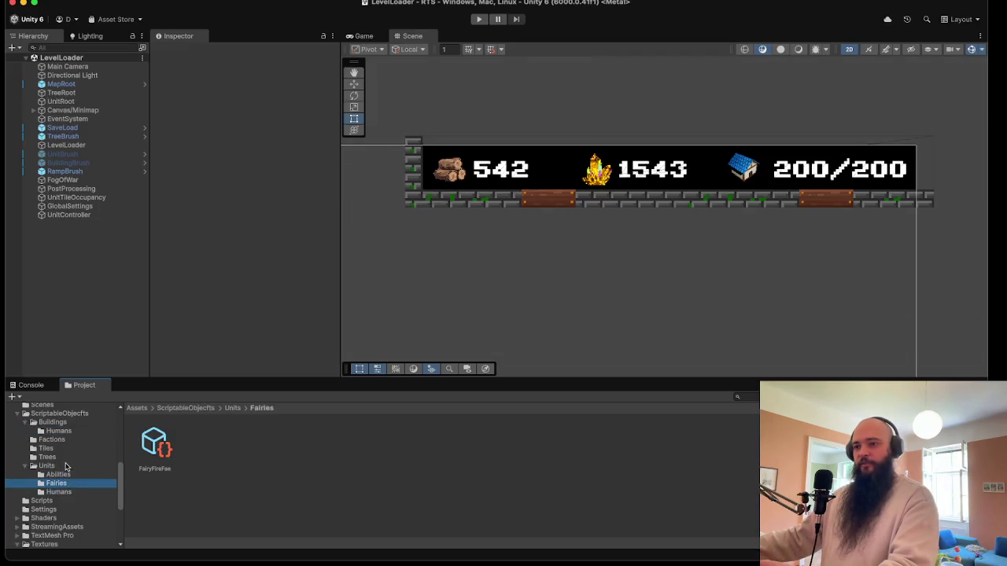
left_click(65, 468)
right_click(173, 496)
mouse_move(189, 386)
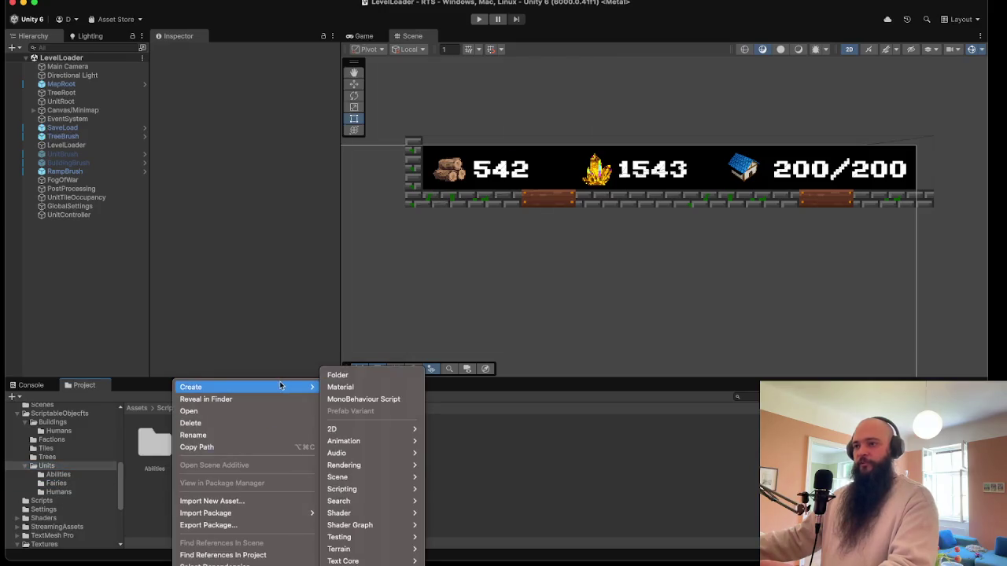
left_click(330, 374)
type("limes")
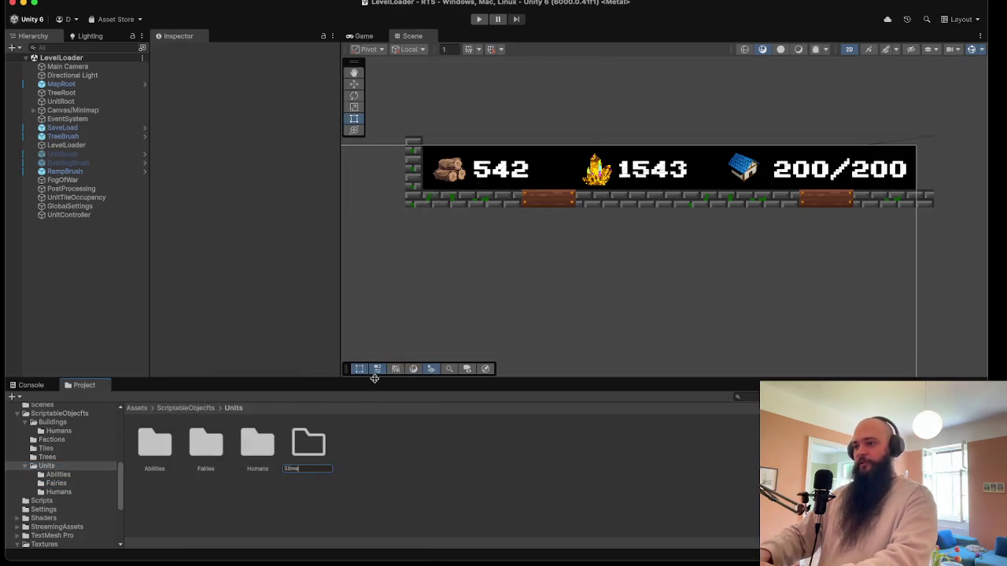
key("Return")
- Duplicate the HumanSoldier unit asset and move HumanSoldier 1 into the Slimes folder
double_click(246, 438)
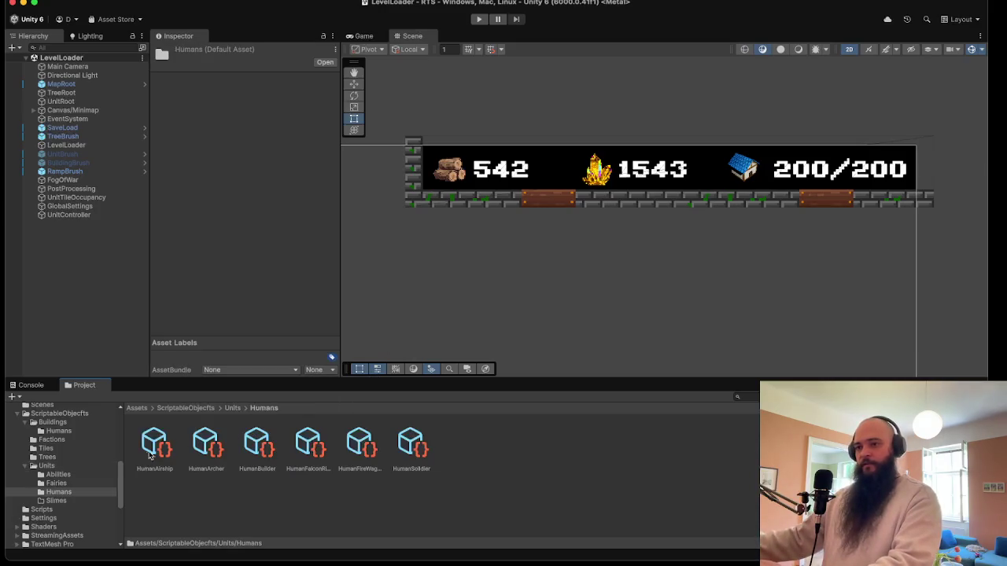
left_click(254, 440)
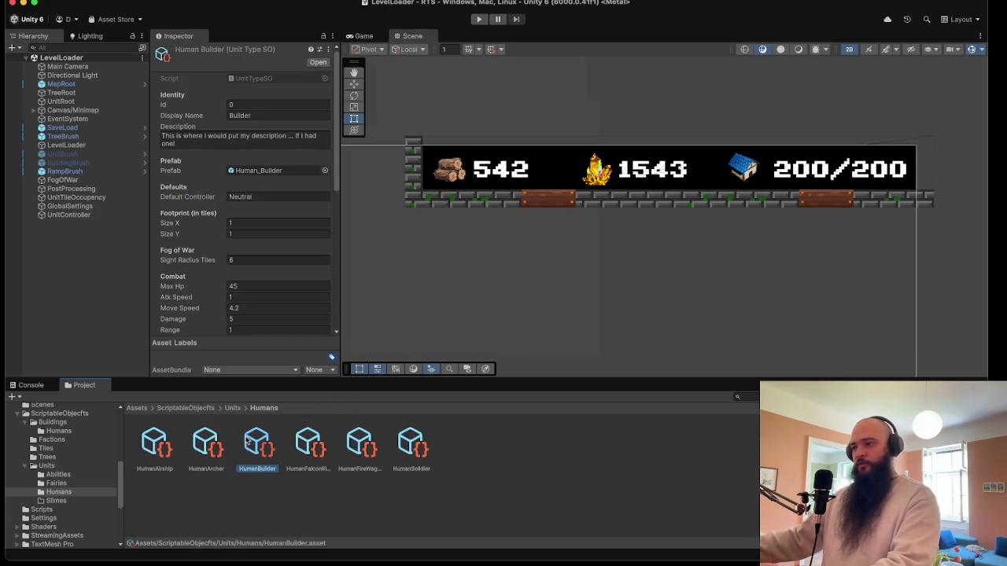
left_click(399, 446)
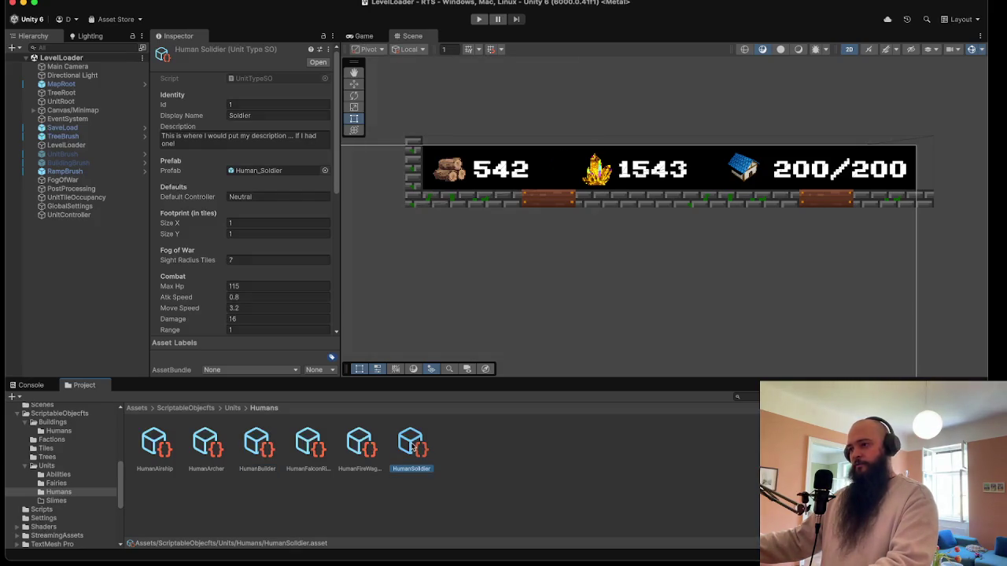
right_click(412, 447)
left_click(406, 441)
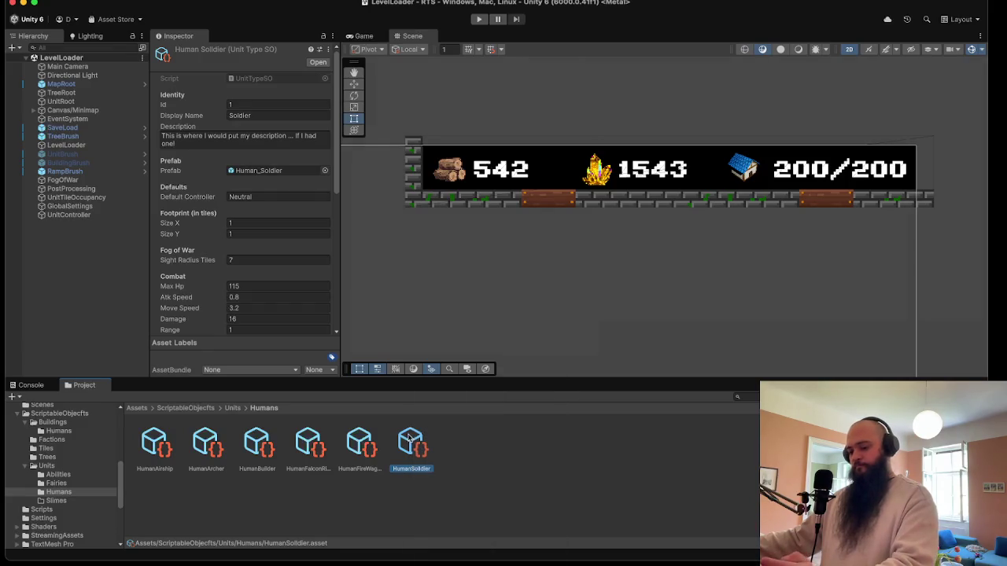
key("super+d")
left_click_drag(442, 447, 81, 501)
left_click(82, 501)
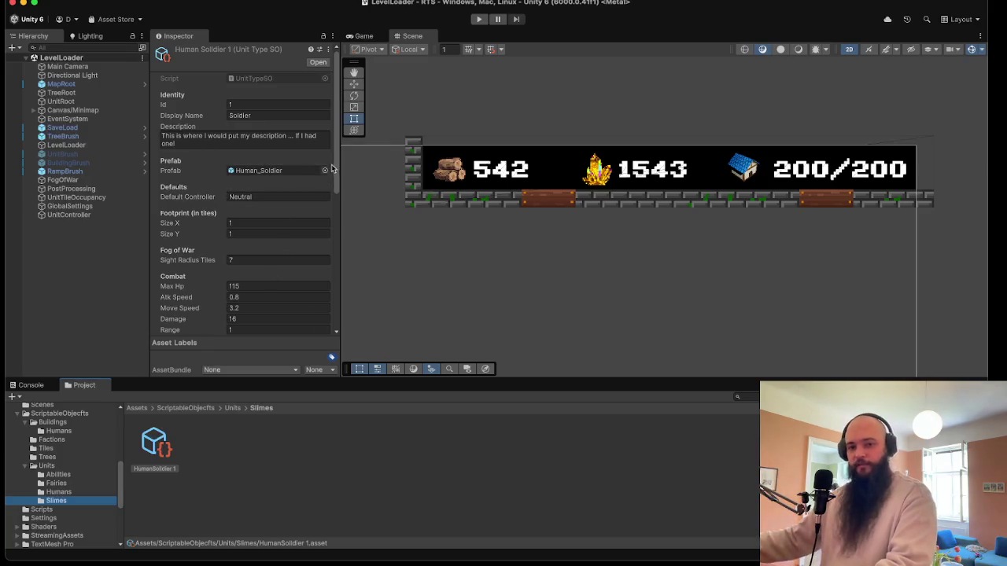
- Widen the Inspector and compare the Ids of the Humans unit assets
left_click_drag(341, 184, 382, 193)
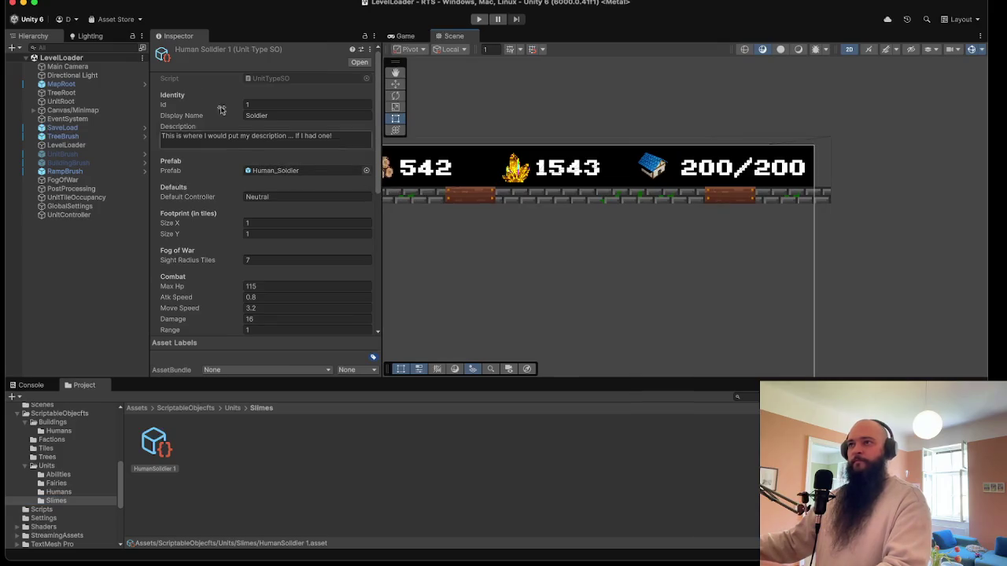
left_click(67, 492)
left_click(162, 445)
key("Right")
key("Right")
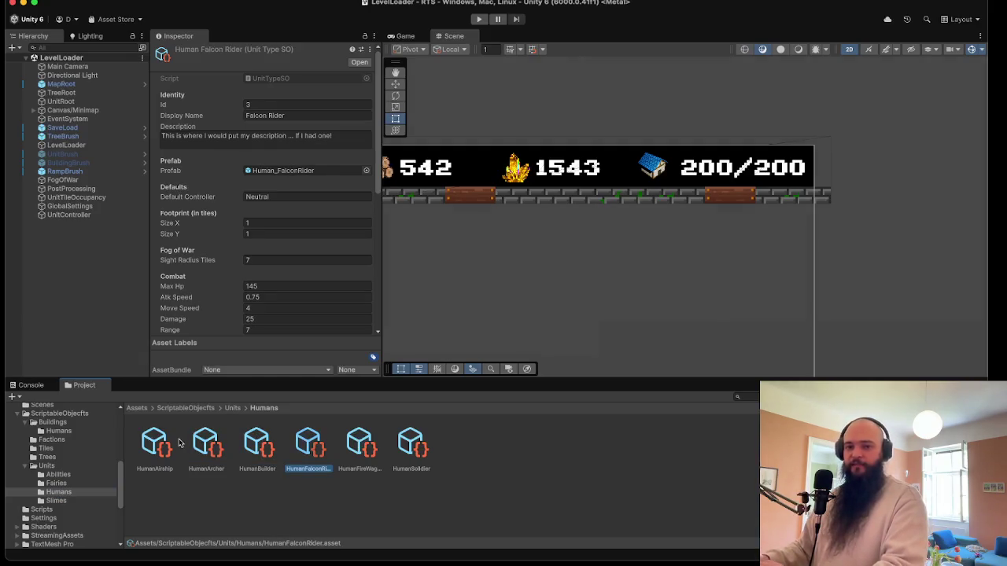
key("Right")
key("Right")
key("Left")
key("Left")
key("Left")
key("Left")
key("Left")
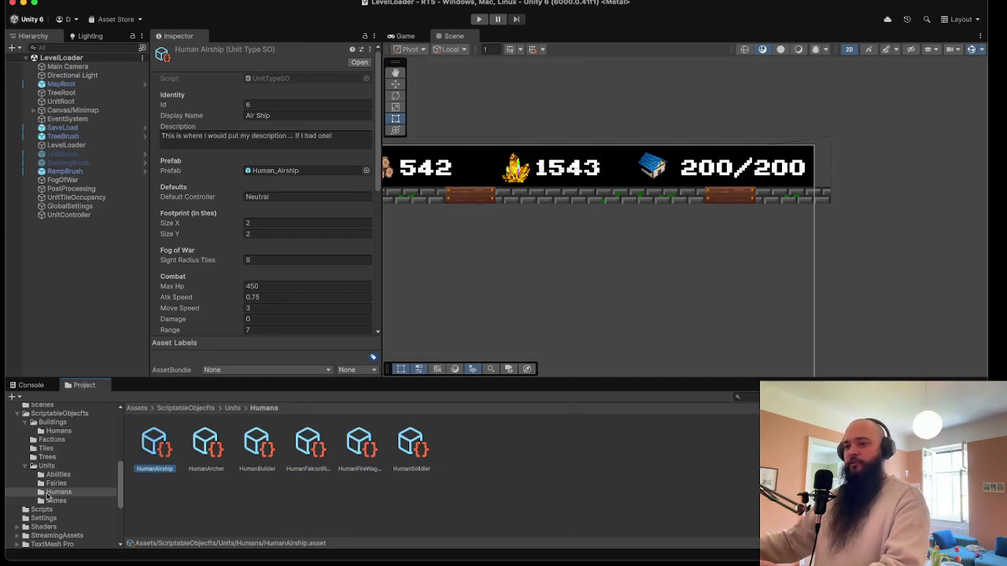
- Set the Id of HumanSoldier 1 in the Slimes folder to 7
left_click(55, 500)
left_click(155, 444)
left_click(259, 104)
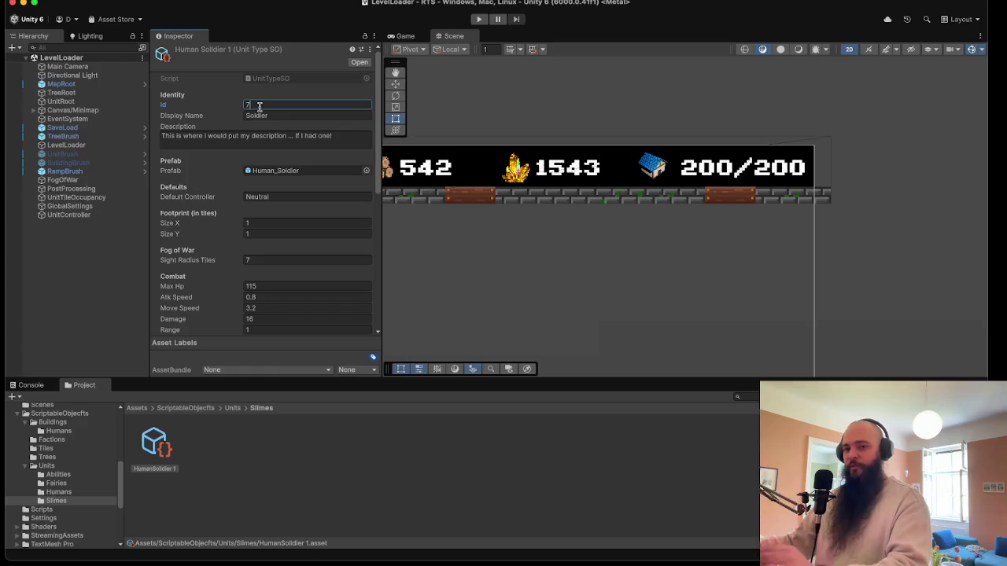
double_click(265, 105)
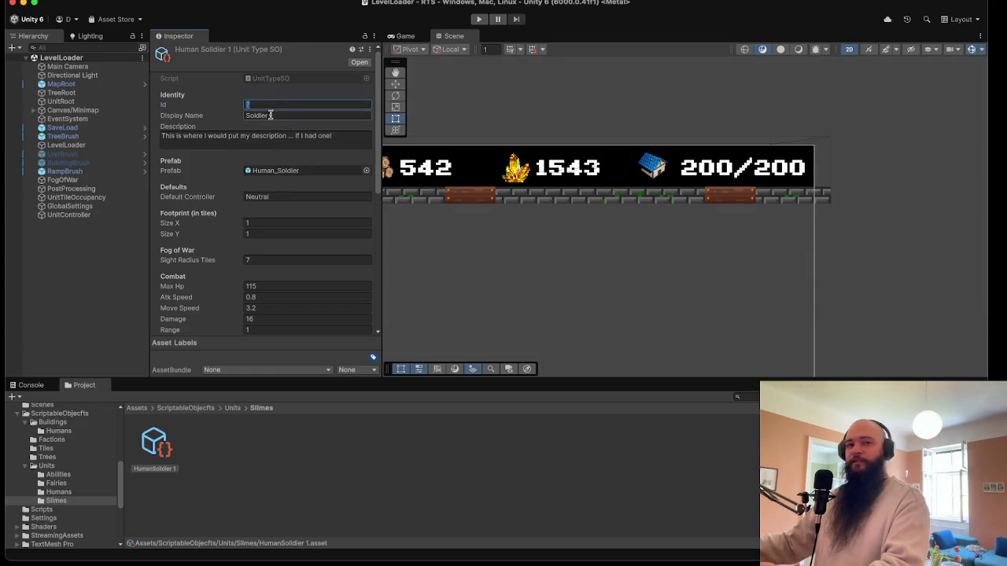
key("Tab")
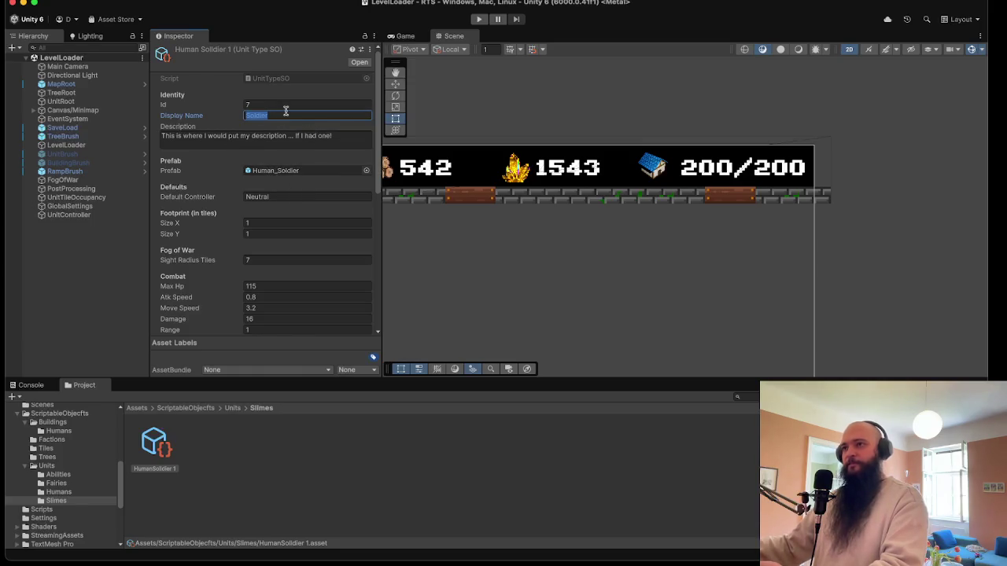
left_click(365, 170)
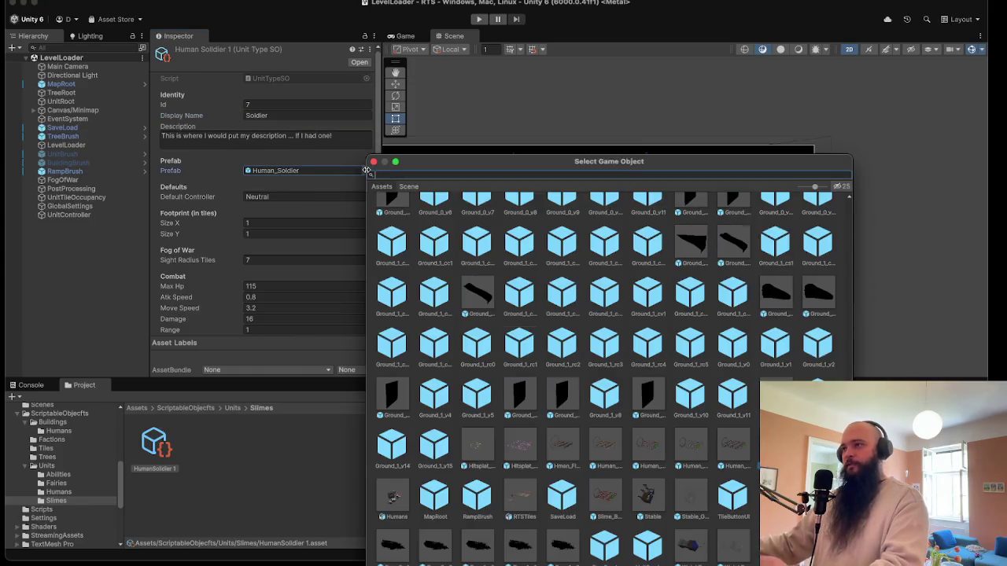
- Assign the Slime_BogBrute prefab and set Sight Radius Tiles 7 and Max Hp 165
type("Bog")
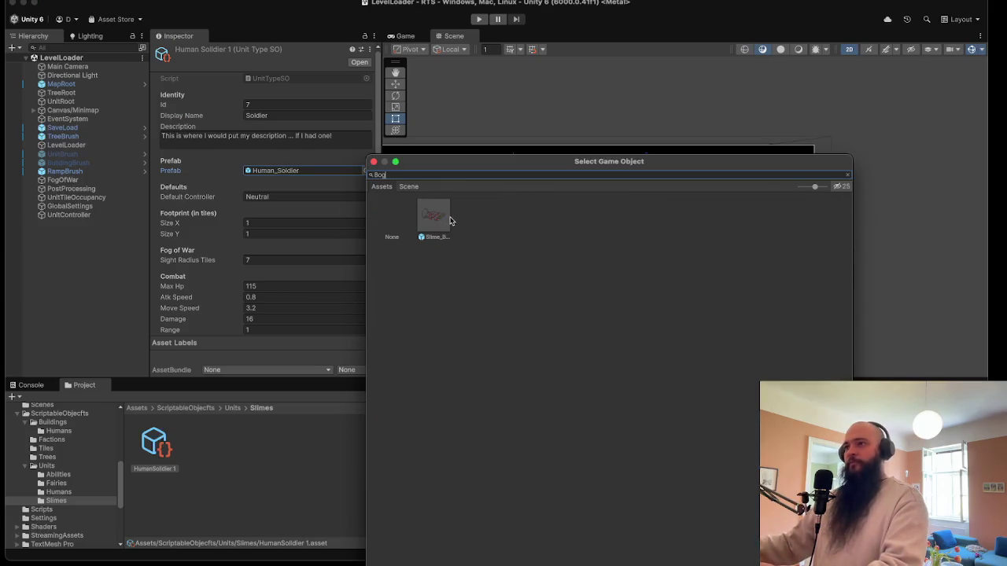
double_click(449, 220)
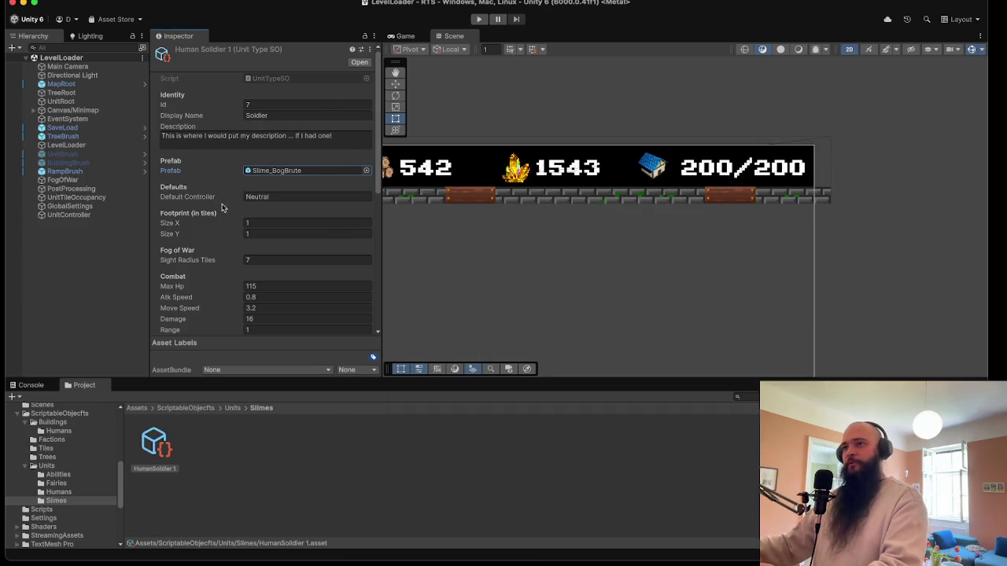
scroll(267, 264, "down", 2)
left_click(258, 220)
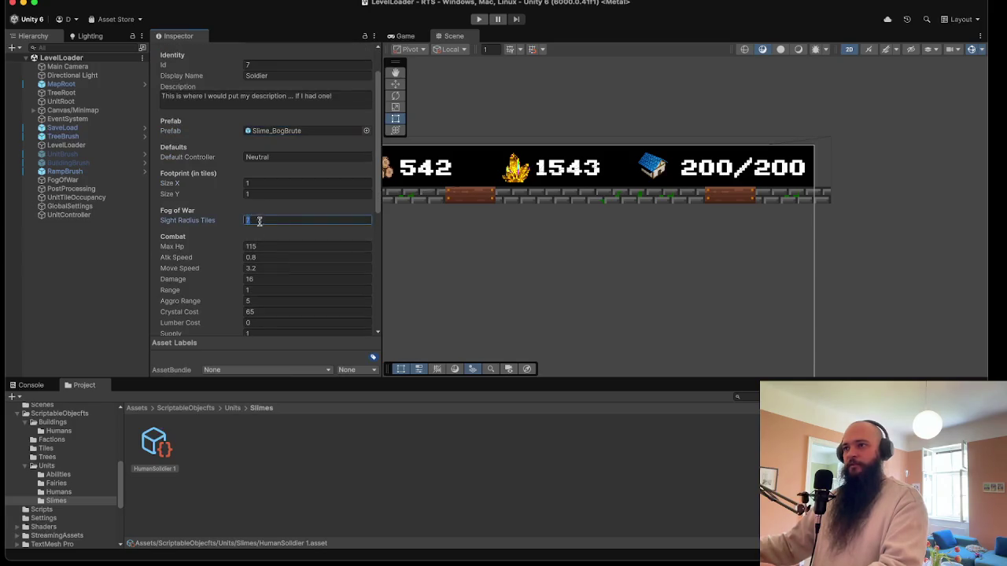
type("7")
left_click(267, 246)
type("1")
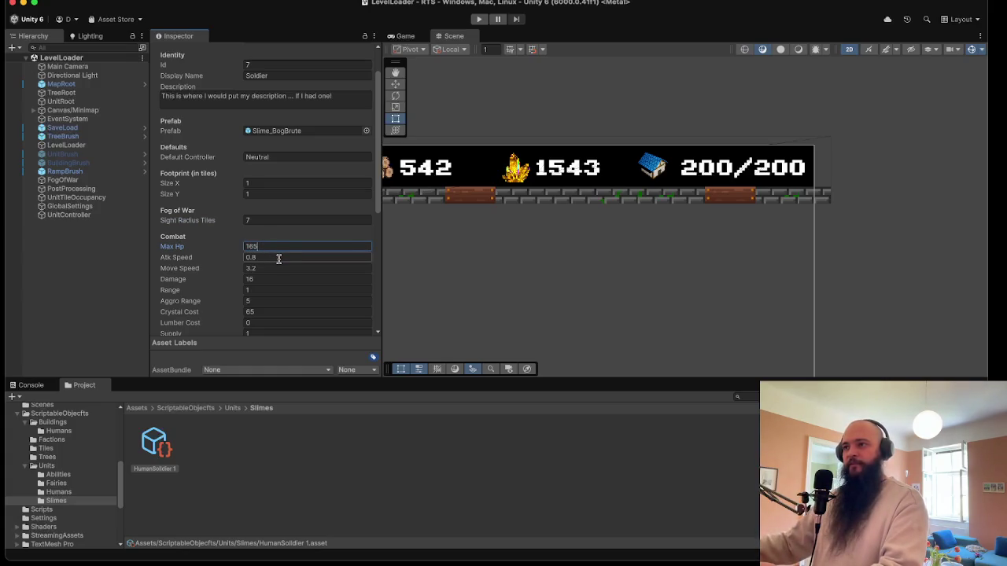
- Set Atk Speed to 0.6 and Damage to 28
left_click(277, 258)
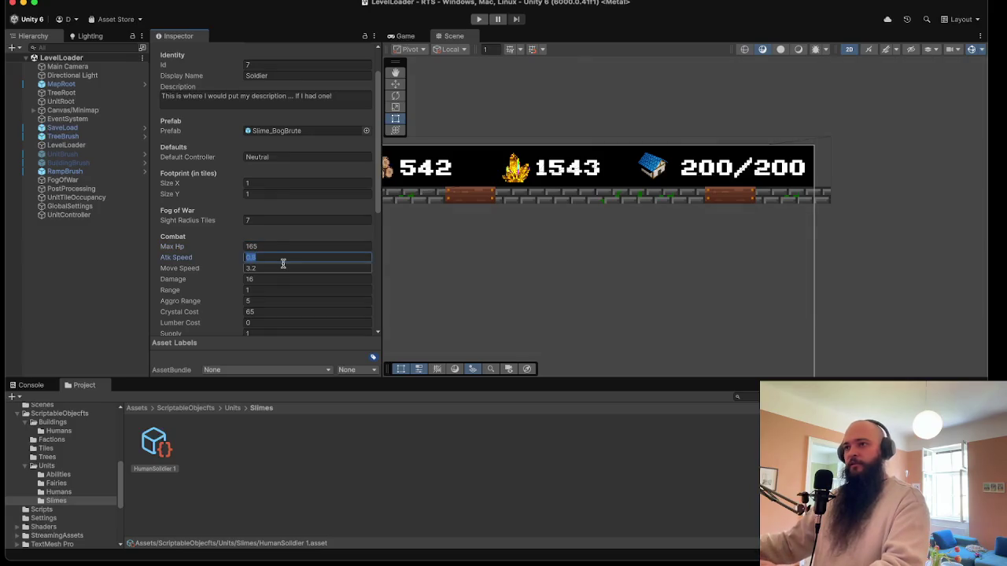
scroll(281, 243, "down", 2)
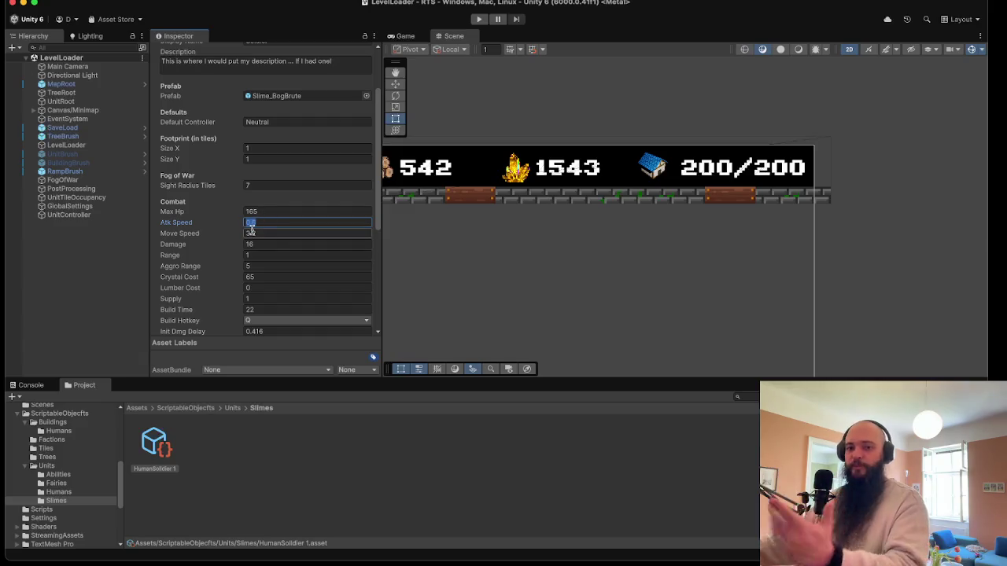
left_click(257, 224)
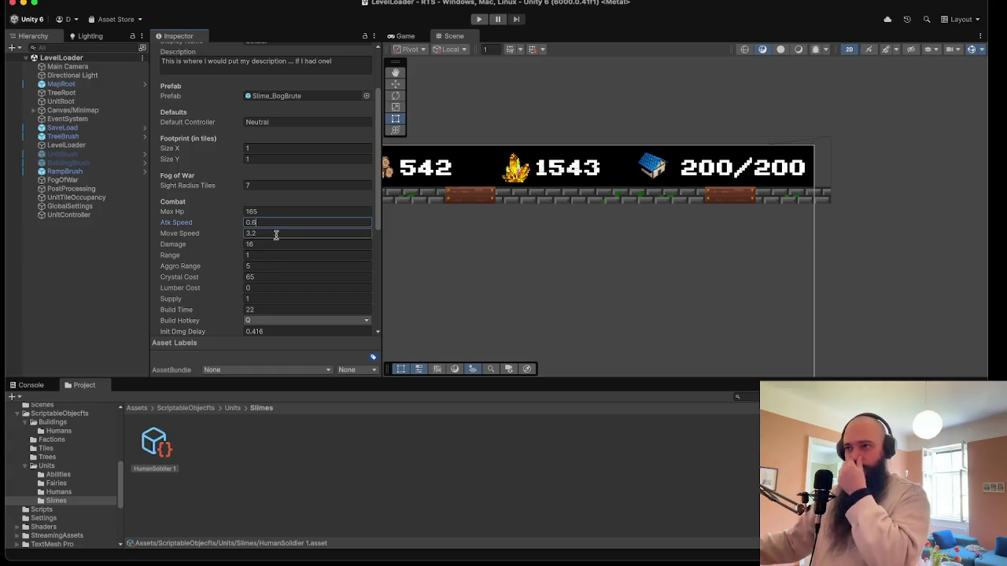
left_click(270, 243)
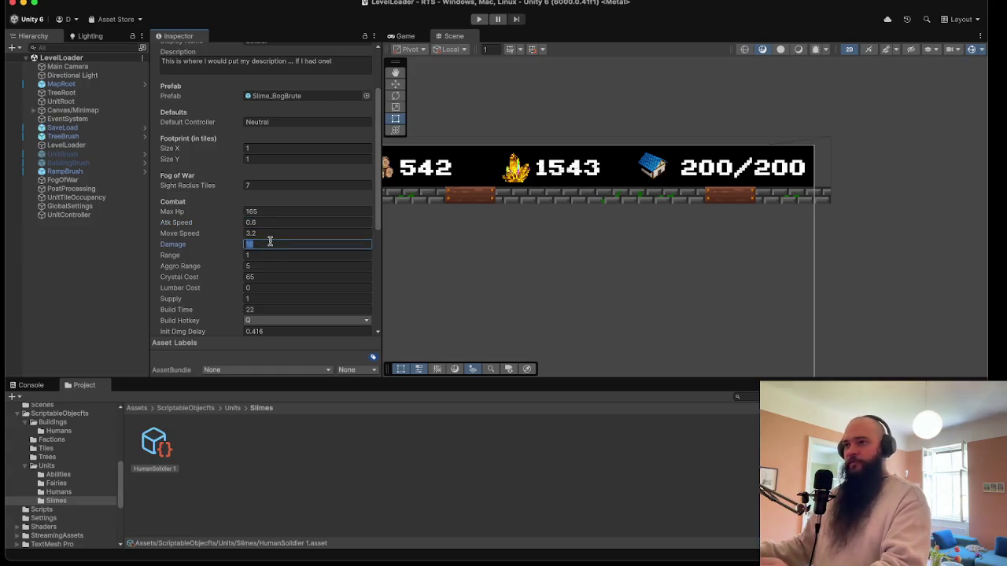
type("28")
left_click(274, 256)
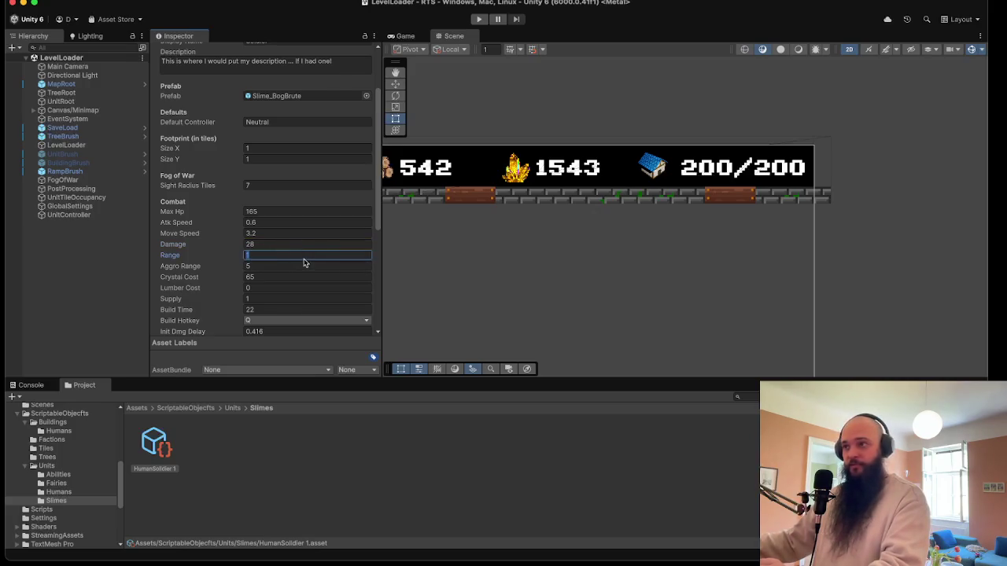
- Make B the build hotkey and locate the Human_Soldier_0 sprite used as Unit Sprite
scroll(305, 262, "down", 3)
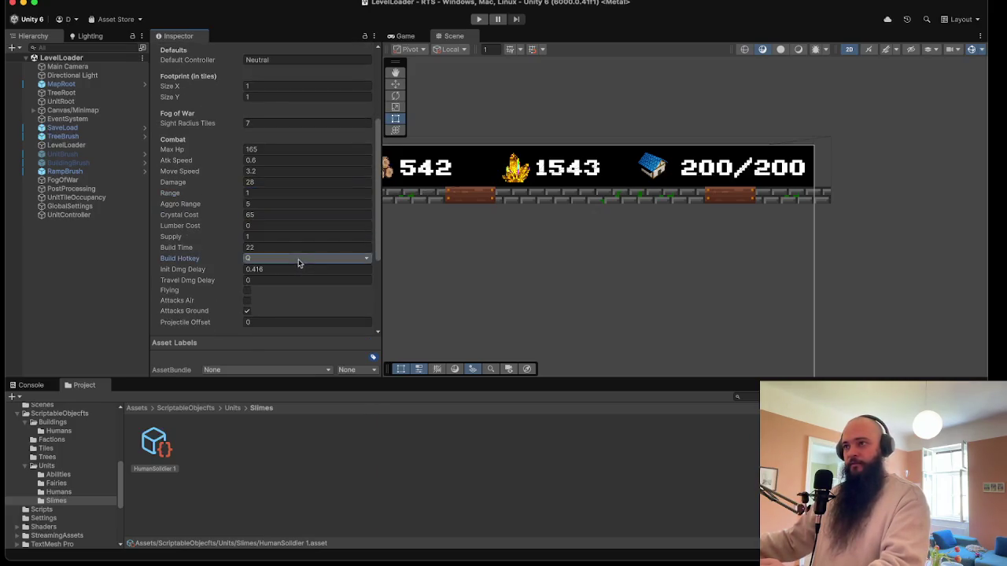
left_click(299, 262)
scroll(299, 293, "down", 10)
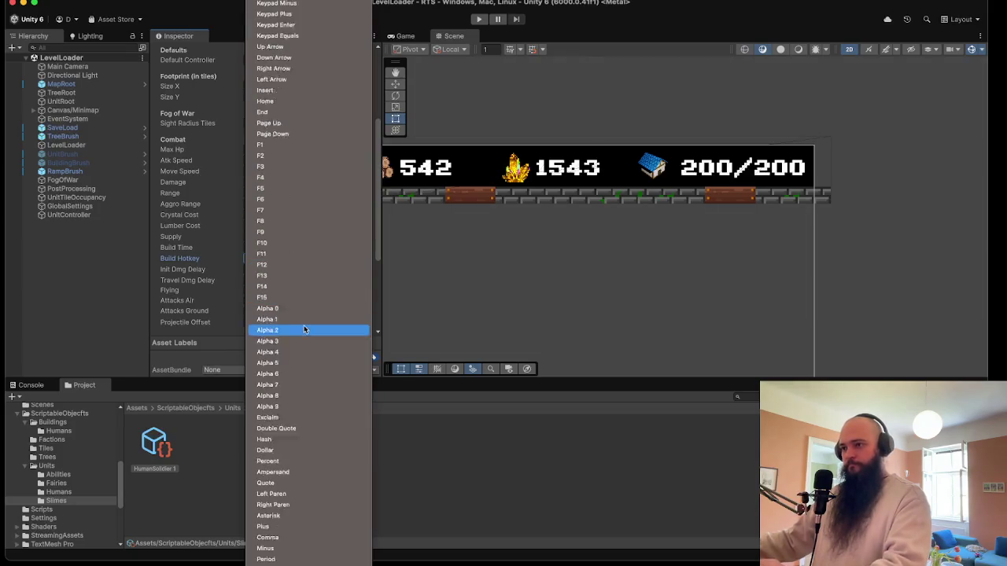
left_click(274, 494)
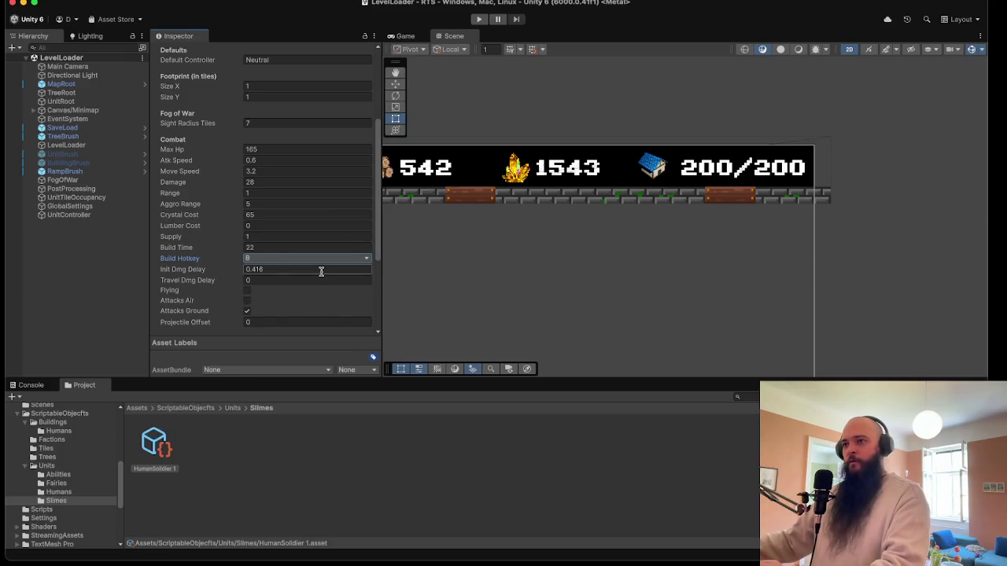
scroll(319, 272, "down", 3)
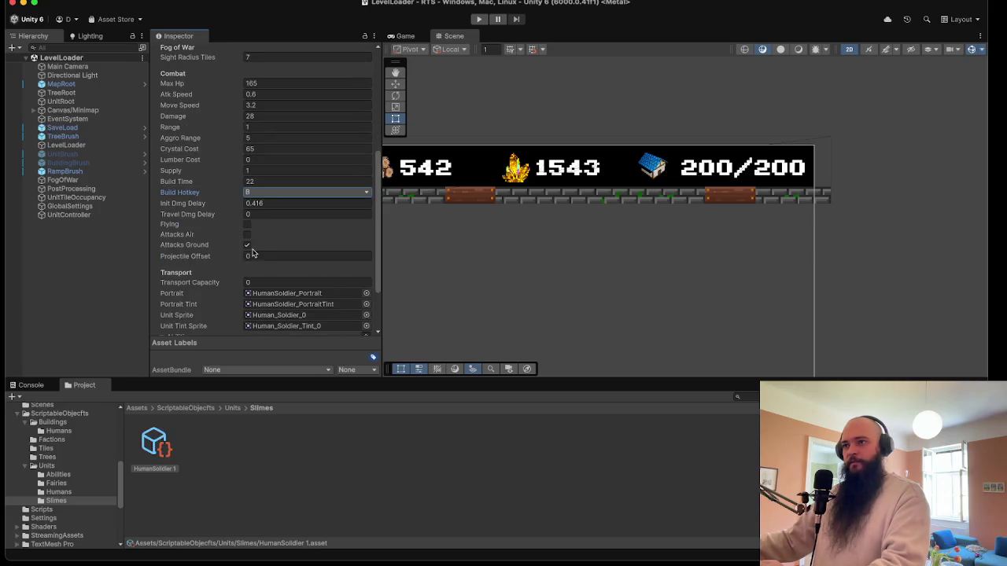
scroll(283, 247, "down", 2)
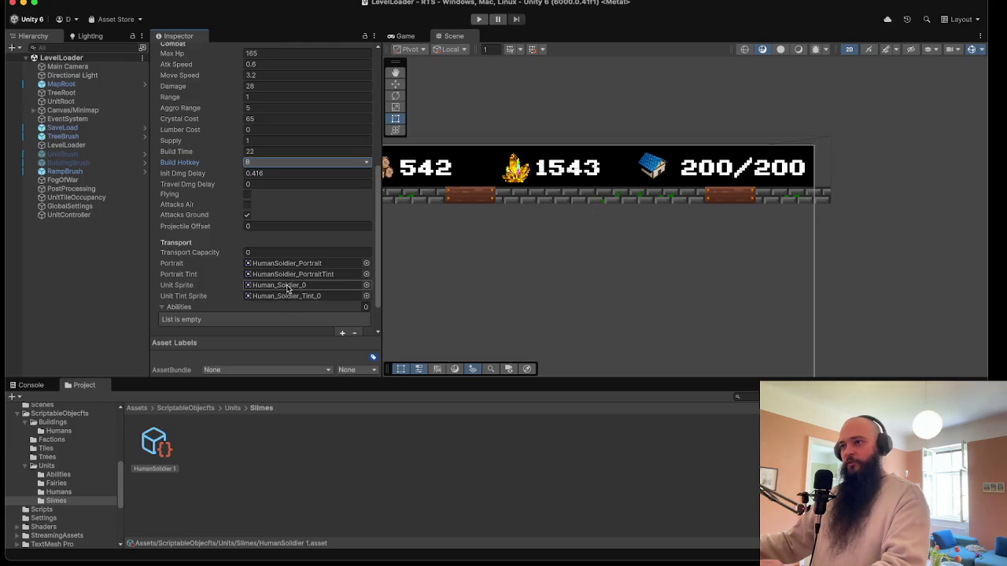
left_click(287, 289)
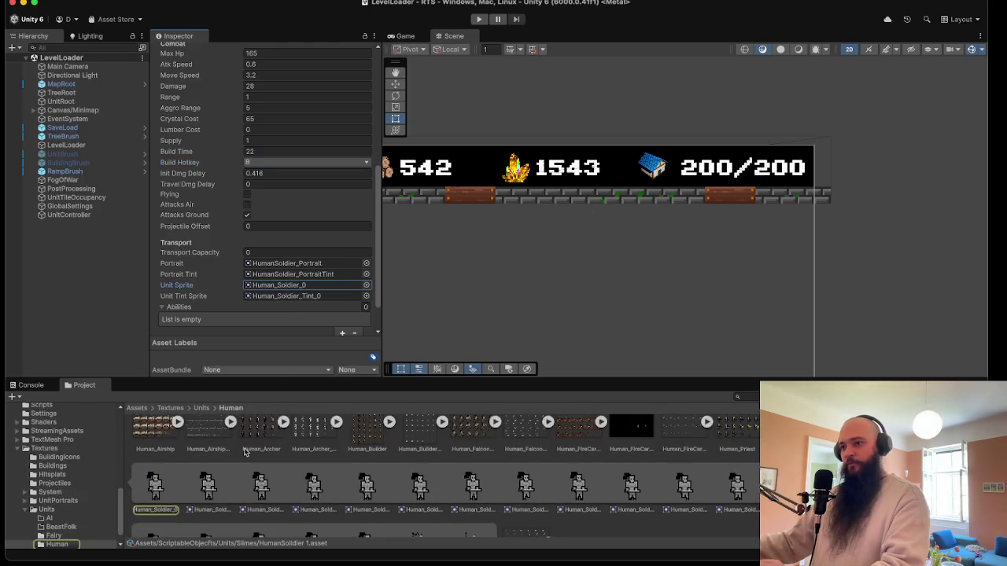
- Select the Slime_BogBrute texture in Textures/Units/Slime and open it in the Sprite Editor
scroll(253, 448, "up", 1)
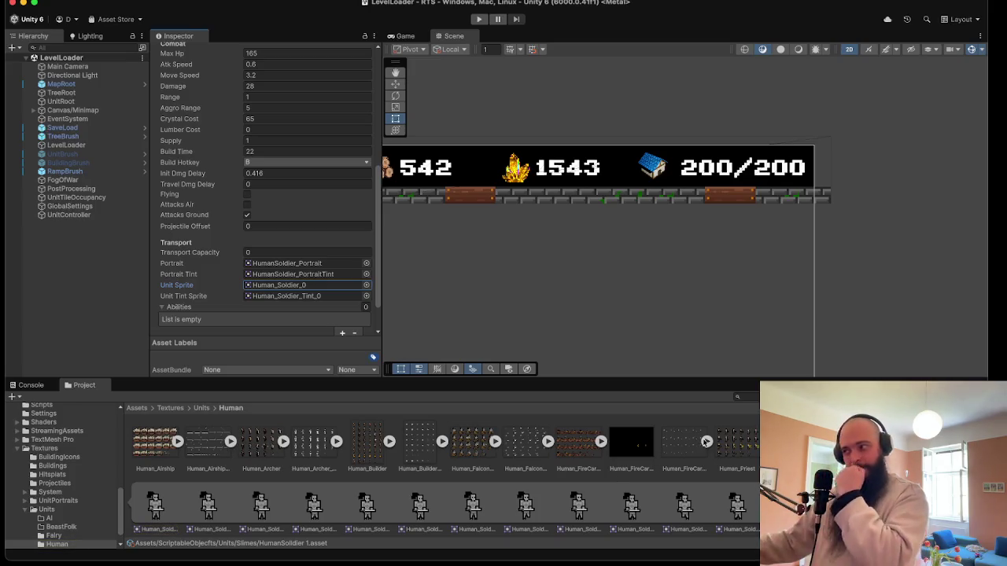
left_click(598, 455)
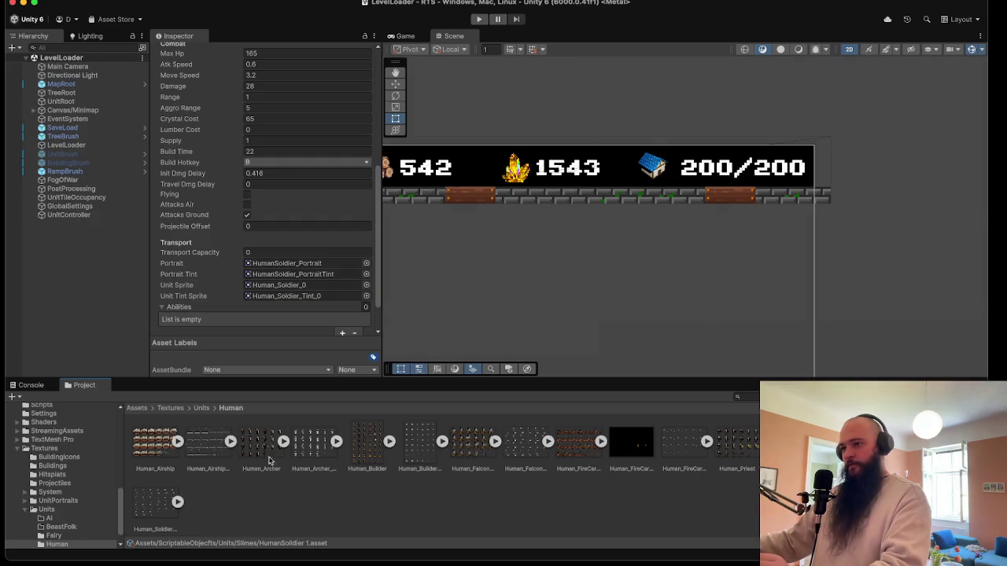
right_click(71, 528)
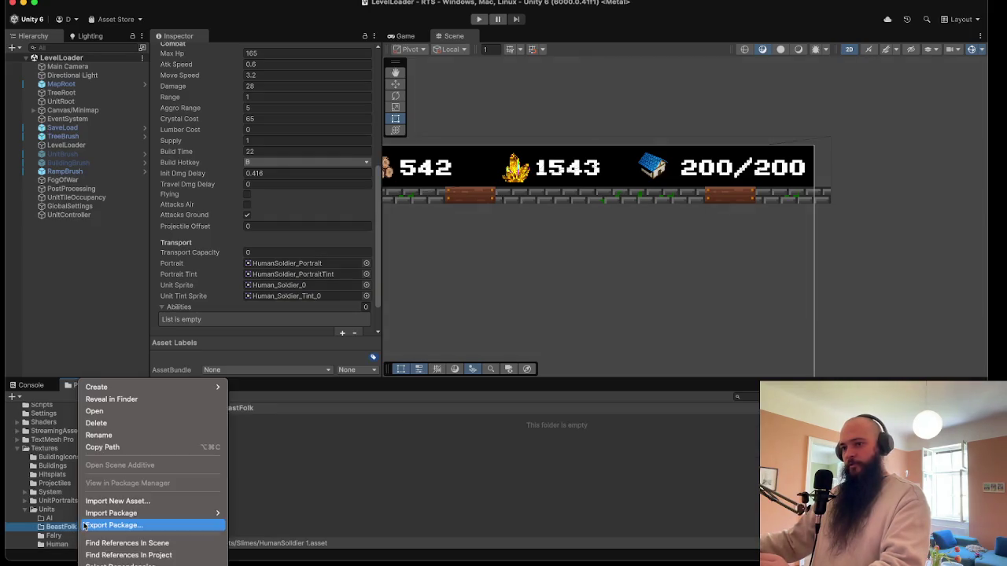
key("Escape")
scroll(67, 519, "down", 2)
left_click(72, 534)
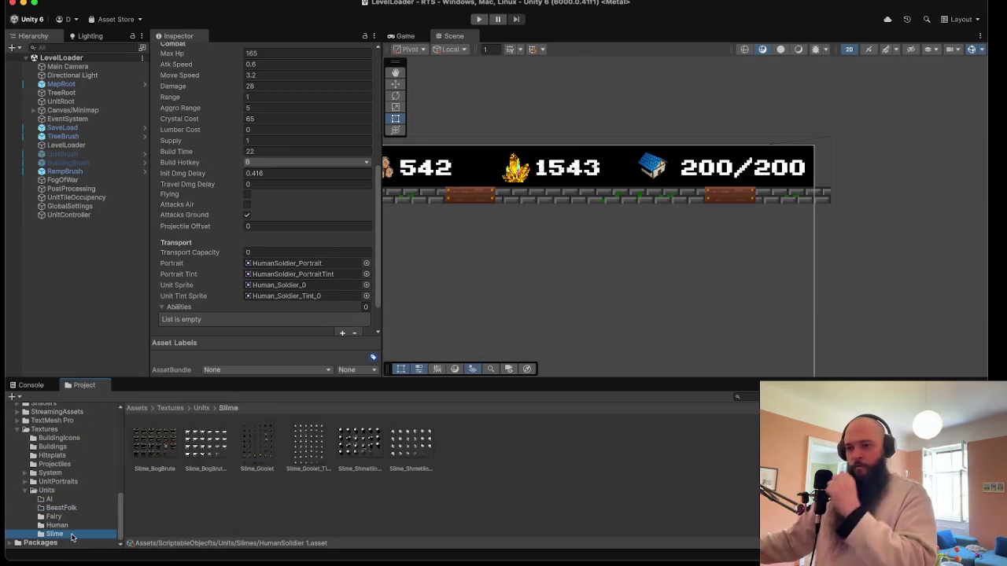
left_click(159, 446)
left_click(424, 442, "shift")
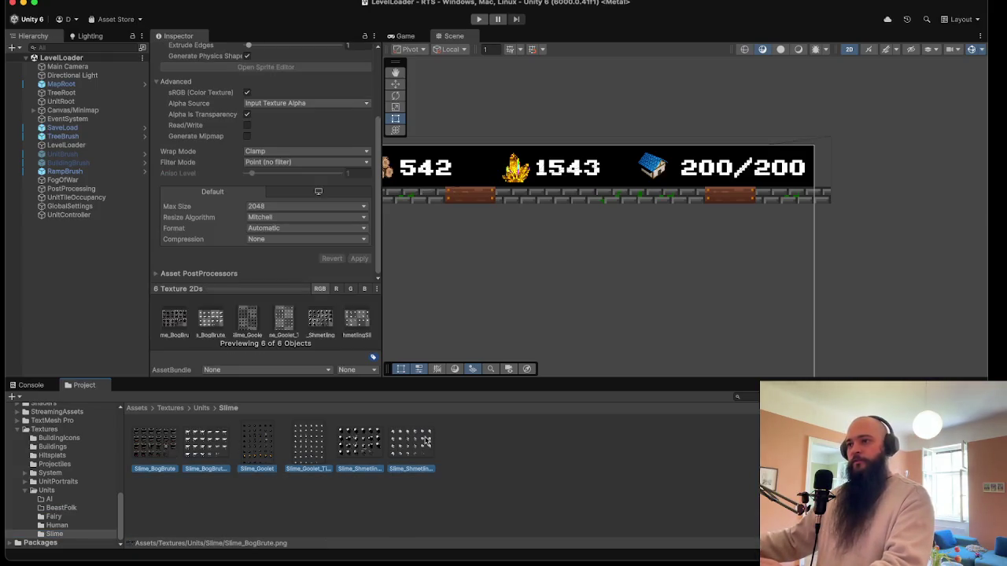
scroll(282, 195, "up", 4)
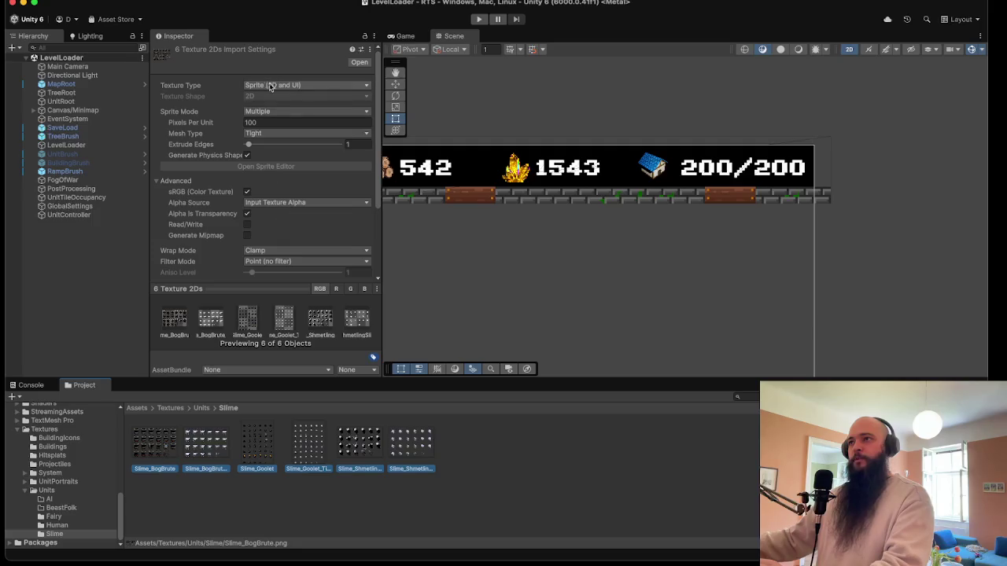
left_click(140, 439)
left_click(268, 167)
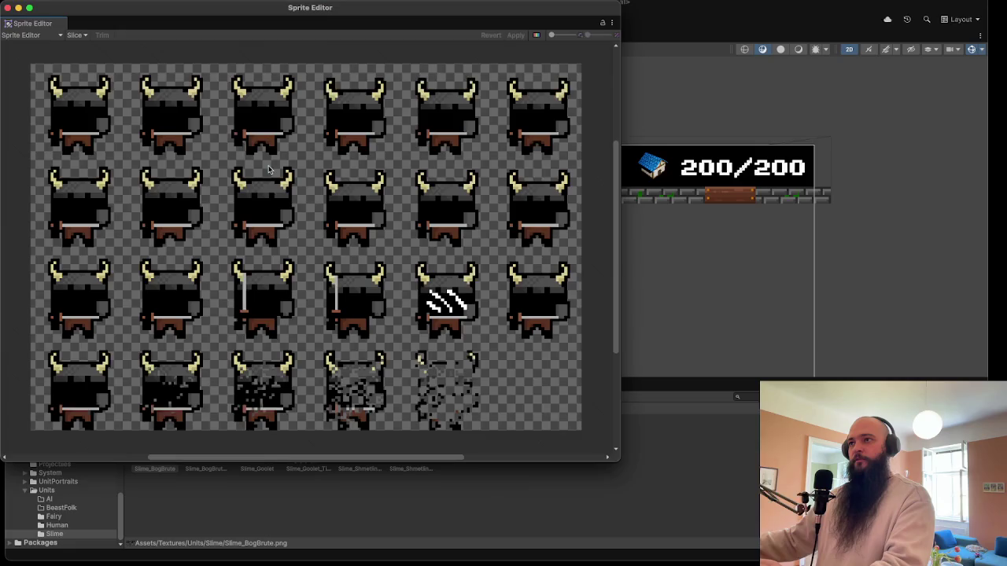
- Slice the Slime_BogBrute sheet by 32×32 cell size and apply the slices
left_click(76, 35)
left_click(153, 49)
left_click(161, 61)
type("32")
key("Tab")
type("32")
left_click(183, 162)
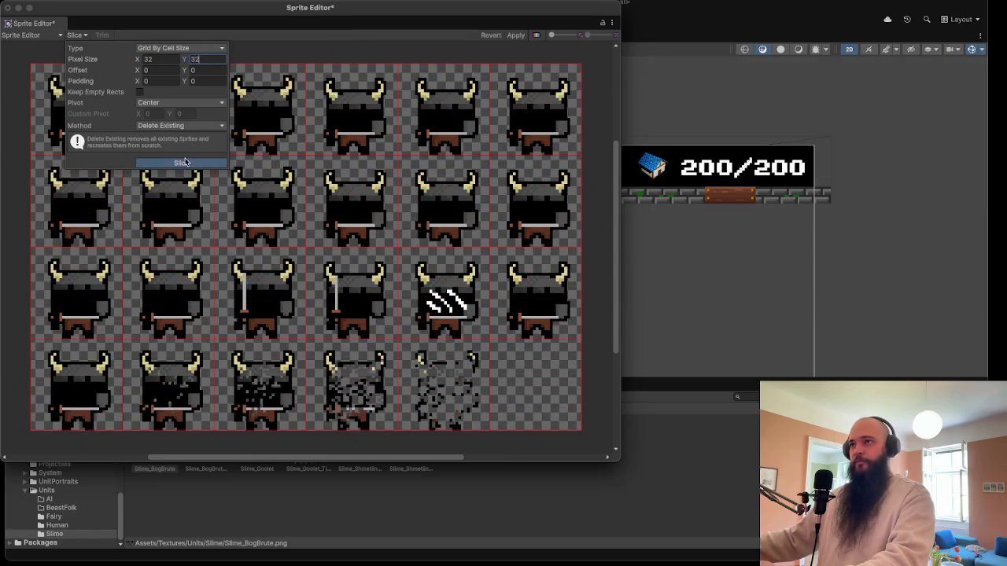
left_click(7, 11)
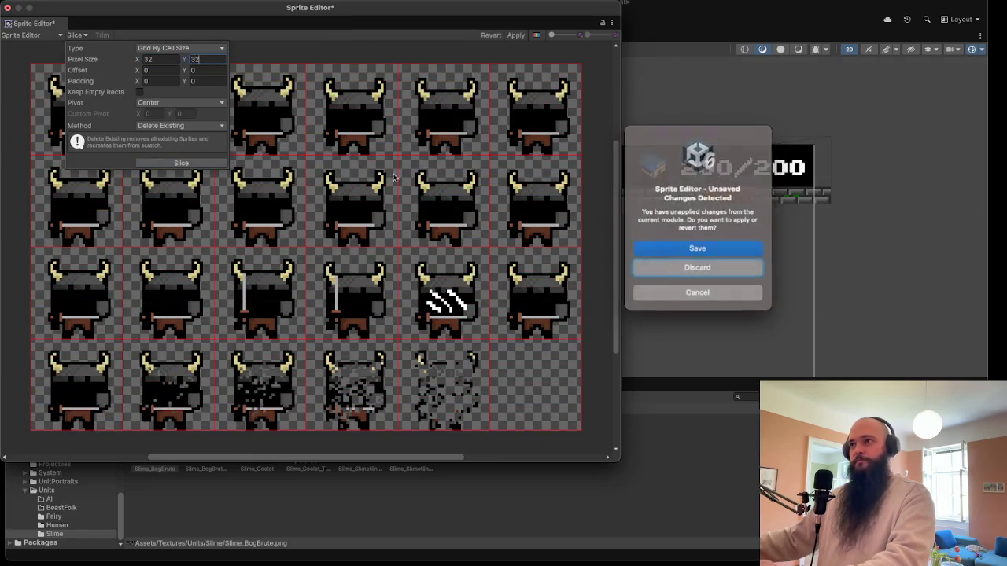
left_click(697, 247)
- Slice the Slime_BogBrute_Tint sheet into 32×32 cells and apply the slices
left_click(220, 454)
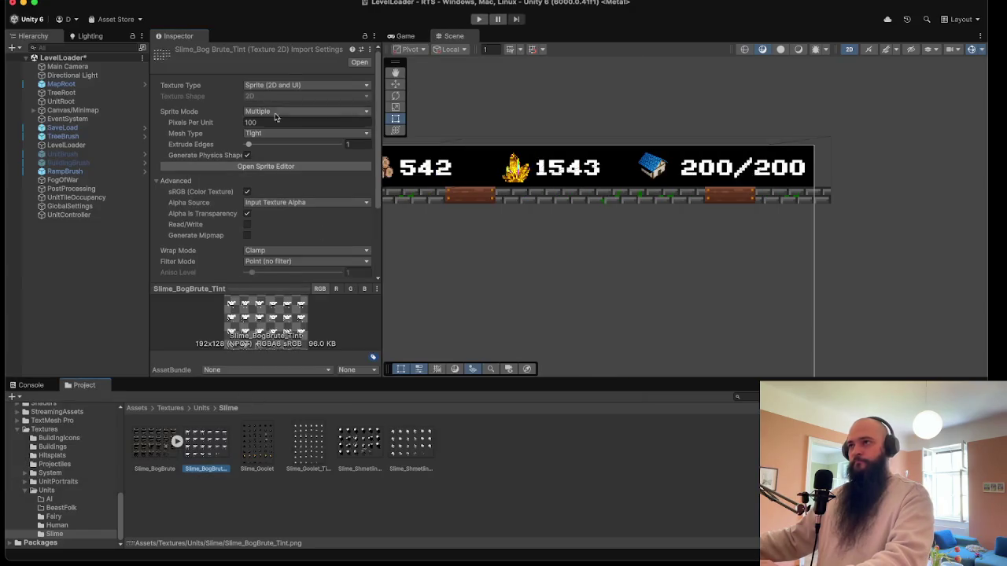
left_click(267, 166)
left_click(68, 35)
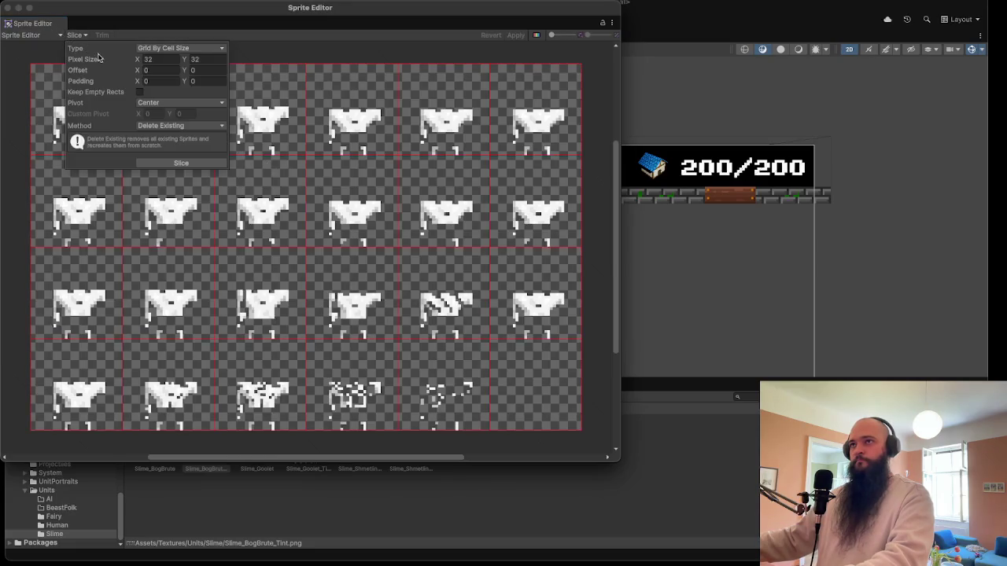
left_click(181, 163)
left_click(9, 6)
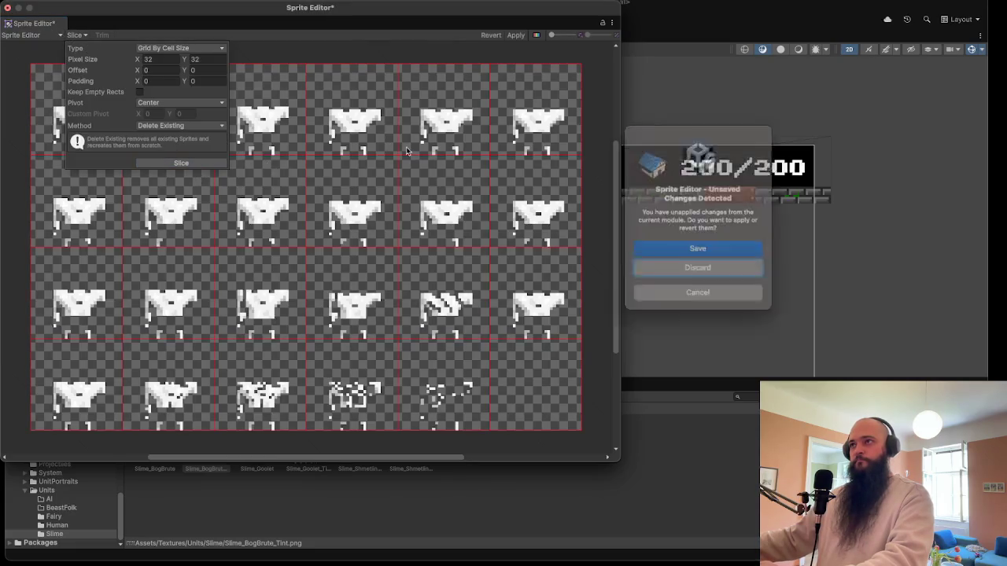
left_click(680, 257)
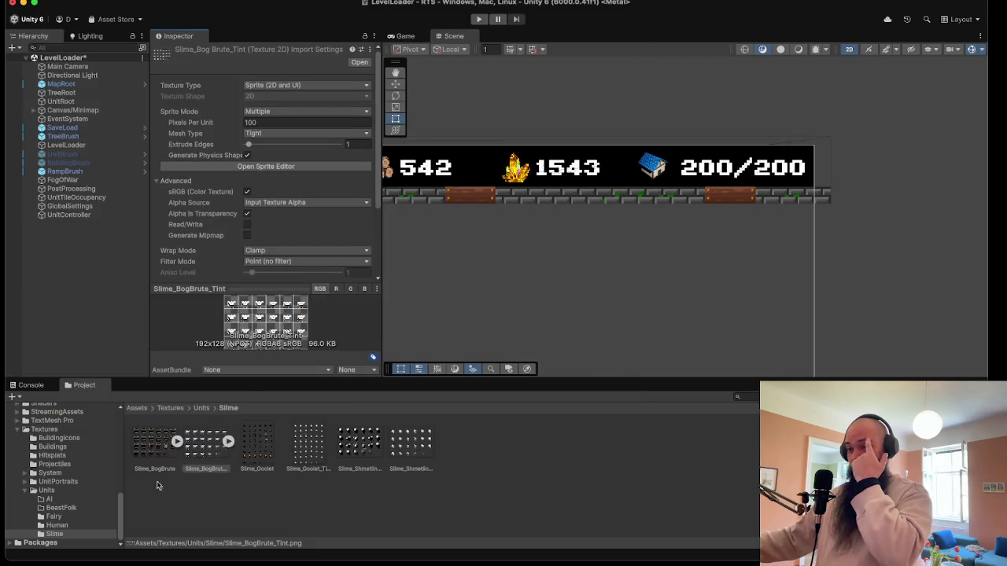
scroll(64, 434, "up", 3)
- Rename the HumanSoldier 1 unit asset in Slimes to SlimeBogBrute
scroll(75, 469, "up", 4)
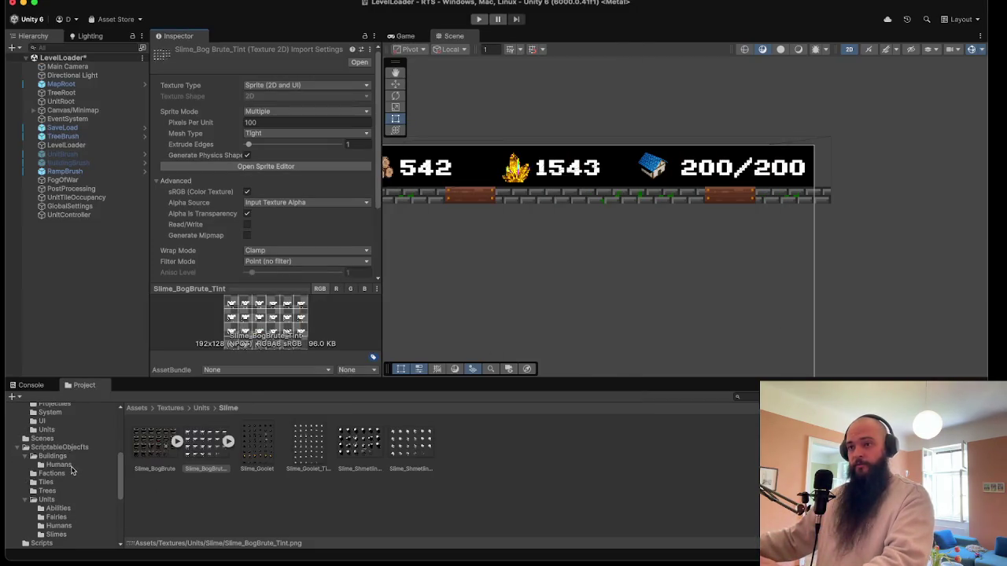
left_click(64, 534)
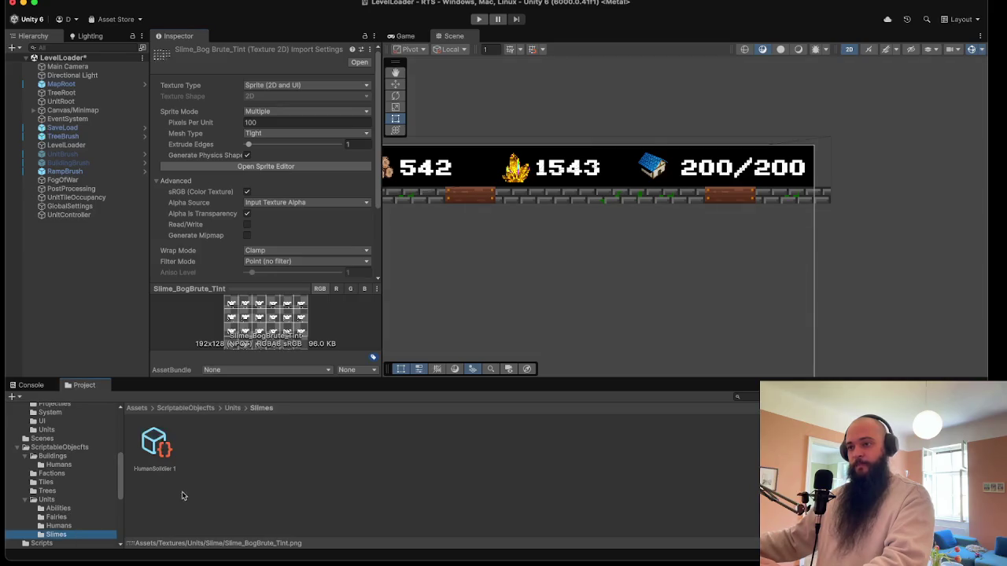
left_click(167, 462)
right_click(160, 474)
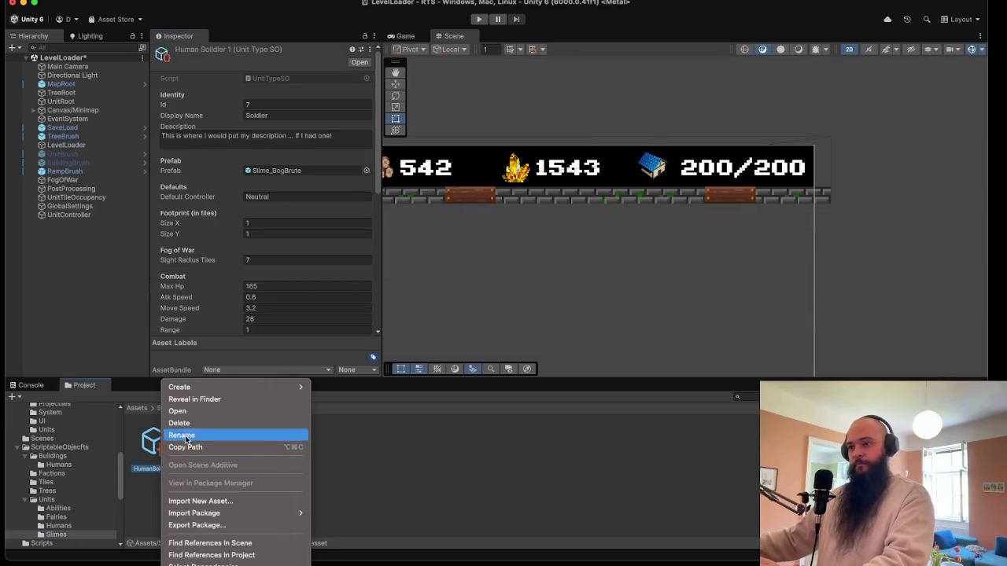
left_click(184, 435)
type("Slime")
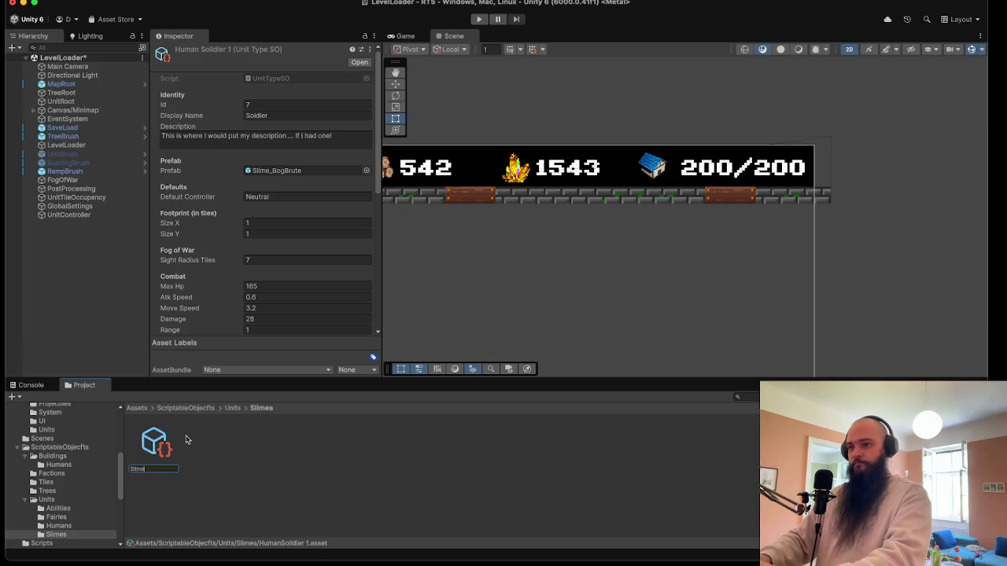
type("BogBrute")
key("Return")
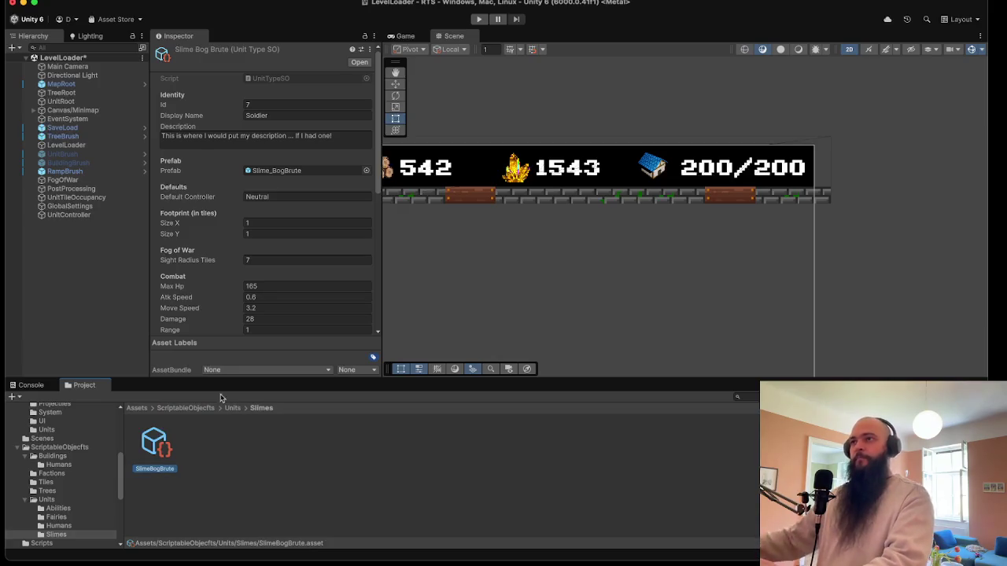
- Set the unit's Display Name to Bog Brute
left_click(300, 115)
type("B")
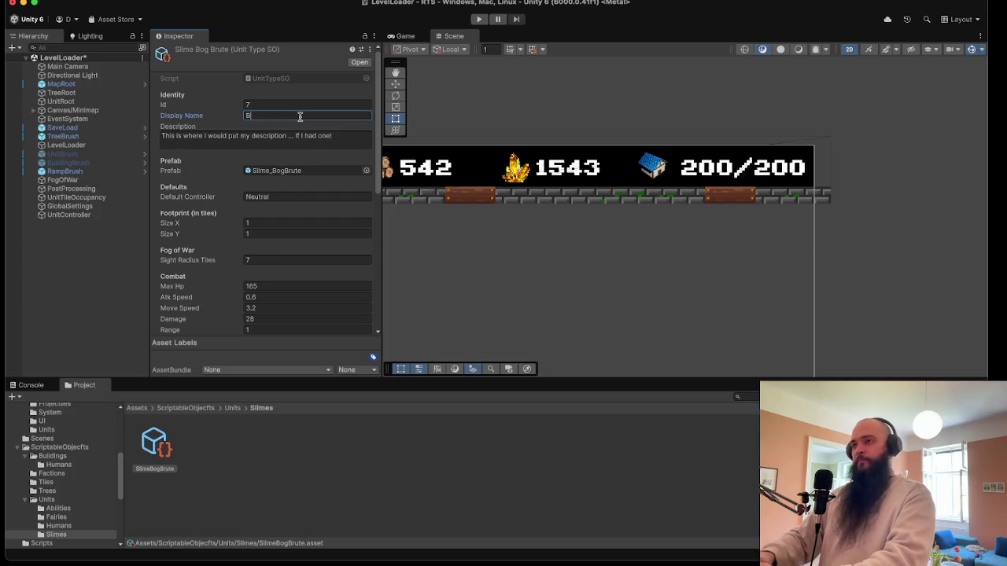
type("og Brute")
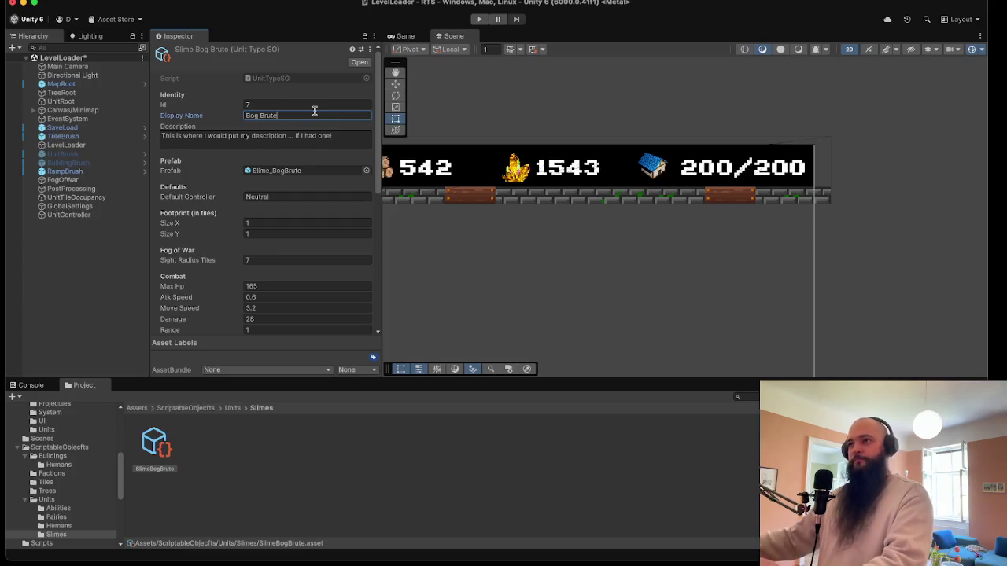
left_click(315, 137)
left_click(343, 134)
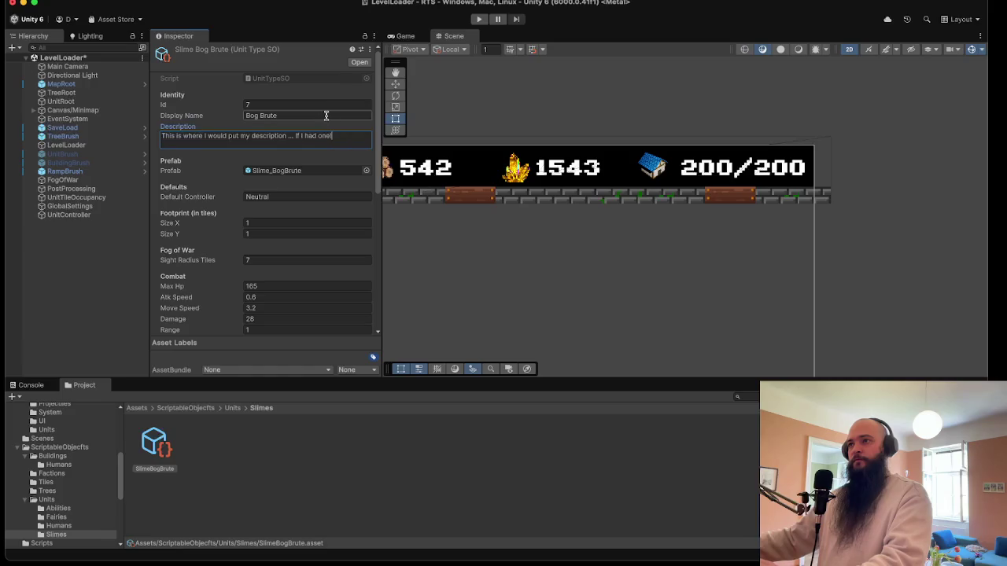
- Assign Slime_BogBrute_0 as the Bog Brute unit's Unit Sprite in the Inspector
scroll(289, 165, "down", 5)
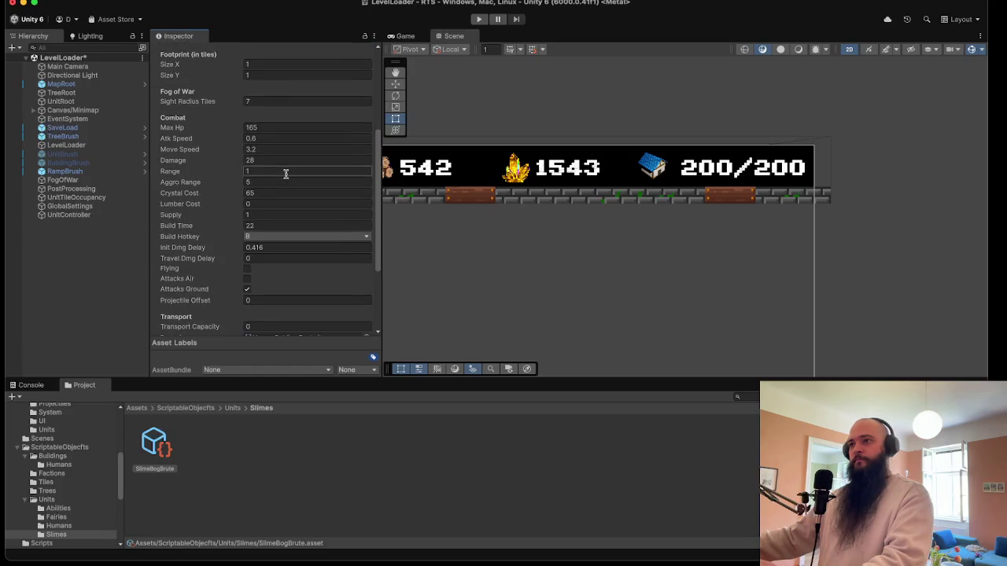
scroll(291, 168, "up", 5)
scroll(303, 291, "down", 4)
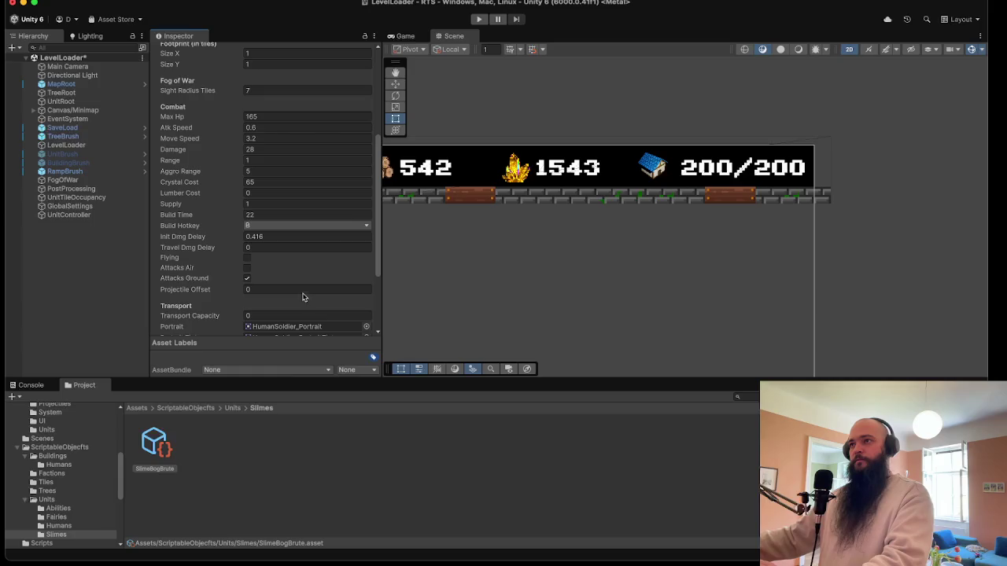
scroll(302, 297, "down", 3)
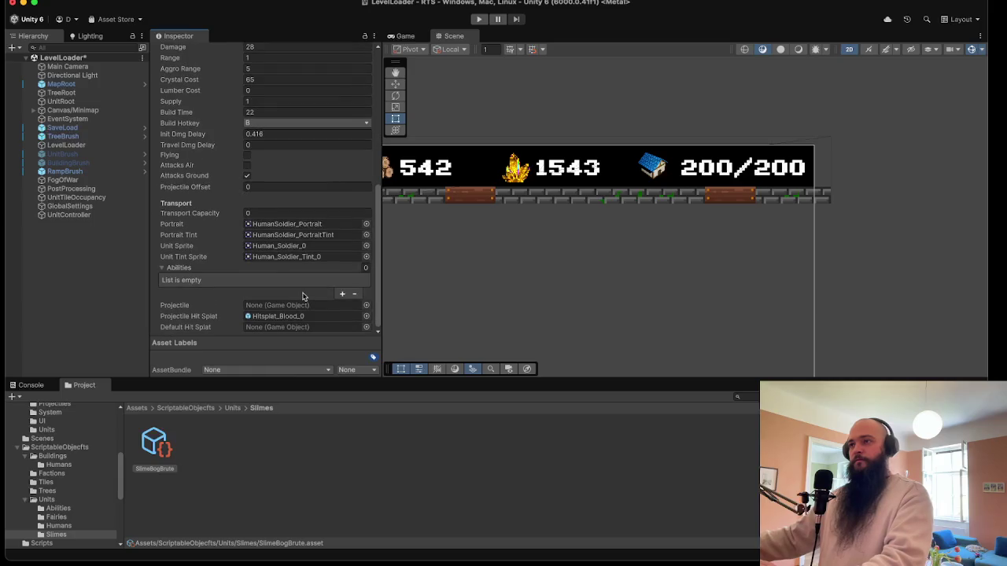
left_click(292, 246)
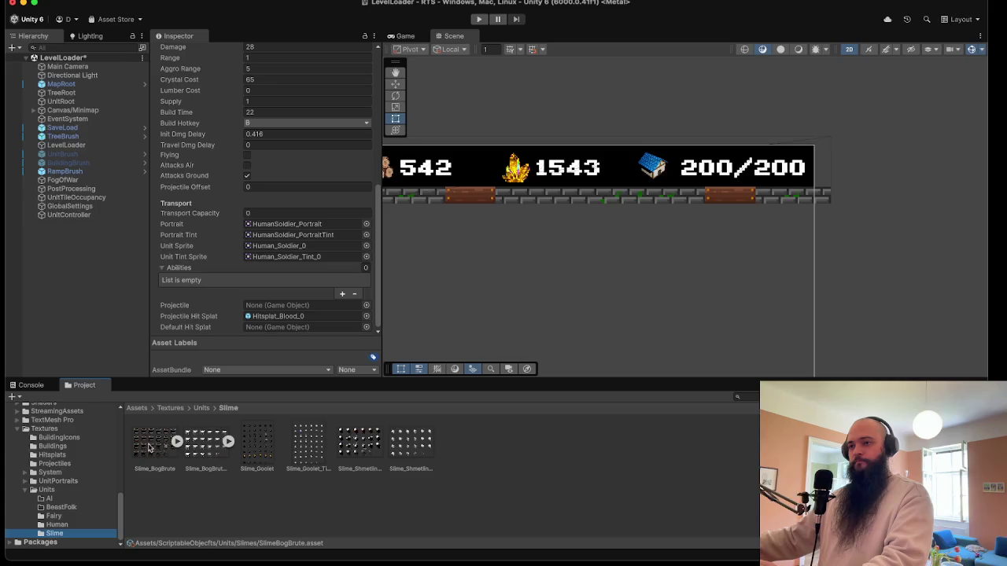
left_click(178, 441)
mouse_move(209, 443)
left_mouse_down()
mouse_move(291, 236)
mouse_move(292, 246)
left_mouse_up()
- Assign Slime_BogBrute_Tint_0 as the Bog Brute unit's Unit Tint Sprite
left_click(178, 442)
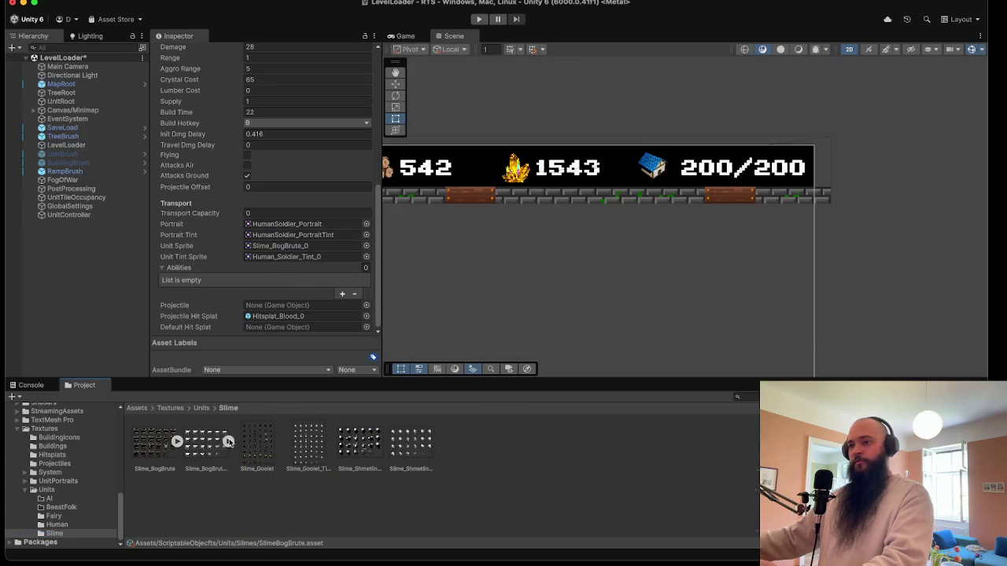
left_click(229, 442)
mouse_move(261, 448)
left_mouse_down()
mouse_move(310, 254)
mouse_move(262, 257)
left_mouse_up()
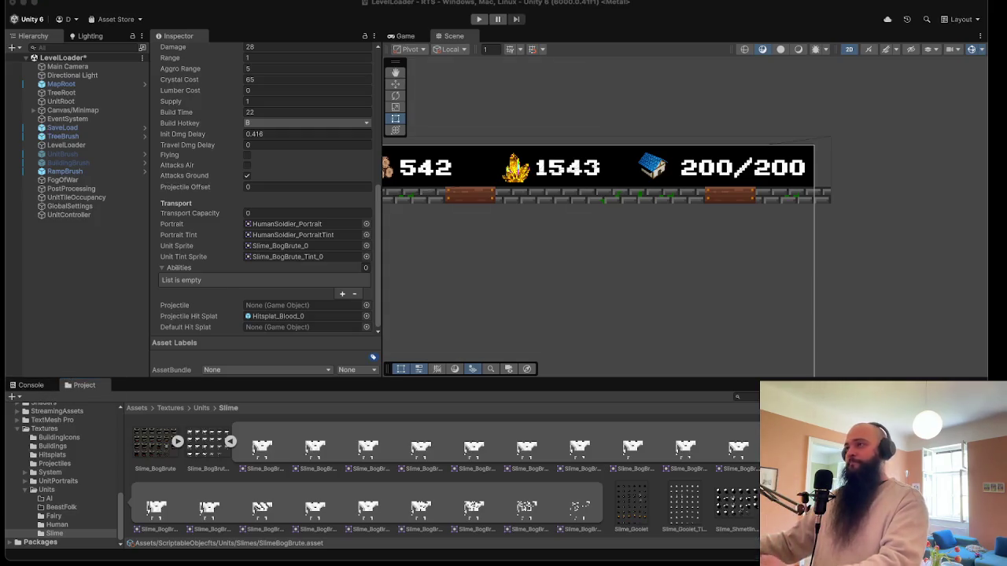
left_click(12, 188)
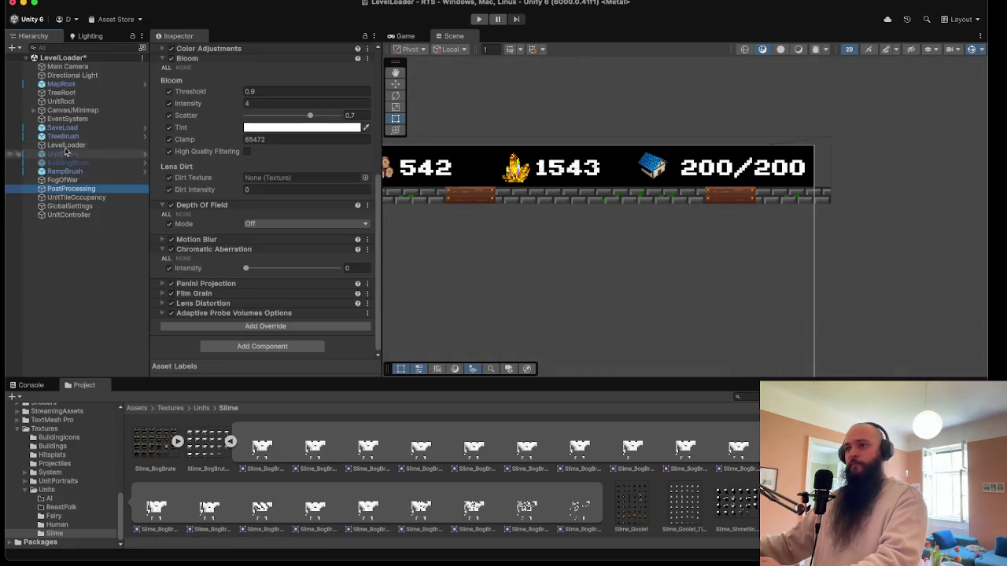
- Collapse the expanded Slime_BogBrute sprite sheets in the Project window
left_click(94, 216)
left_click(79, 386)
left_click(181, 442)
left_click(230, 442)
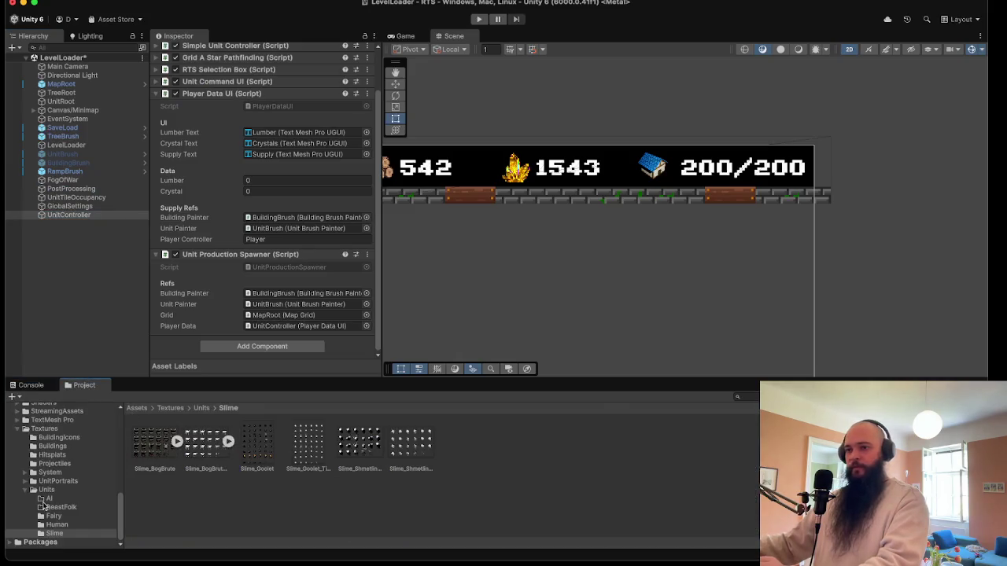
- Open the Textures > UnitPortraits > Slime folder, then switch over to Aseprite
double_click(56, 481)
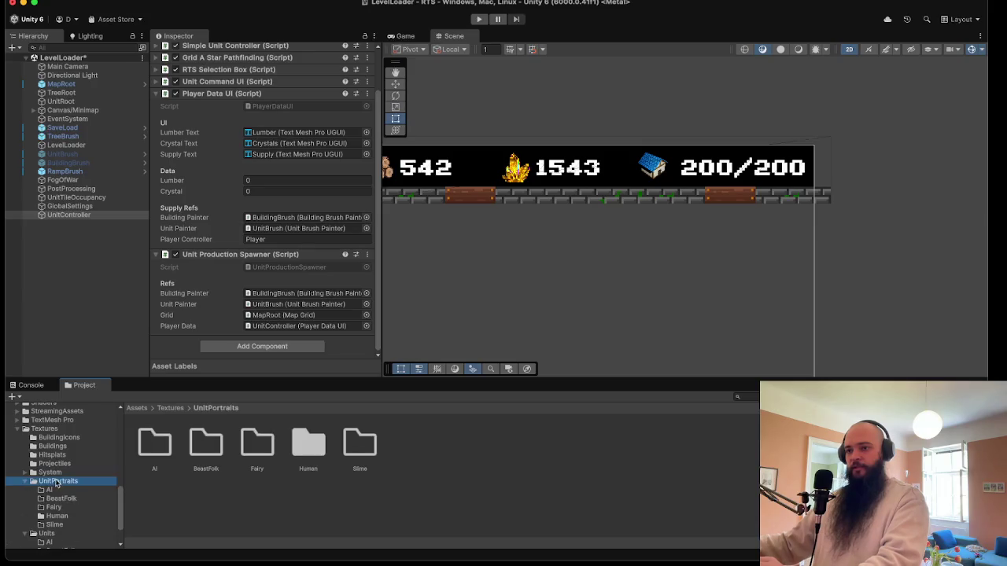
left_click(58, 508)
left_click(64, 515)
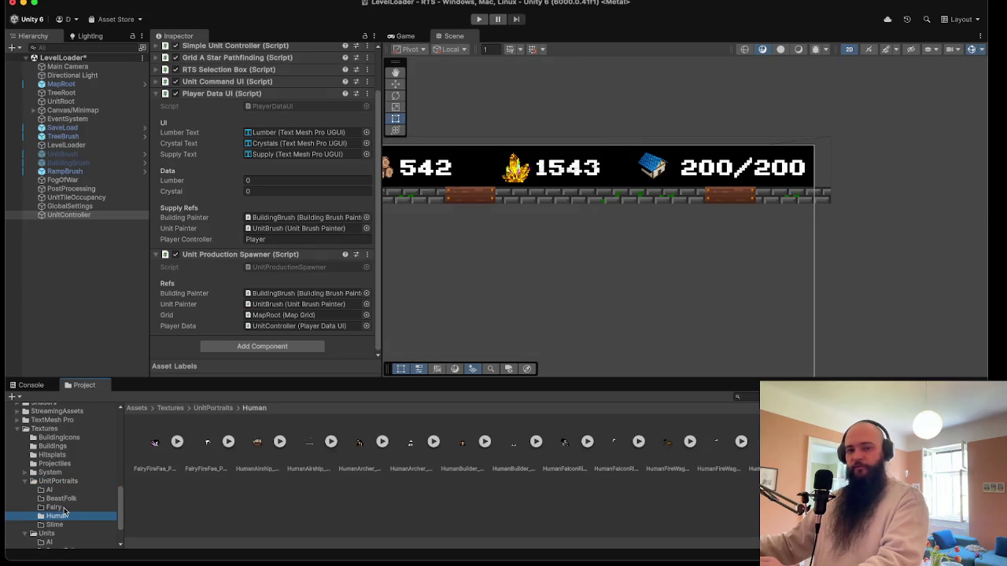
left_click(67, 525)
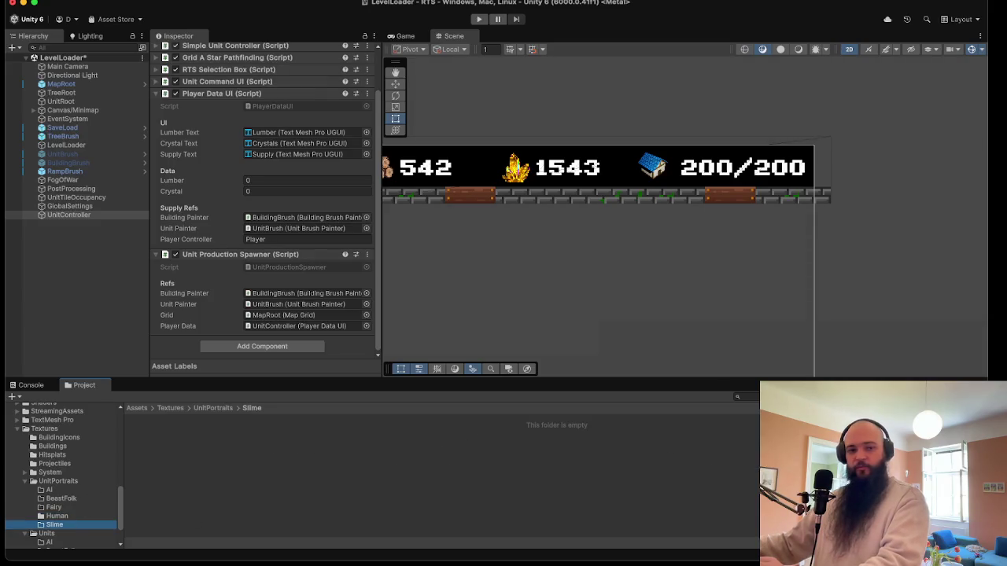
key("super+Tab")
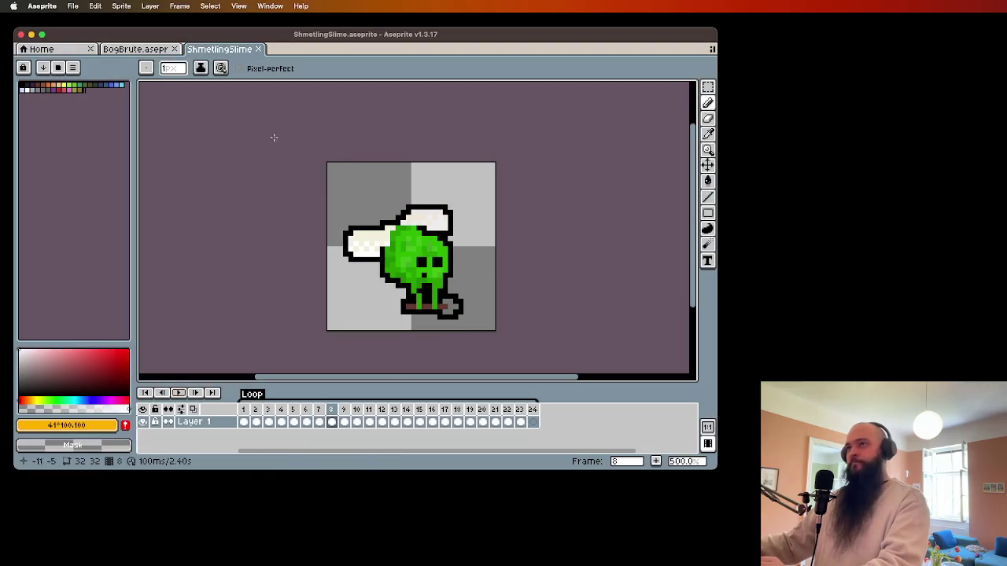
- Create a new 16x16 sprite in Aseprite
left_click_drag(305, 33, 357, 49)
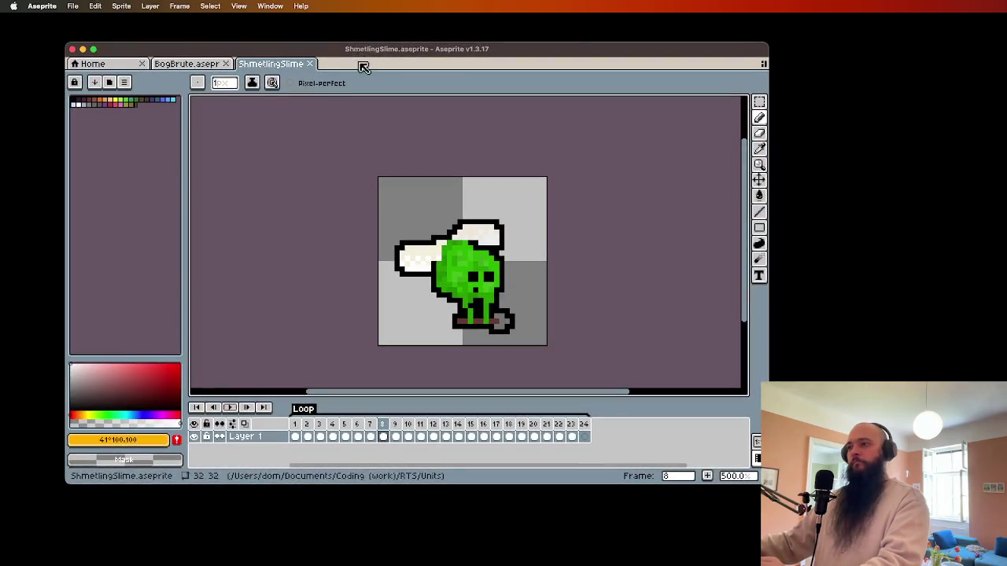
left_click(210, 69)
left_click(73, 7)
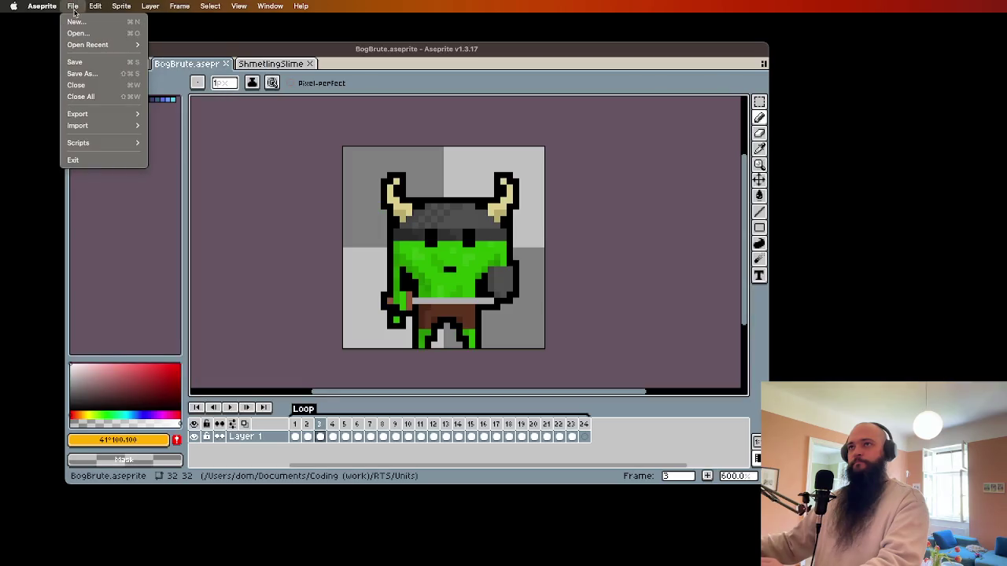
left_click(75, 21)
type("16")
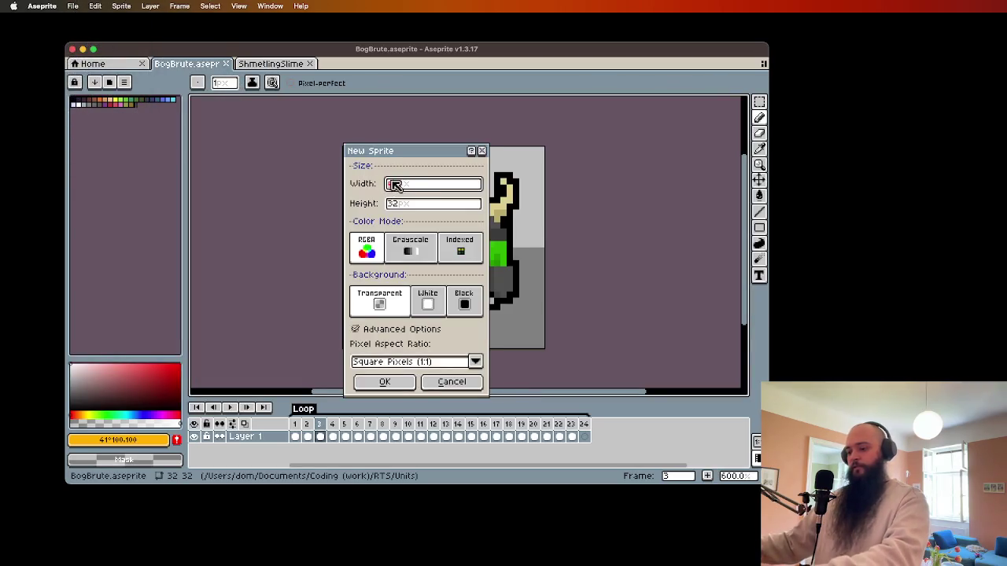
left_click(438, 208)
type("16")
left_click(385, 381)
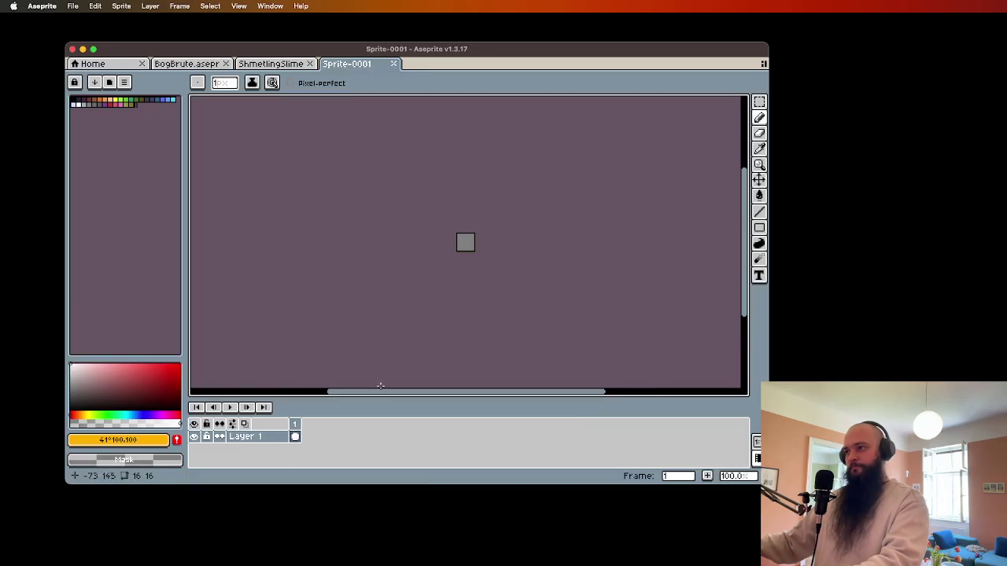
- Copy the whole 32x32 Bog Brute into the 16x16 sprite, shifted up-left over the head
left_click(168, 64)
left_click(759, 103)
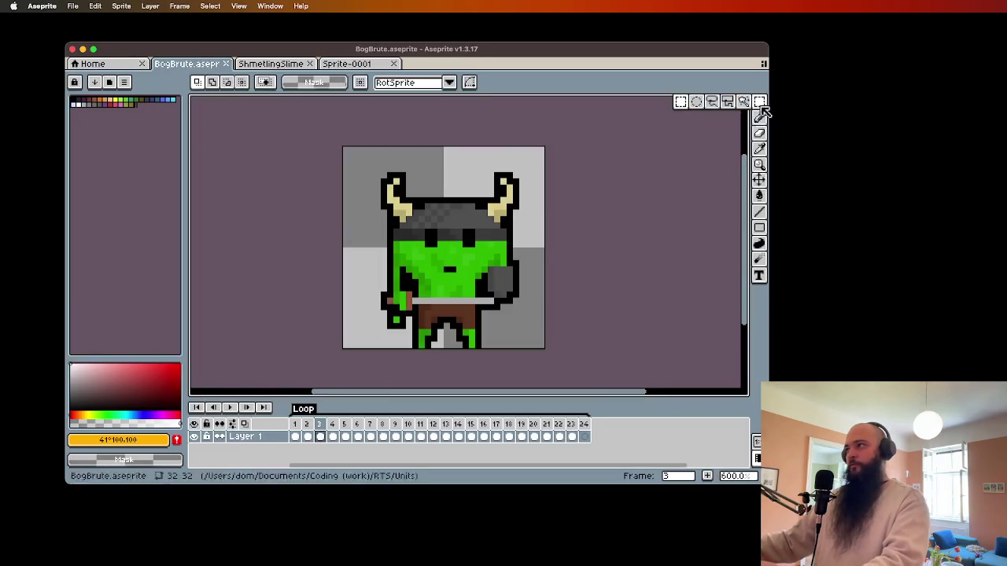
key("super+a")
left_click(346, 64)
key("cmd+v")
scroll(460, 205, "up", 5)
mouse_move(535, 255)
left_mouse_down()
mouse_move(449, 263)
mouse_move(427, 238)
mouse_move(401, 233)
mouse_move(465, 268)
mouse_move(423, 236)
mouse_move(420, 213)
left_mouse_up()
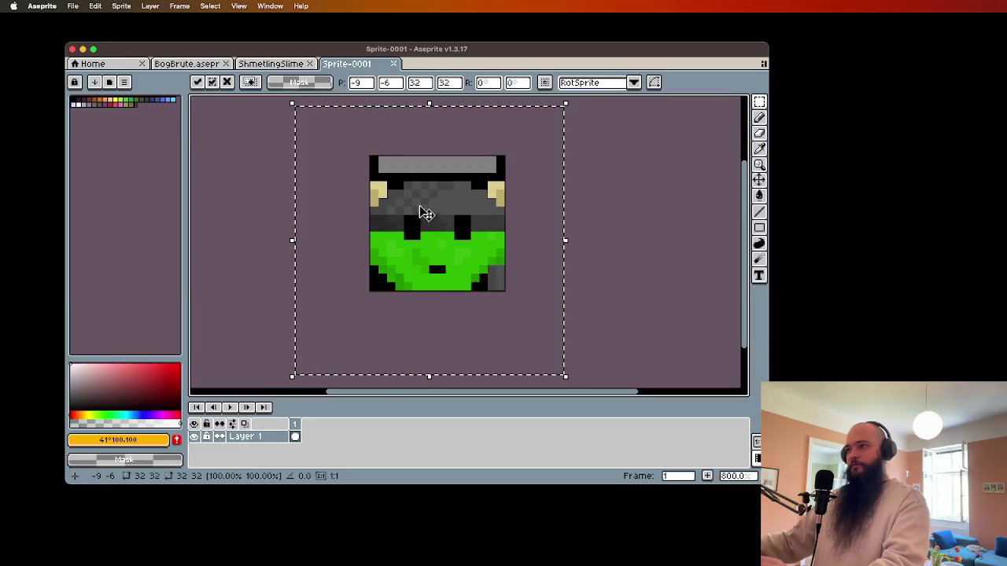
mouse_move(563, 107)
left_mouse_down()
mouse_move(516, 140)
mouse_move(514, 154)
left_mouse_up()
- Cancel the paste and paste the Bog Brute into a second new sprite
mouse_move(427, 259)
left_mouse_down()
mouse_move(442, 243)
mouse_move(460, 250)
left_mouse_up()
key("Escape")
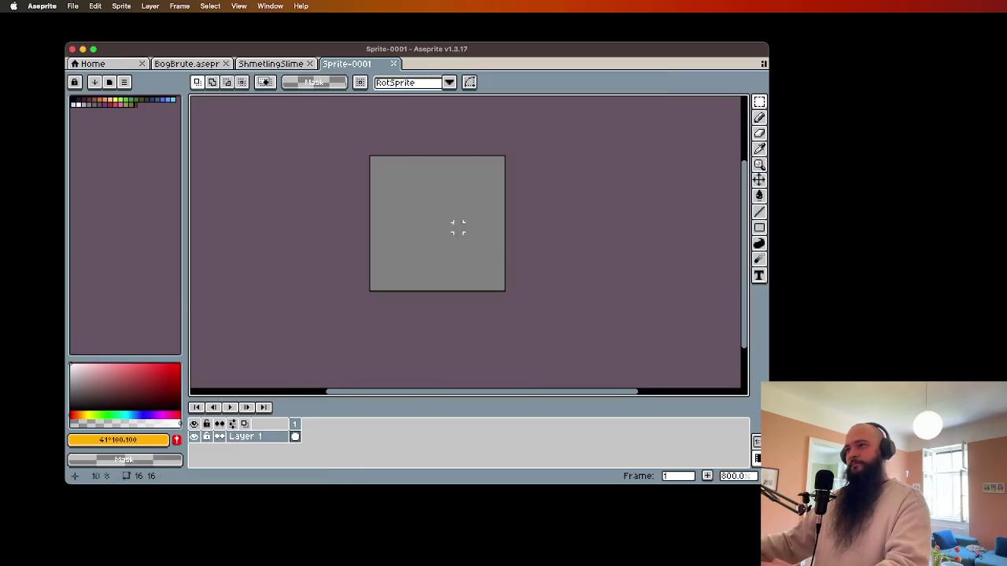
left_click(73, 7)
left_click(87, 20)
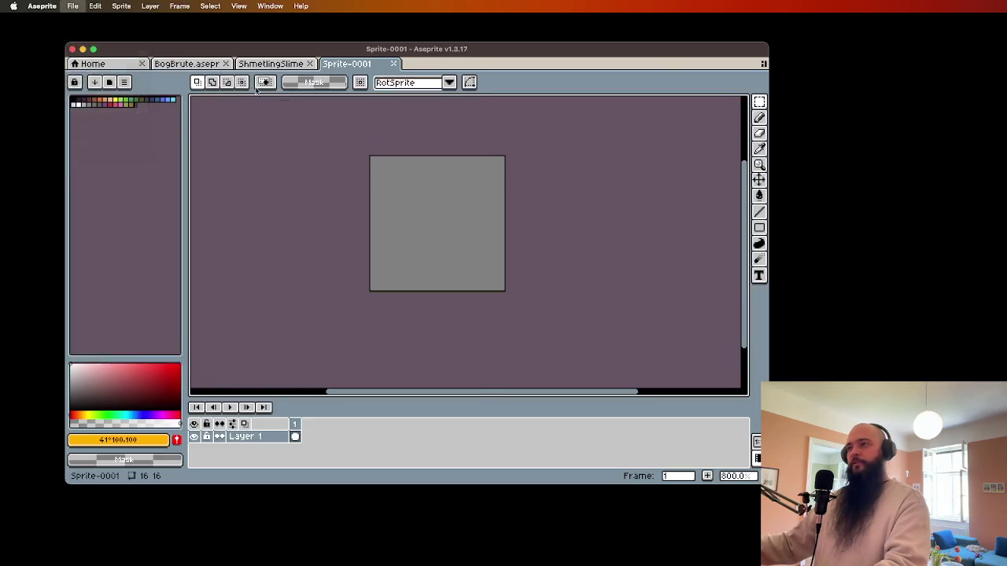
key("Return")
key("ctrl+v")
scroll(514, 202, "up", 3)
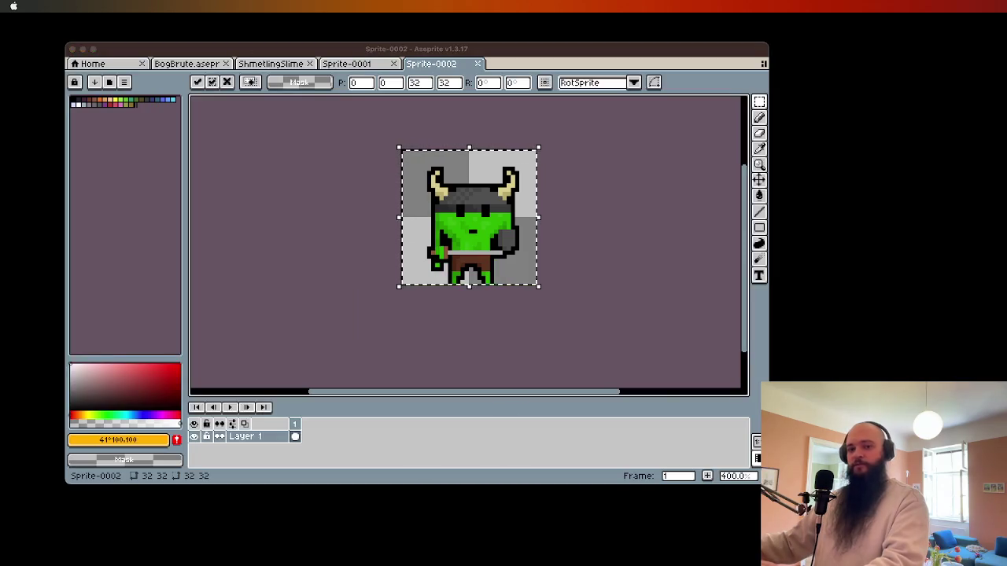
- Resize the second sprite's Bog Brute to 24x24 via Sprite Size
left_click(179, 6)
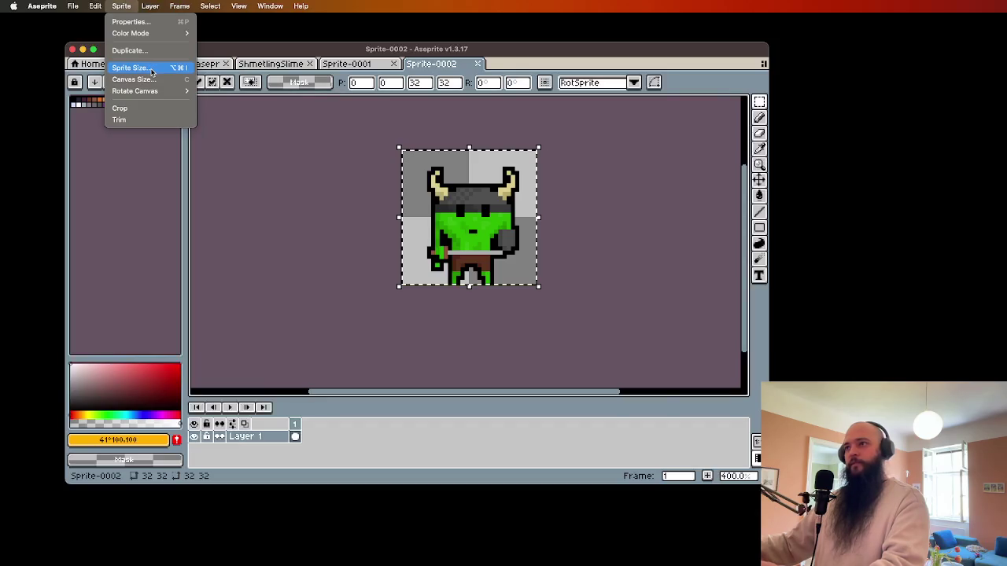
key("Return")
type("24")
left_click(571, 451)
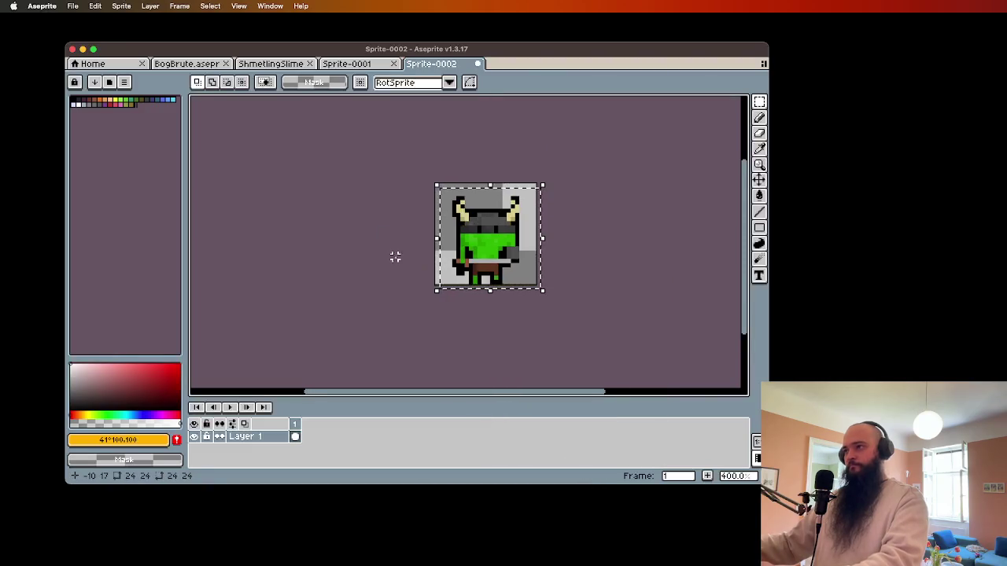
- Copy the 24x24 Bog Brute into Sprite-0001 and position it over the canvas
scroll(401, 259, "up", 2)
left_click(647, 214)
key("cmd+a")
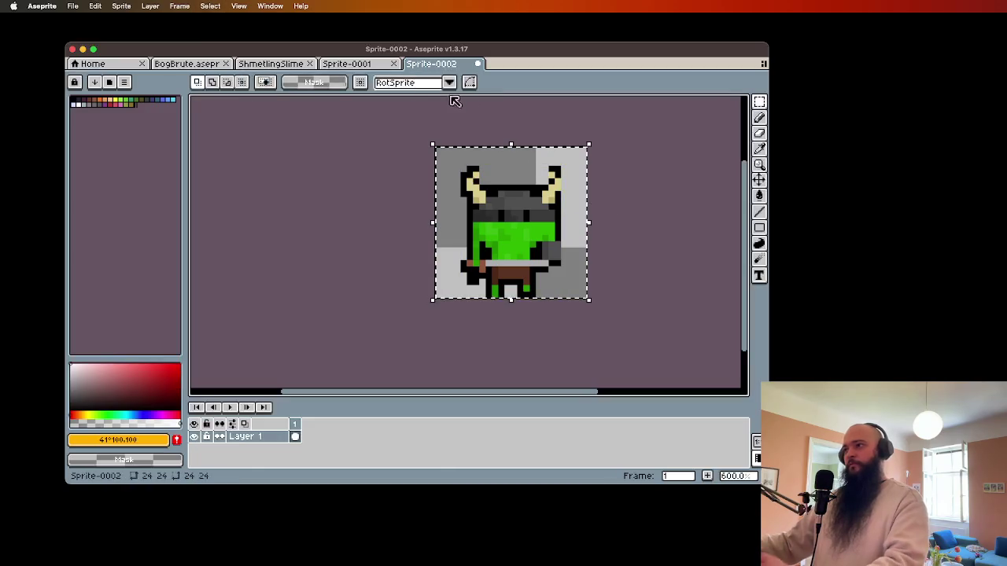
left_click(352, 66)
key("cmd+v")
mouse_move(490, 275)
left_mouse_down()
mouse_move(442, 254)
mouse_move(456, 262)
left_mouse_up()
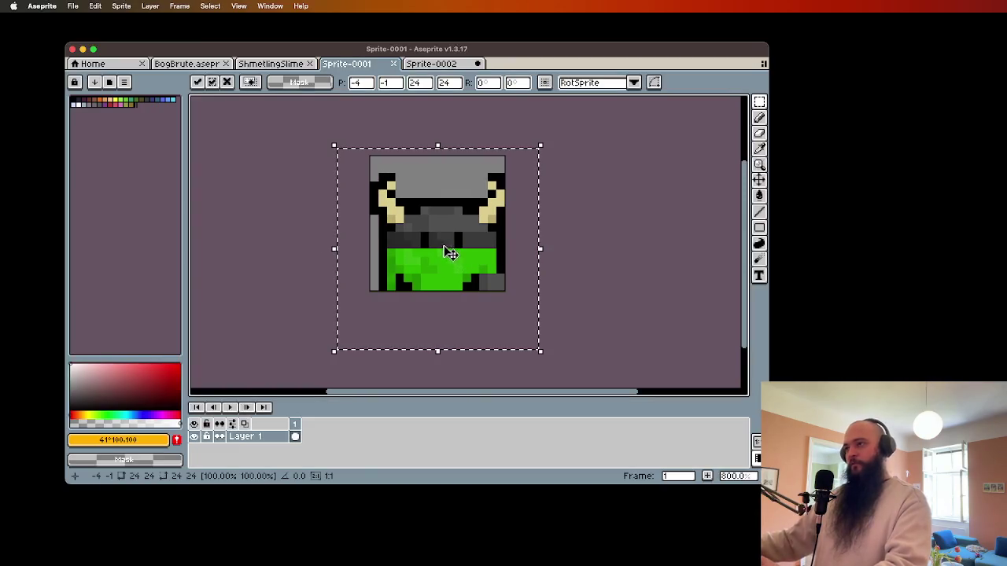
- Commit the pasted head one pixel right and compare it with the original and 24x24 versions
left_click(625, 236)
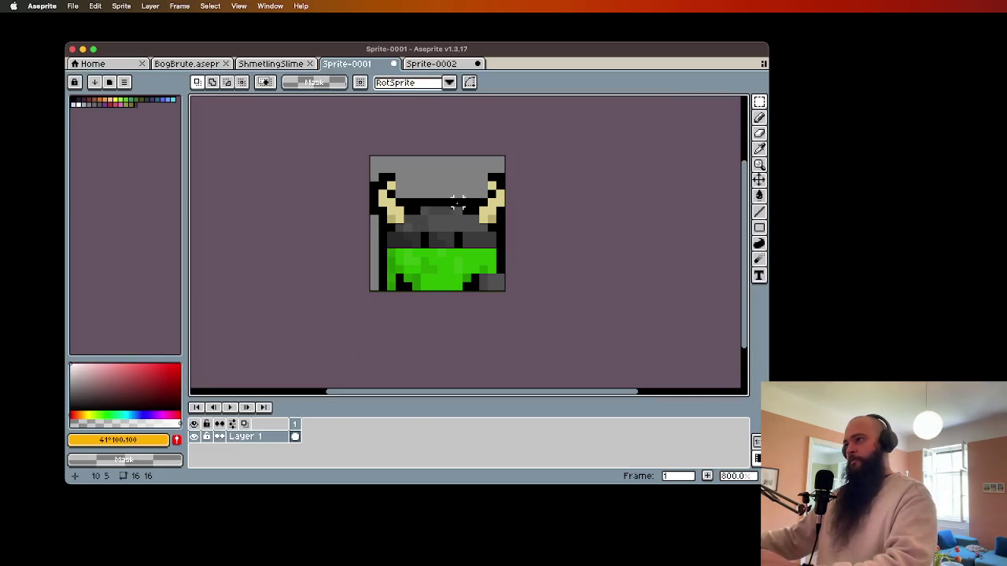
left_click(759, 179)
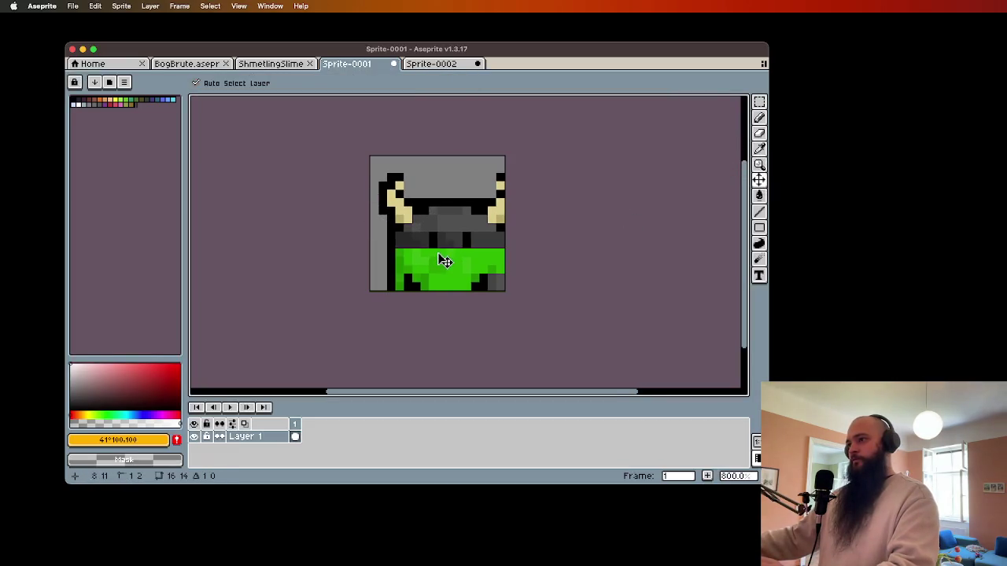
left_click(217, 68)
left_click(438, 64)
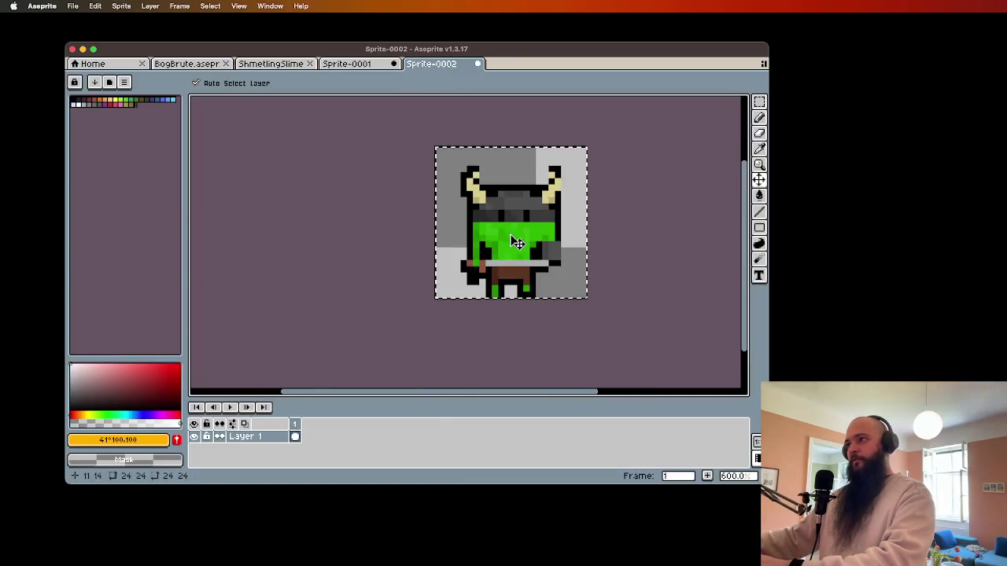
left_click(340, 65)
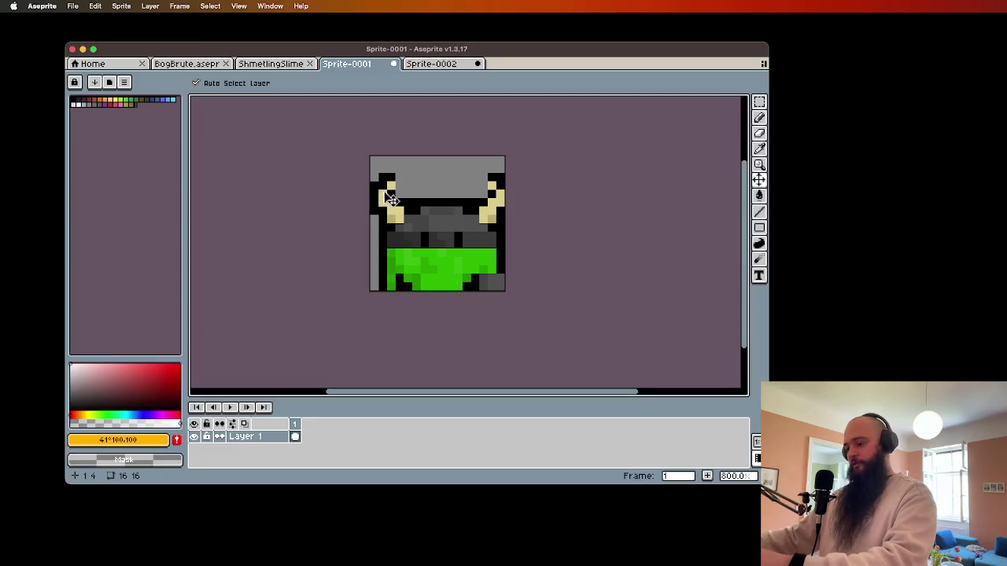
- Pick black from the outline and widen the mouth with black pixels
key("i")
left_click(407, 197)
key("b")
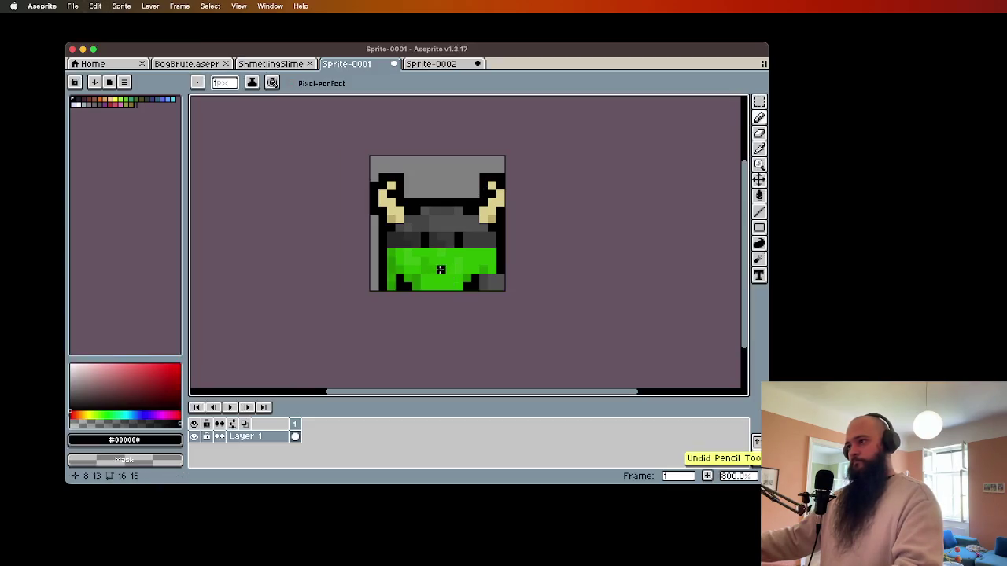
left_click_drag(434, 269, 443, 270)
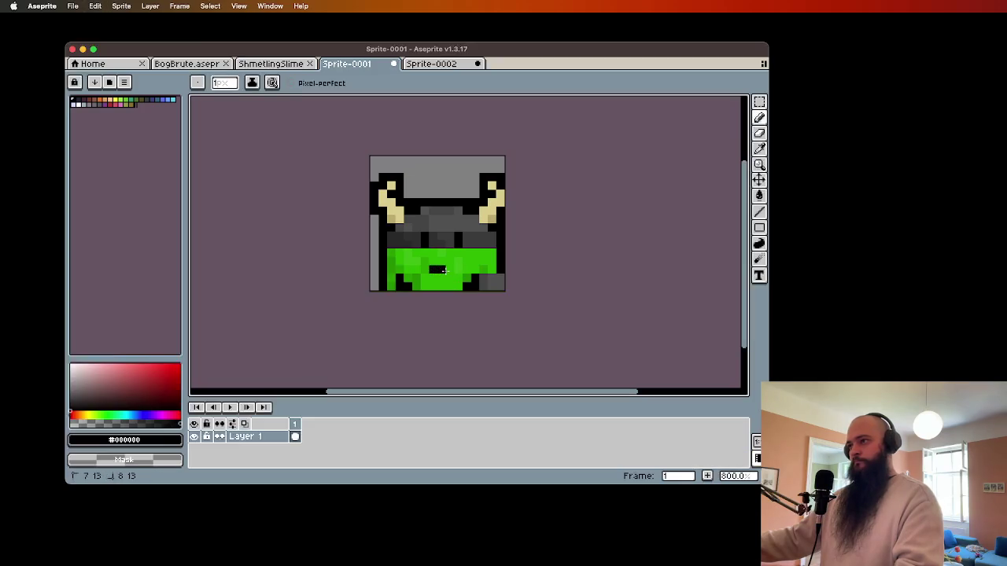
left_click(447, 68)
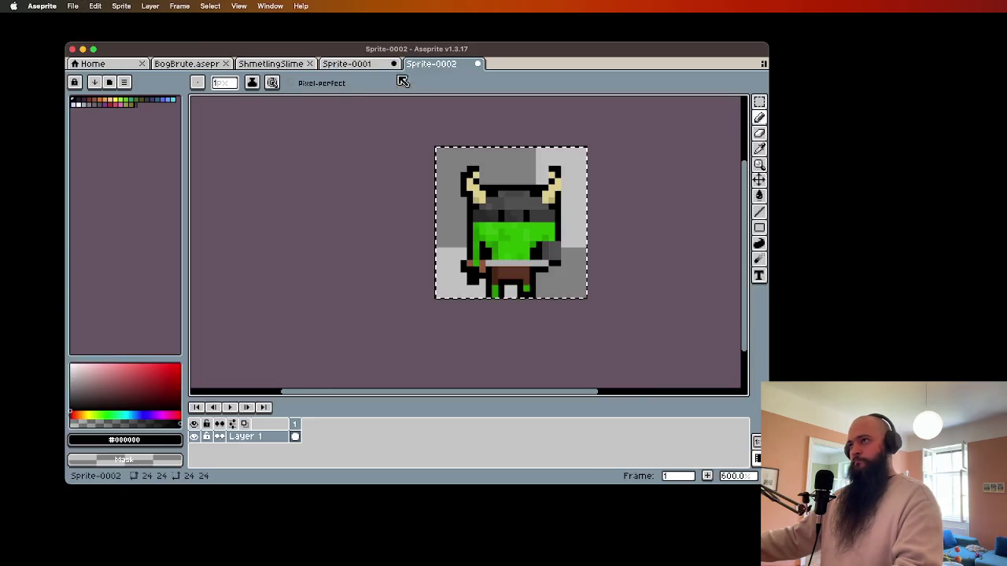
left_click(277, 67)
left_click(366, 66)
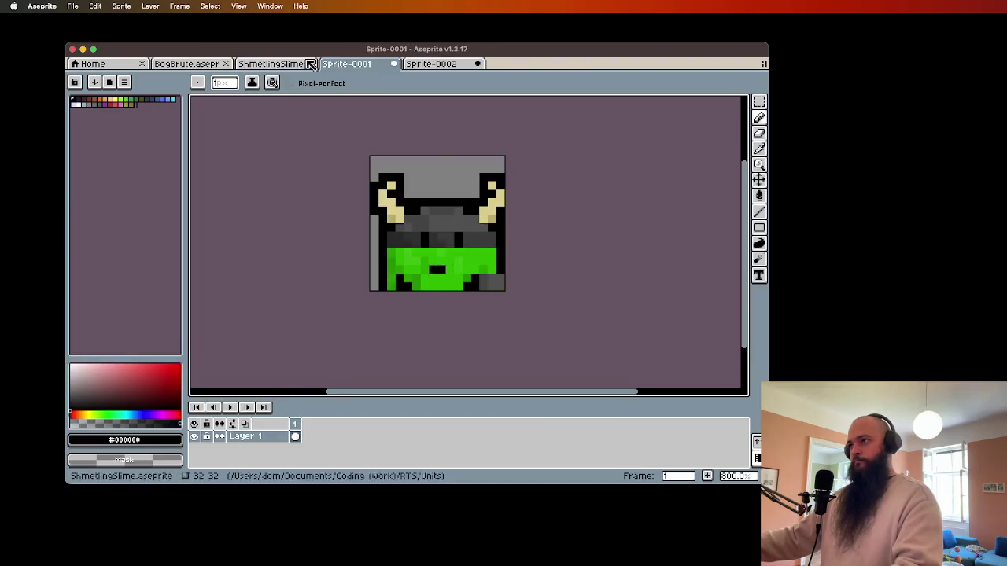
left_click(196, 67)
left_click(360, 66)
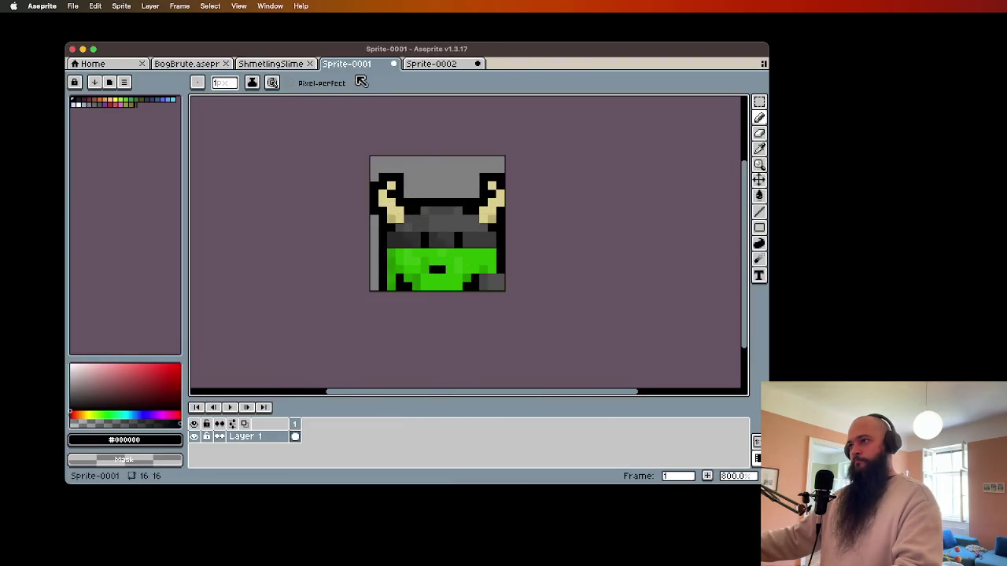
left_click(443, 269)
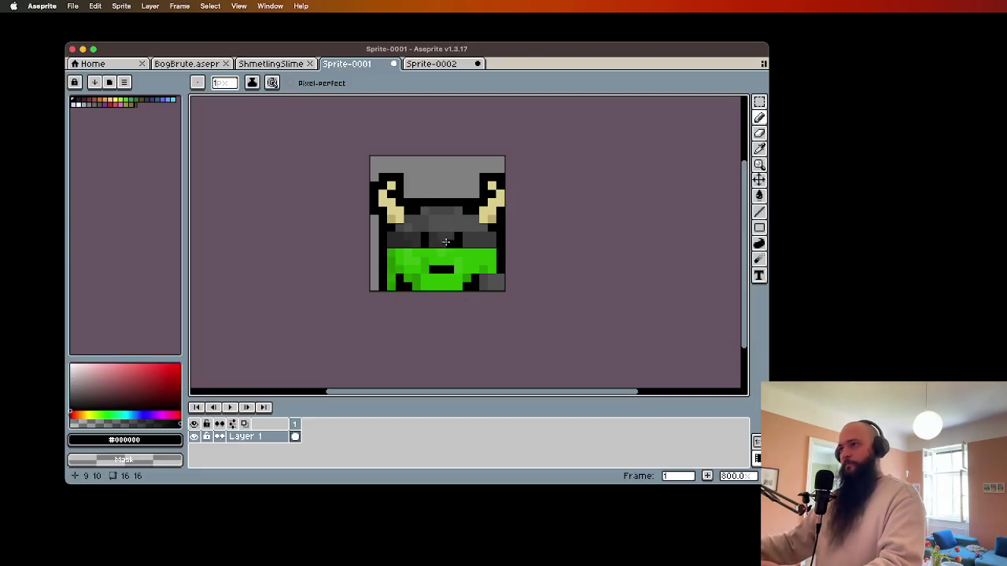
- Flip the head's right side horizontally to mirror the left horn, nudged one pixel left
left_click(759, 101)
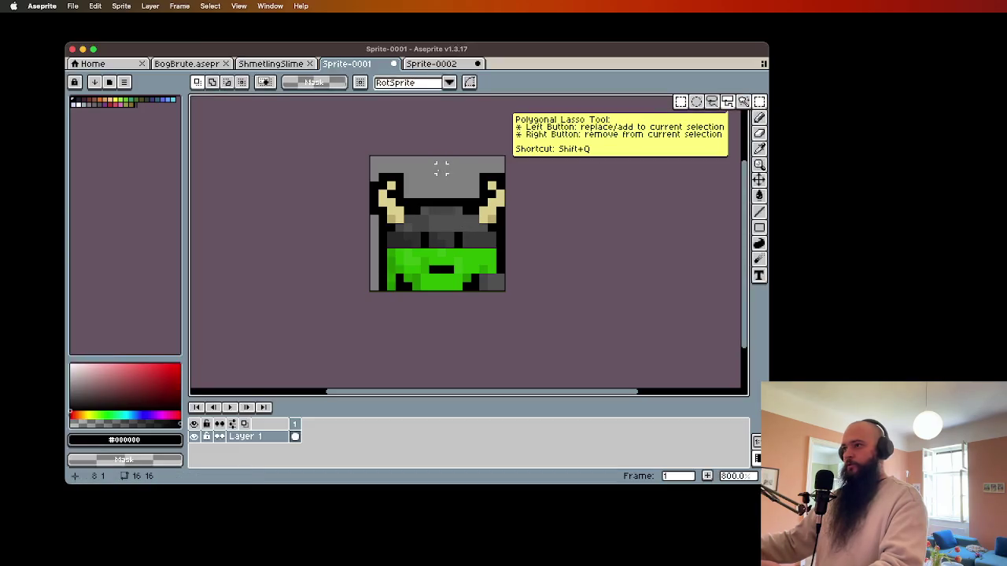
left_click_drag(438, 167, 496, 267)
key("shift+h")
key("Left")
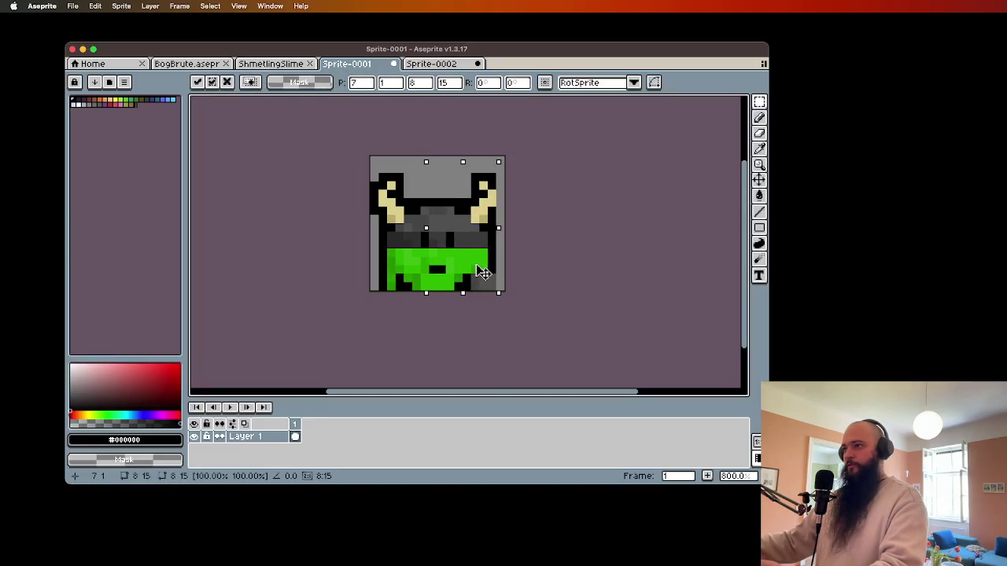
left_click(592, 295)
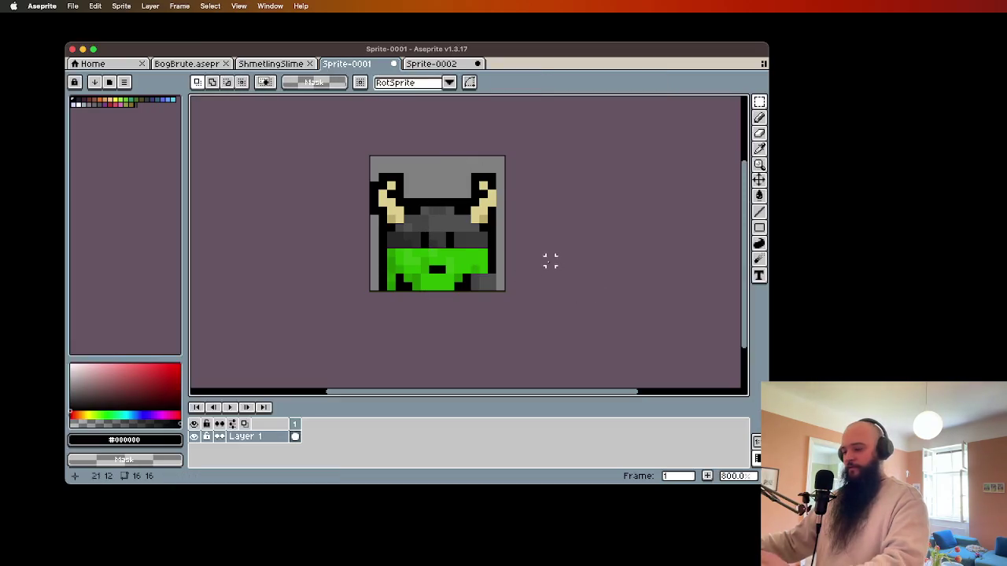
key("i")
key("b")
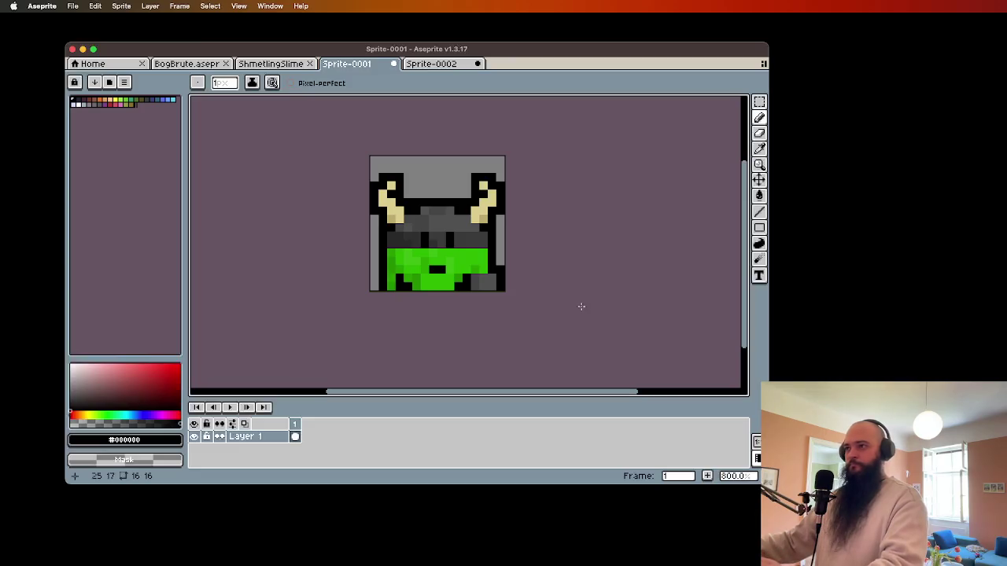
- Save the 16x16 portrait as BogBrutePortrait
key("super+s")
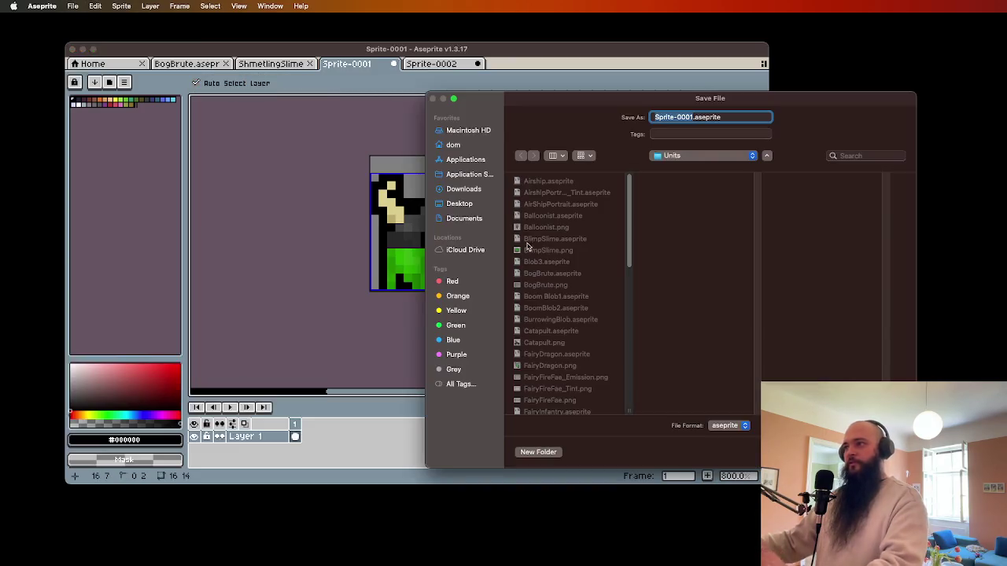
type("BogBrutePortra")
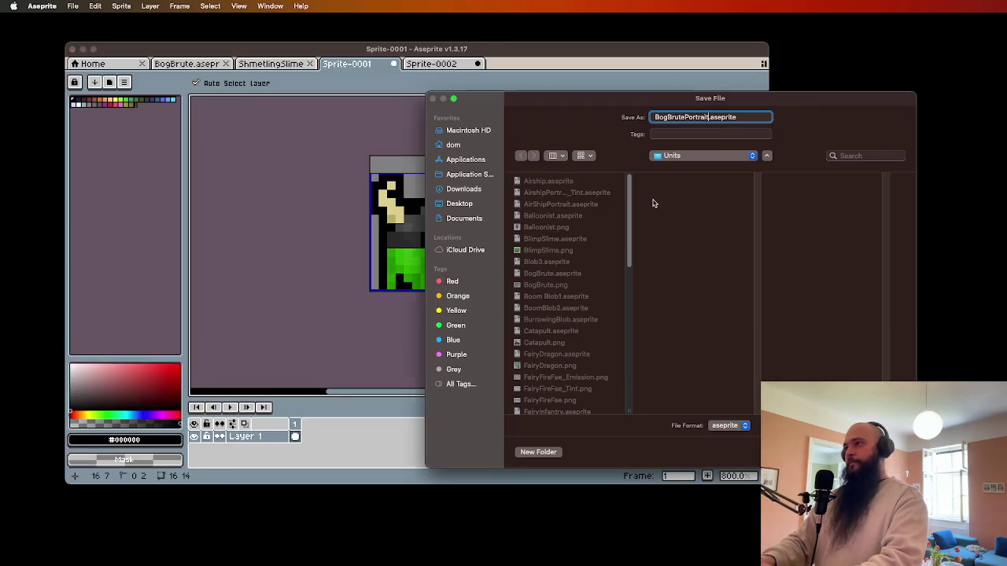
key("Return")
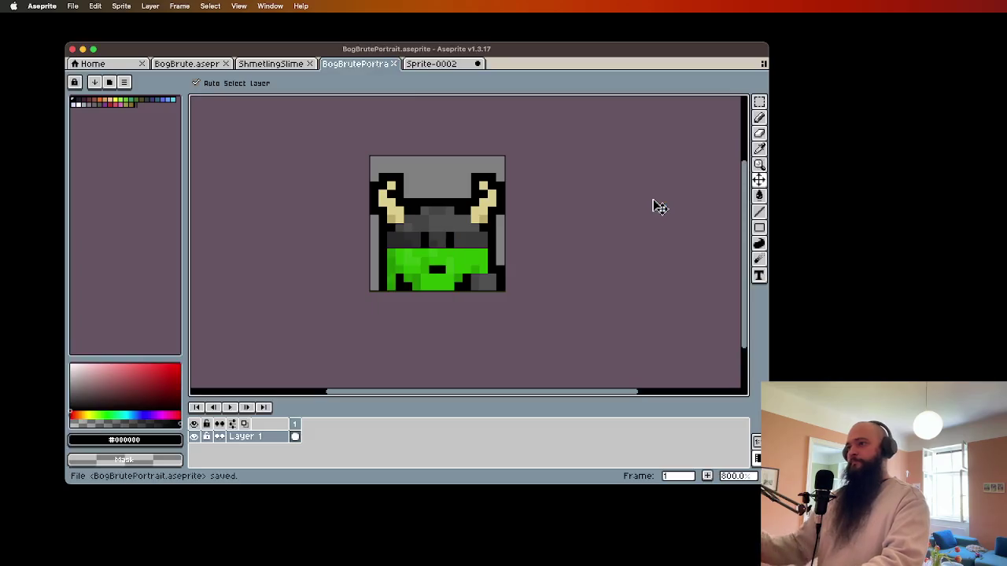
scroll(428, 265, "up", 1)
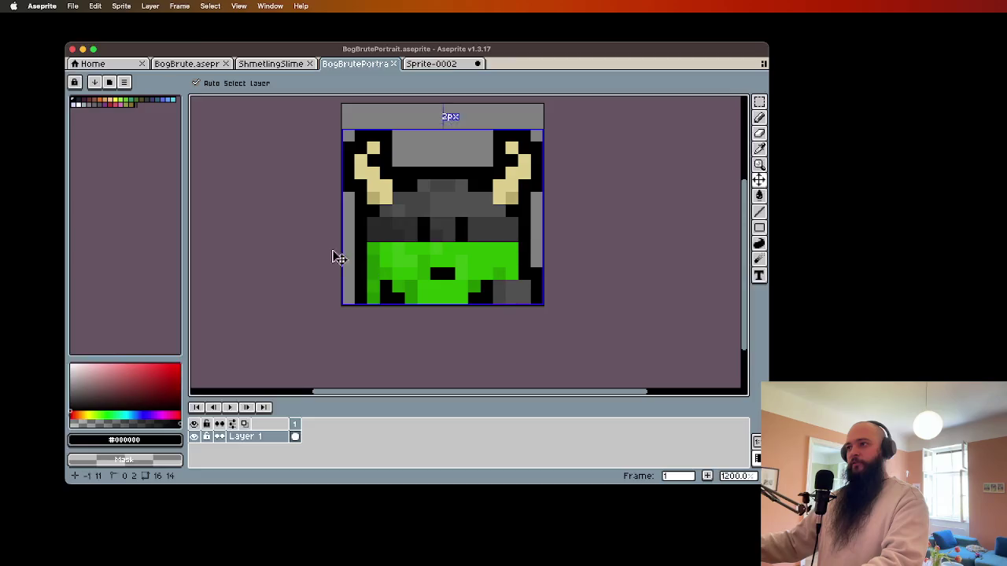
scroll(444, 267, "down", 1)
- Copy the portrait into a new 16x16 sprite and save it as BogBrutePortaitTint
key("super+d")
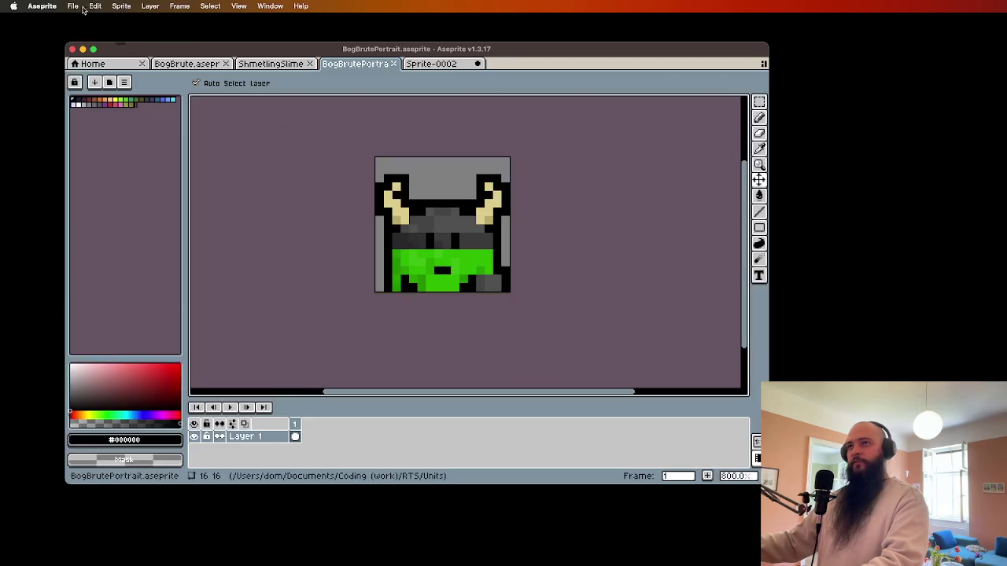
key("super+a")
left_click(72, 6)
left_click(79, 22)
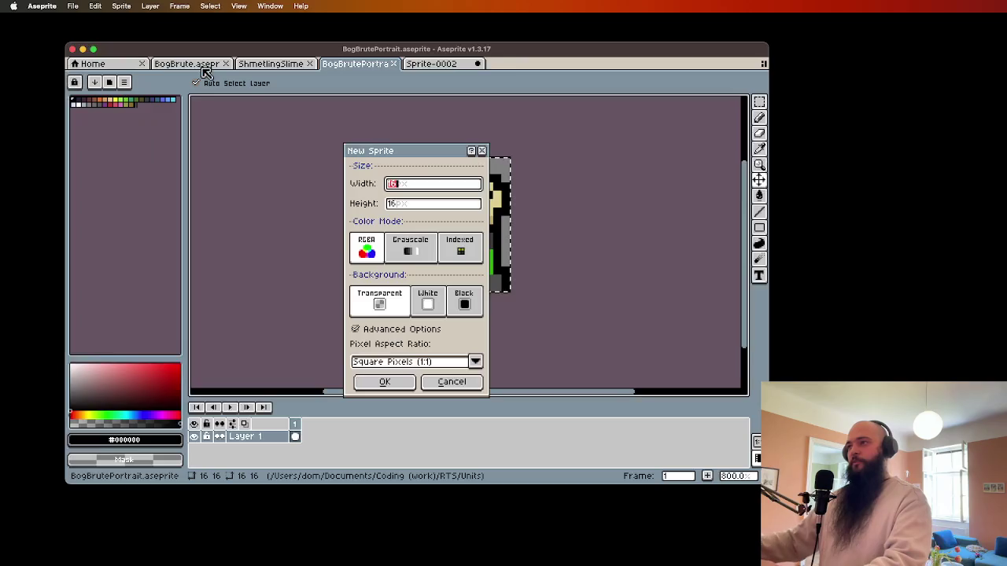
key("Return")
key("super+v")
key("super+s")
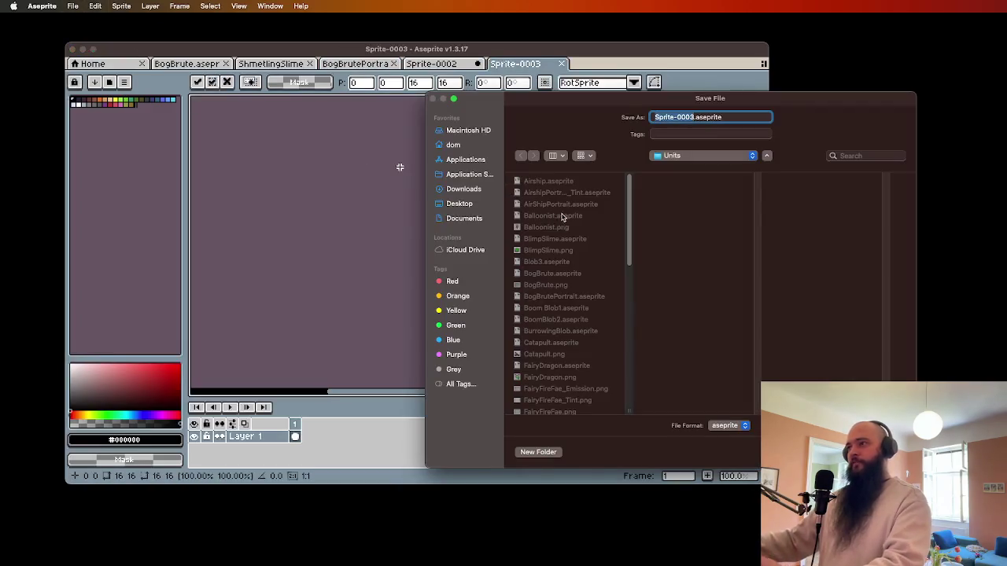
type("BogBrutePortaitTin")
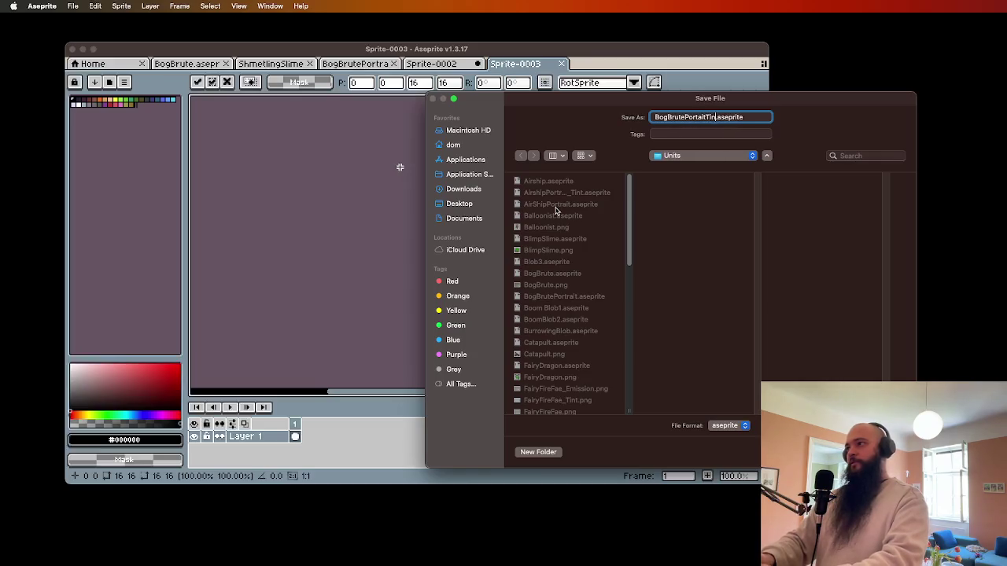
key("Return")
- Close Sprite-0002 without saving, then nudge the selected pixels down 2 px
key("ctrl+shift+Tab")
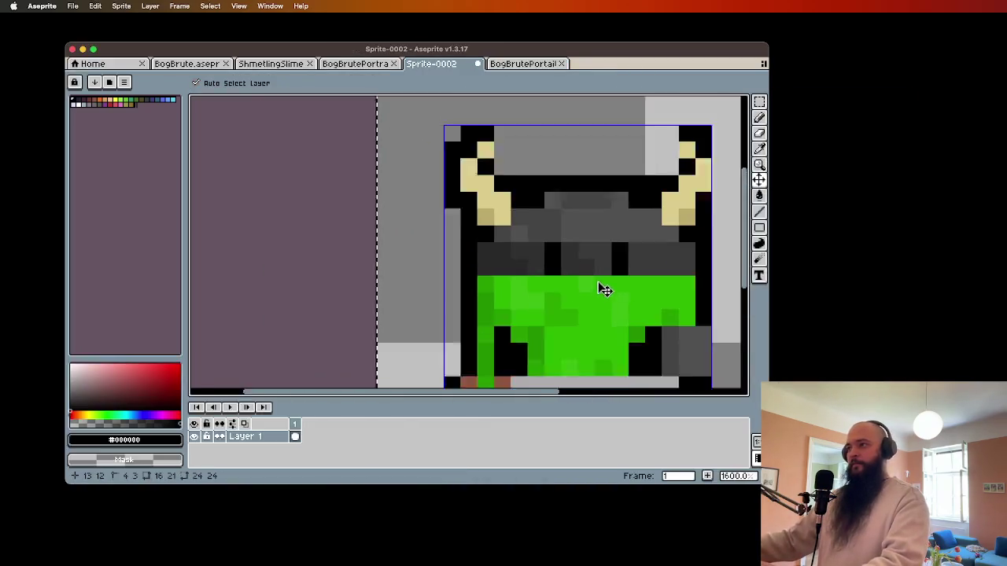
left_click(477, 64)
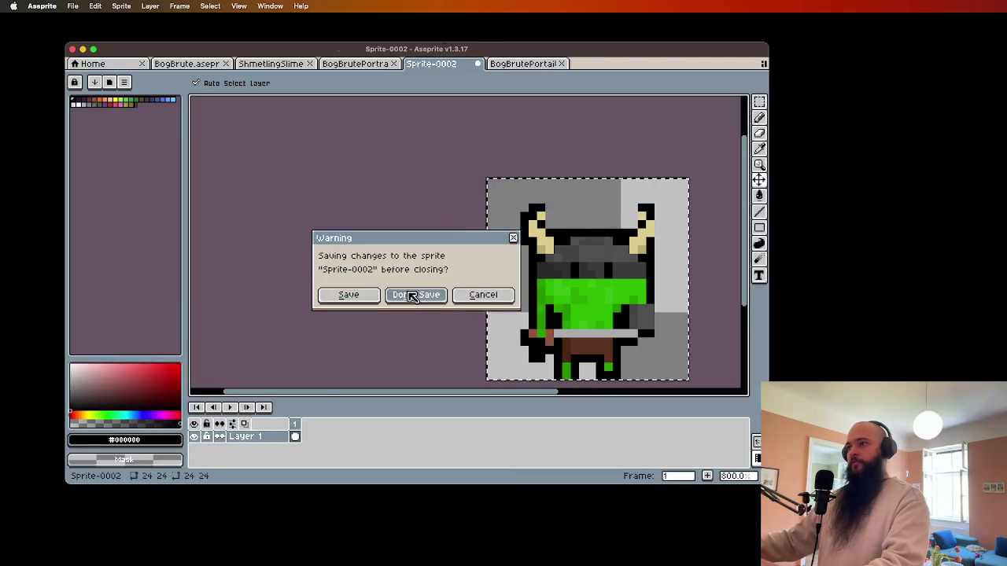
left_click(412, 291)
scroll(491, 251, "up", 6)
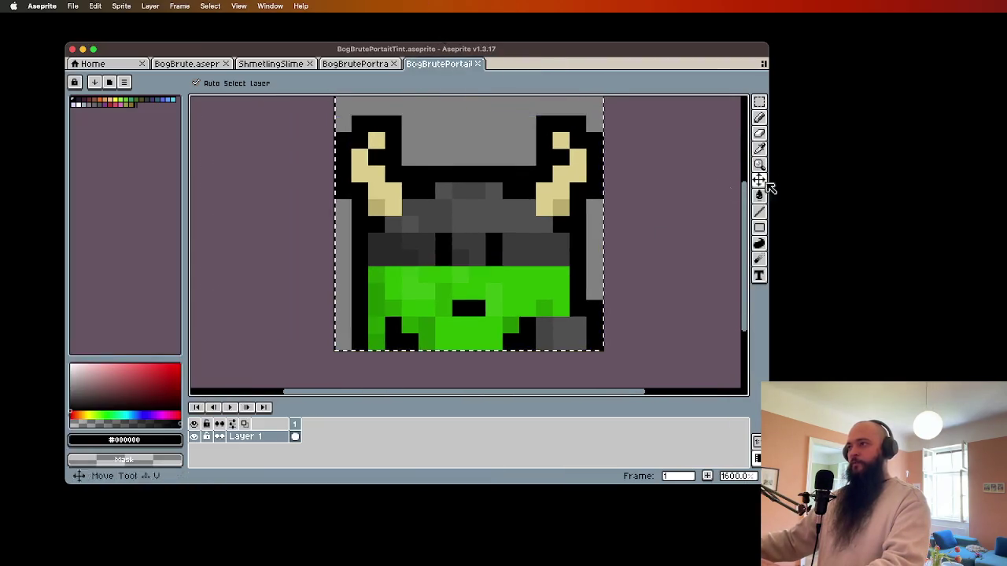
left_click(758, 100)
key("Down")
key("Down")
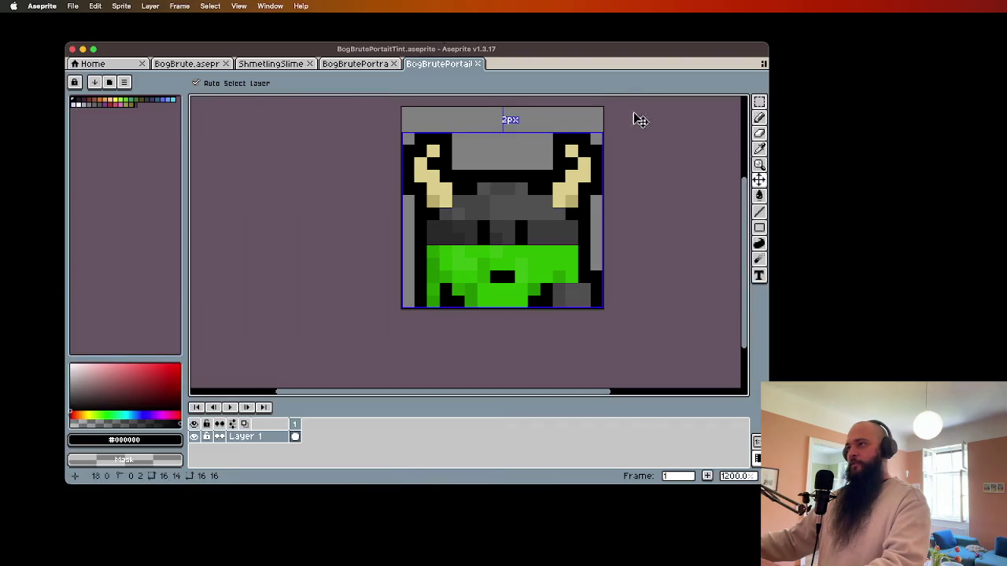
- Bucket-fill the tint sprite grey, then fill a patch of the green face white
key("g")
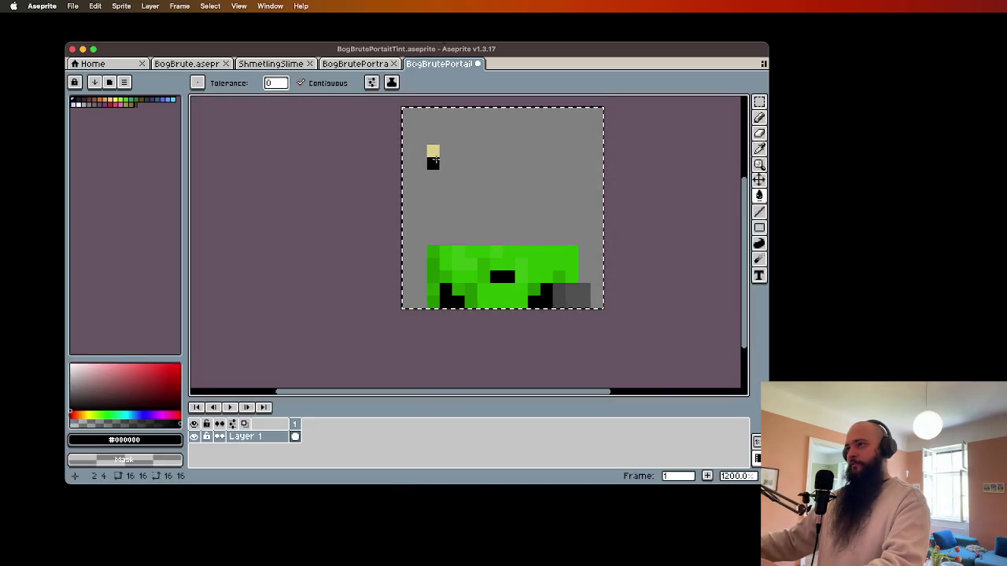
left_click_drag(506, 281, 451, 292)
key("w")
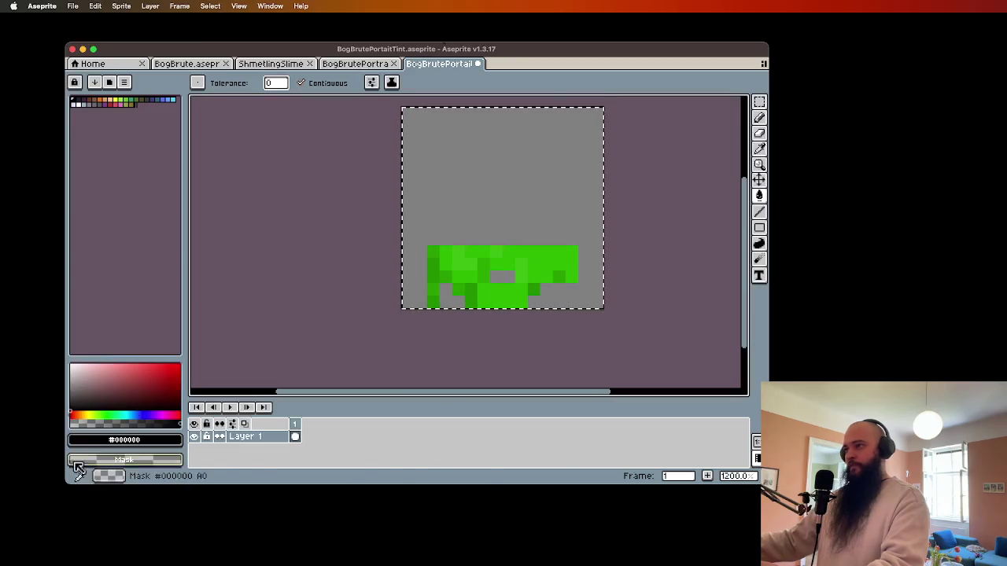
left_click(75, 104)
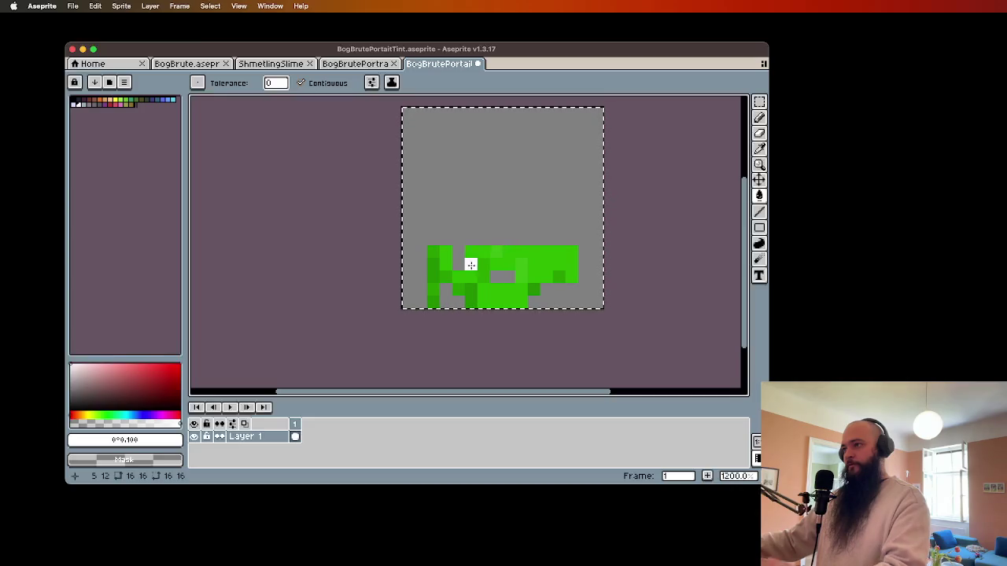
left_click(471, 264)
- With Contiguous off, fill the remaining green face pixels with light grey
left_click(301, 83)
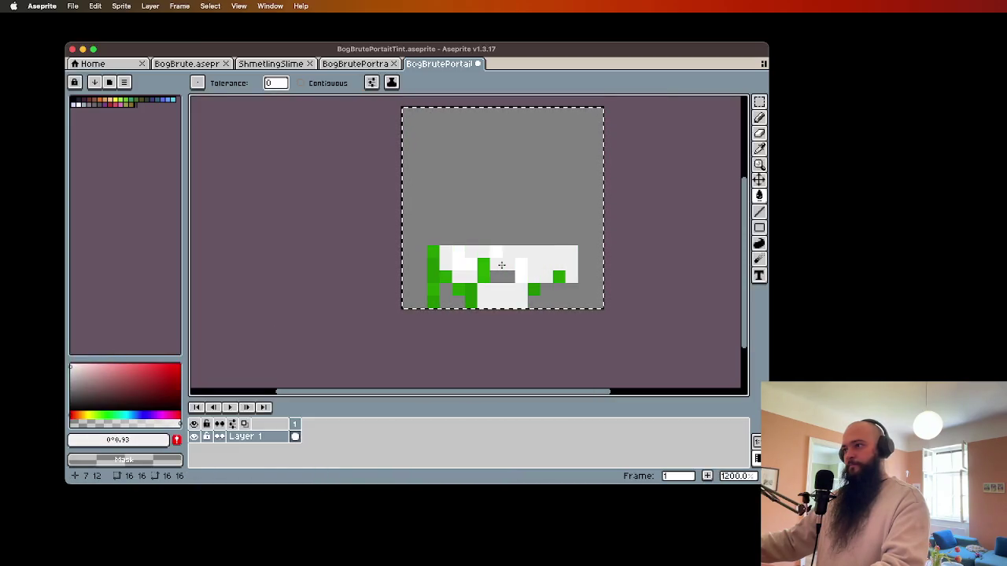
left_click(71, 369)
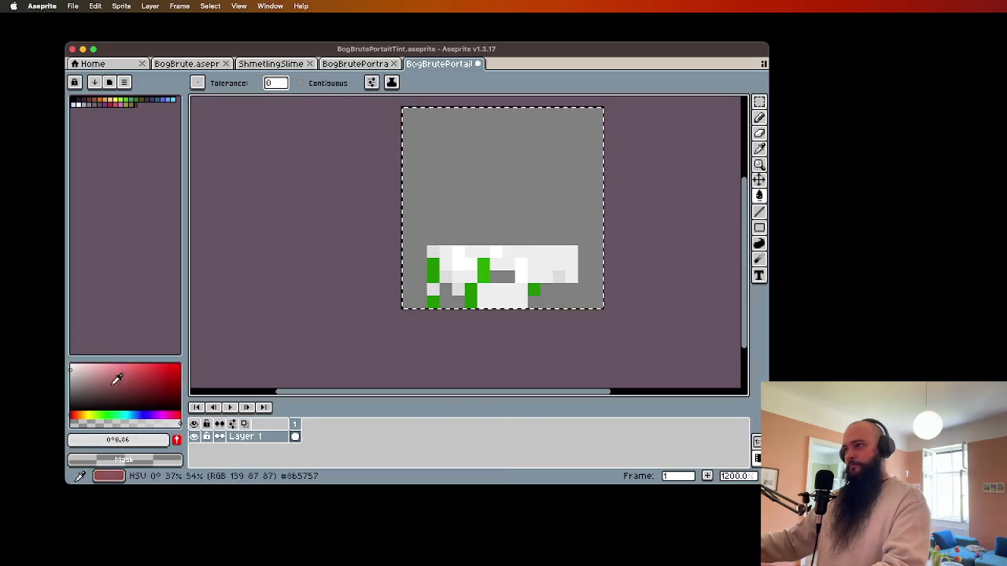
left_click(71, 372)
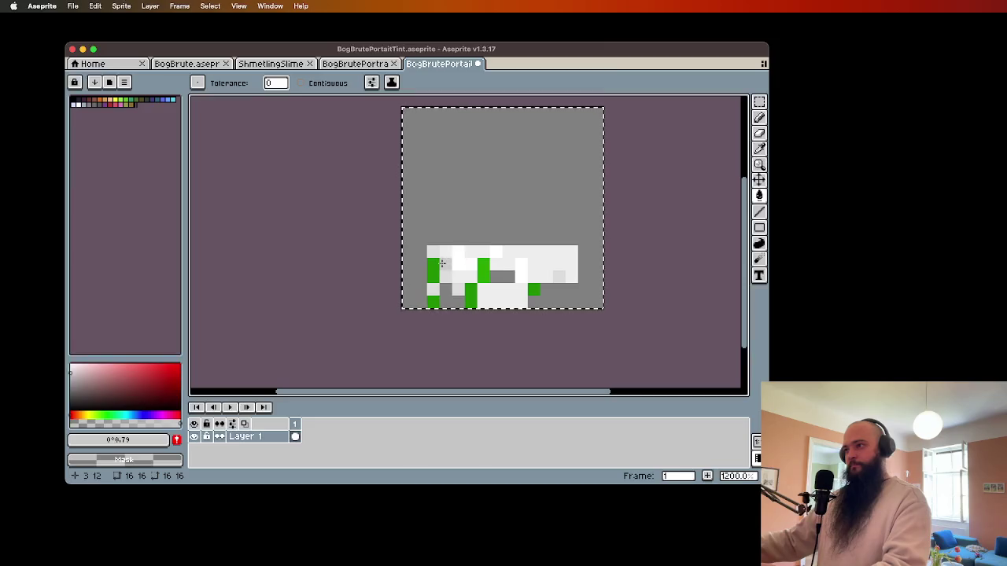
left_click(484, 274)
scroll(574, 311, "down", 2)
scroll(584, 275, "up", 2)
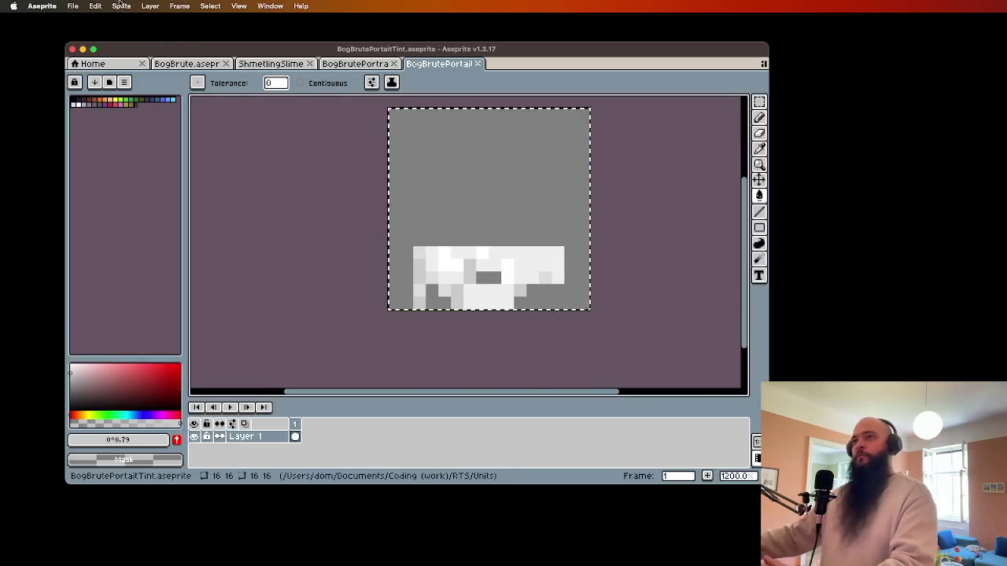
- Start exporting the tint mask as an image
left_click(72, 5)
mouse_move(110, 118)
left_click(169, 114)
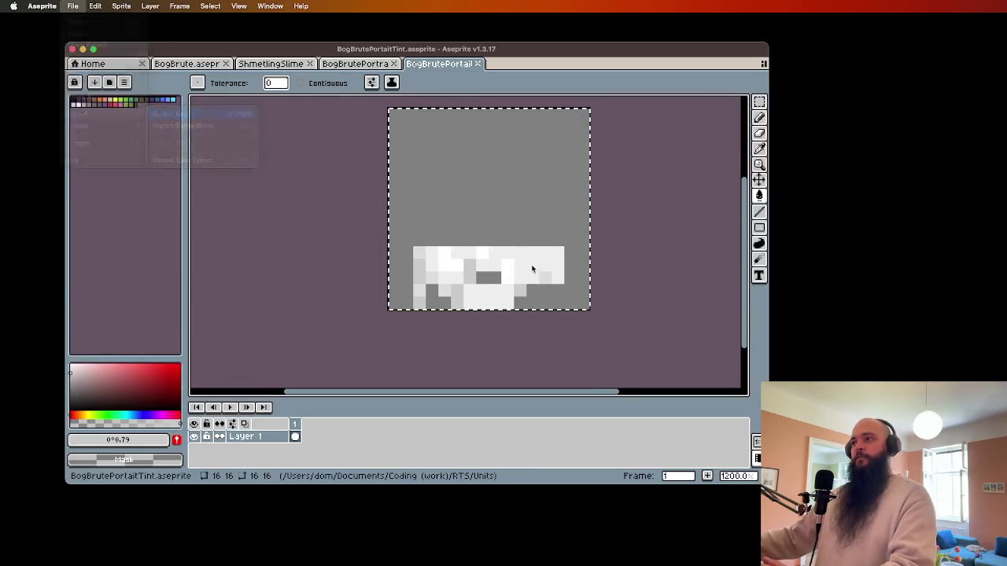
- Export the tint mask, then fill BogBrutePortrait's green face pixels black
left_click(217, 255)
key("ctrl+shift+Tab")
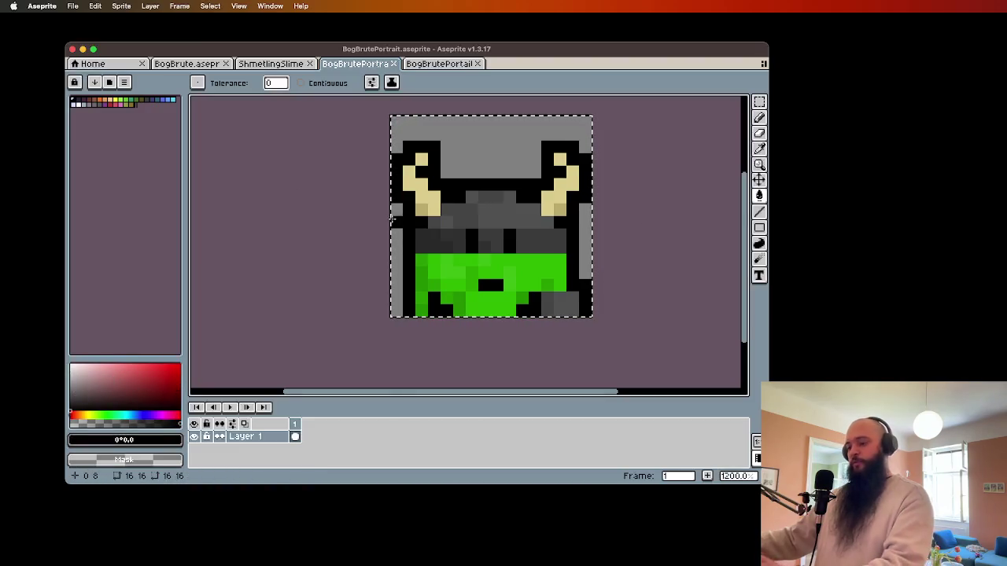
left_click(459, 270)
left_click(446, 265)
left_click(469, 272)
left_click(543, 285)
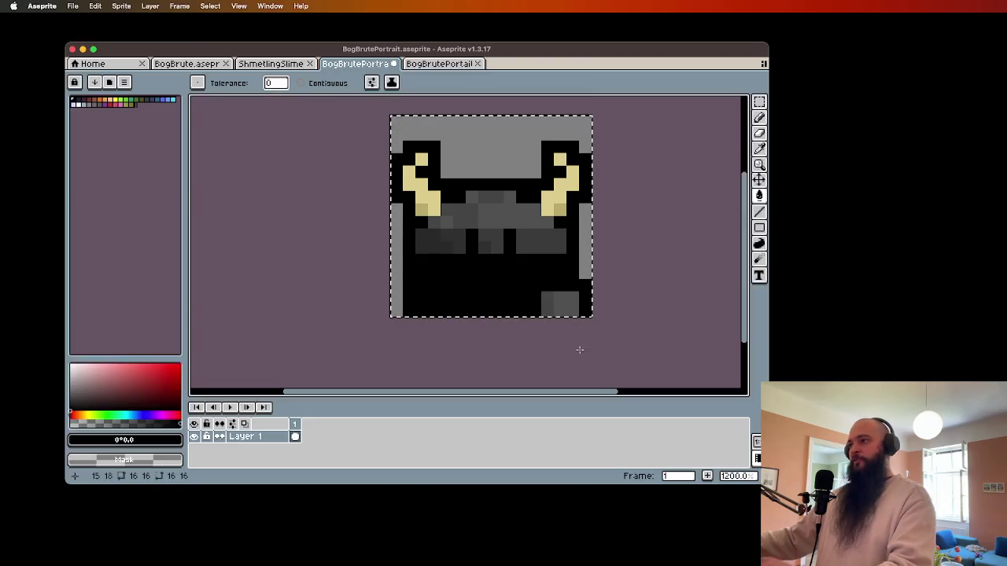
left_click_drag(579, 348, 557, 357)
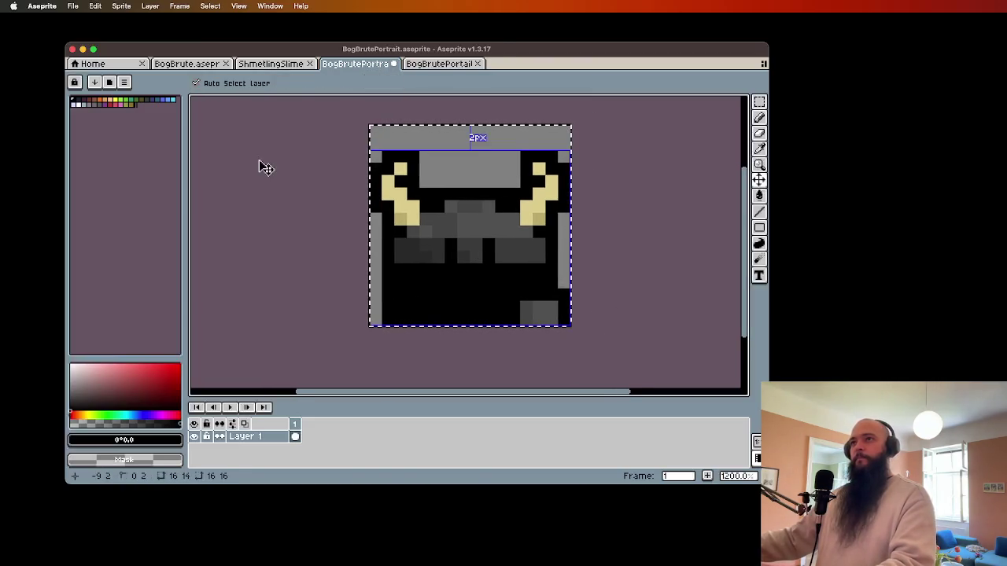
- Export the portrait as BogBrutePortrait.png
left_click(72, 5)
mouse_move(114, 118)
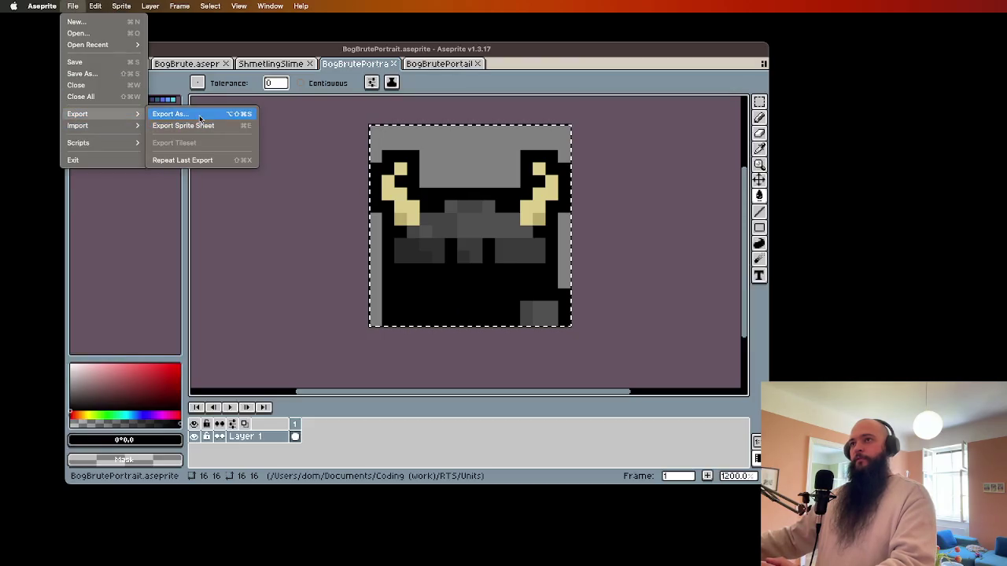
left_click(200, 118)
left_click(234, 255)
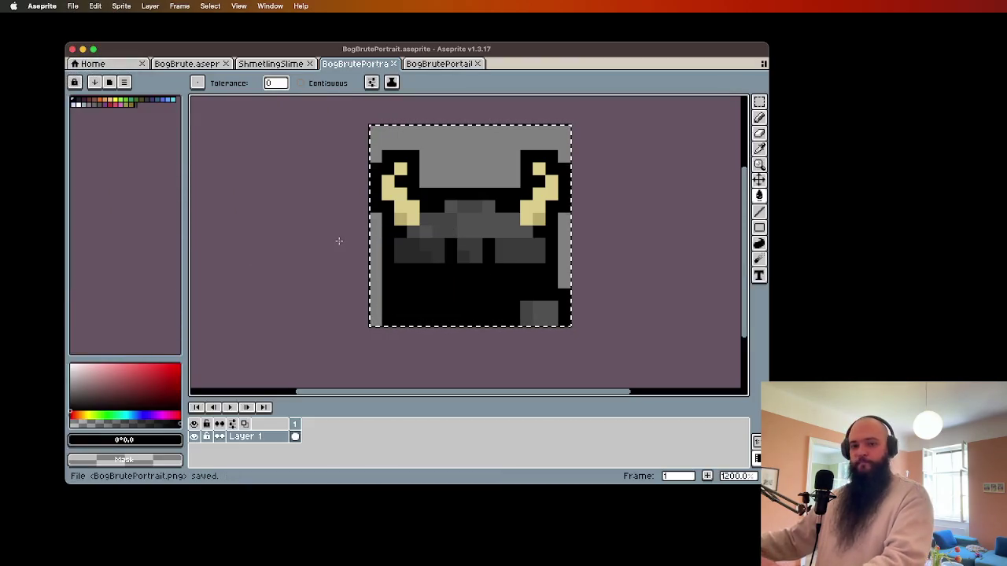
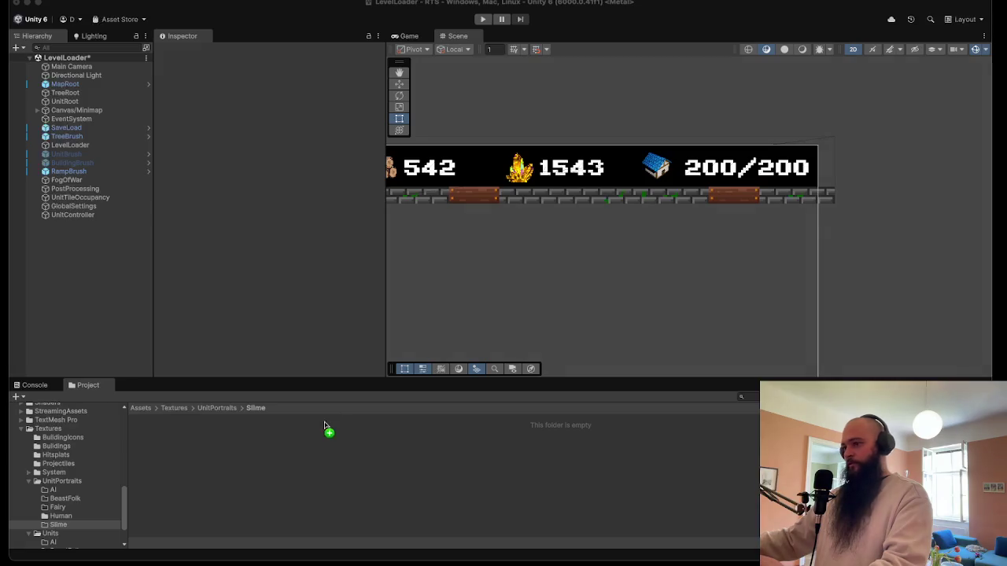
- Import the two Bog Brute portrait PNGs into the Slime folder with compression None and Point filtering
left_click_drag(327, 462, 327, 464)
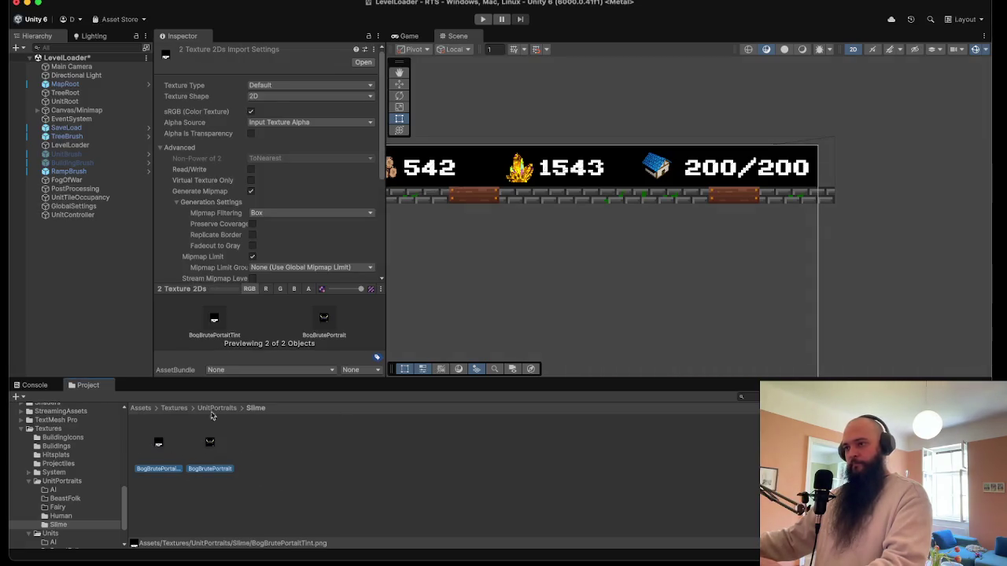
scroll(274, 244, "down", 5)
left_click(281, 243)
left_click(287, 220)
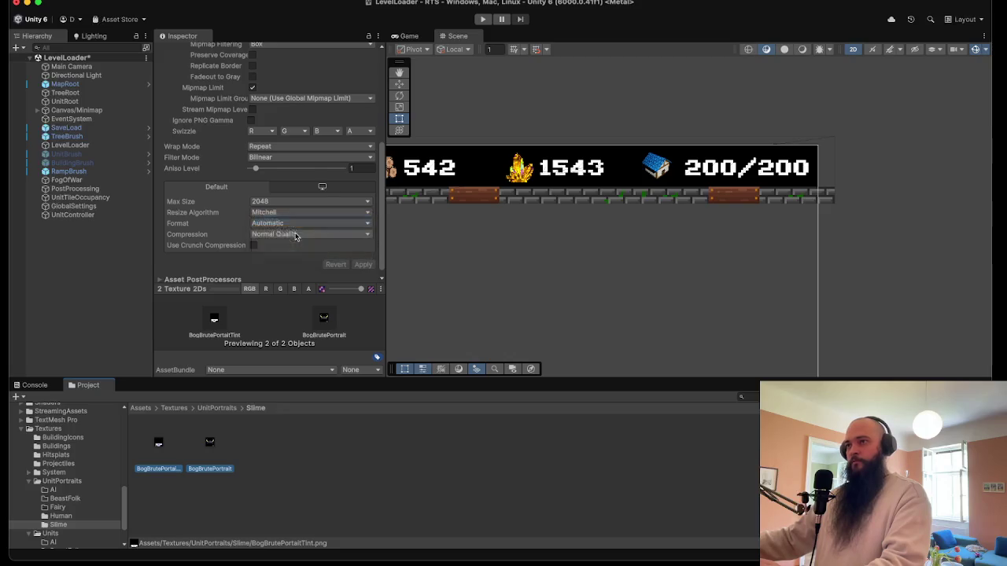
left_click(288, 163)
left_click(287, 153)
- Make both textures Sprite (2D and UI), choose their sprite mode, and apply the import settings
scroll(287, 157, "up", 5)
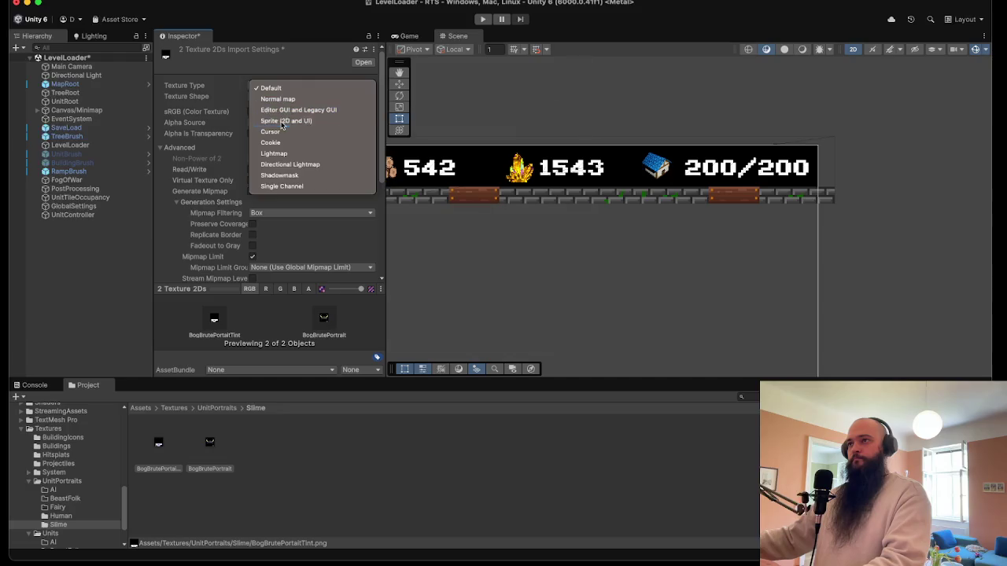
left_click(285, 120)
scroll(269, 216, "down", 5)
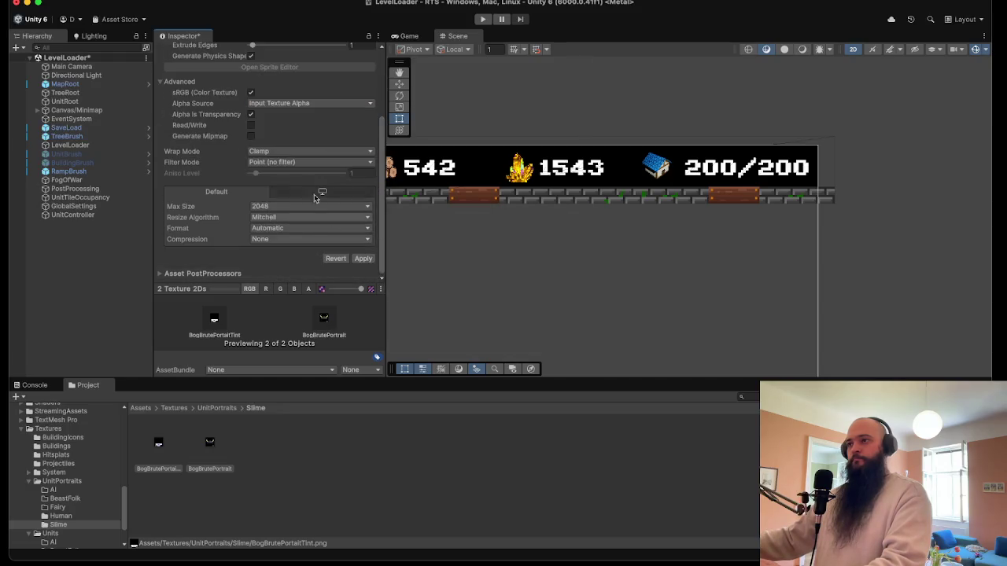
scroll(334, 220, "up", 5)
left_click(283, 108)
left_click(277, 118)
scroll(314, 220, "down", 5)
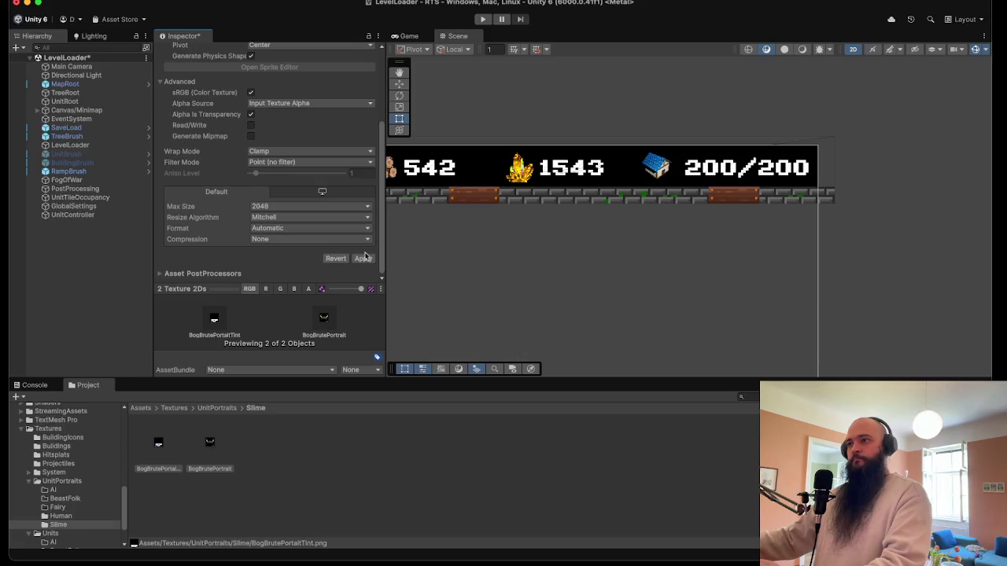
left_click(362, 258)
left_click(296, 488)
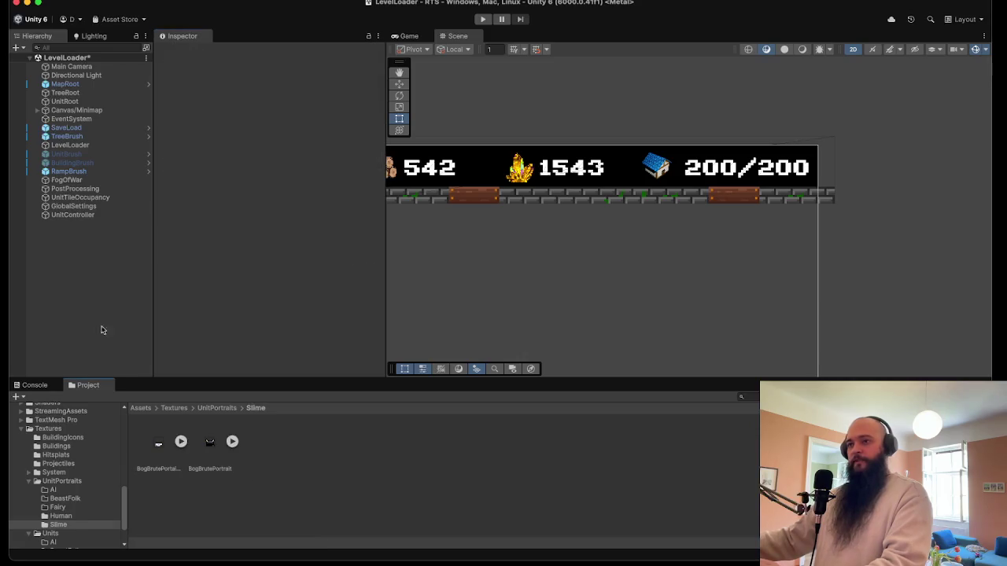
- Open the SlimeBogBrute unit data from the Slimes unit data folder
scroll(60, 473, "down", 10)
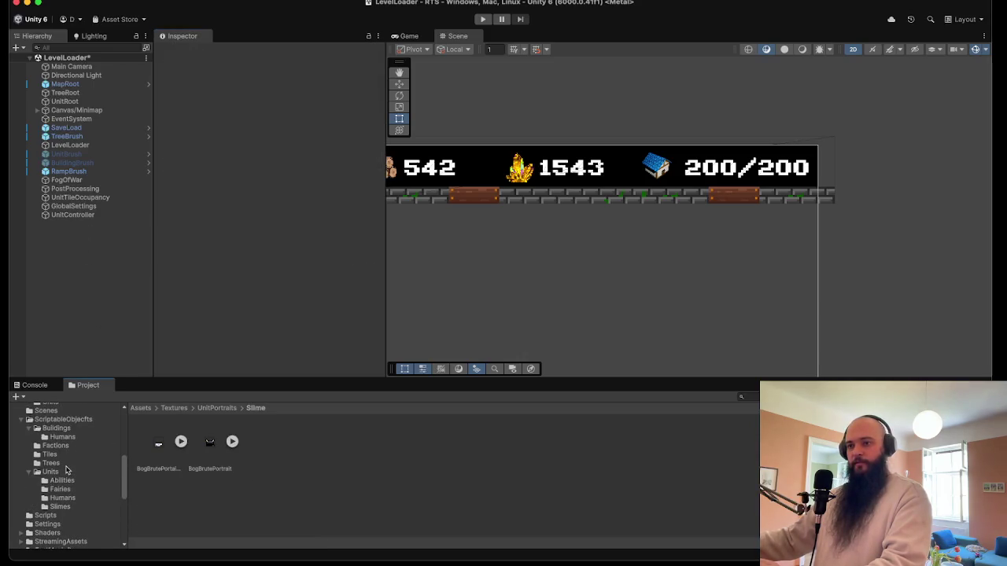
left_click(69, 478)
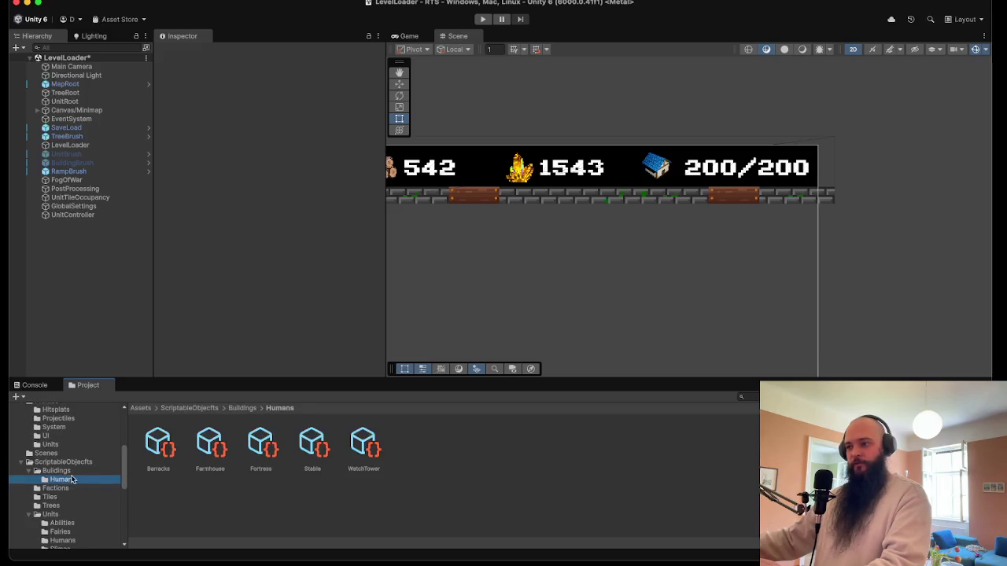
scroll(89, 465, "up", 2)
scroll(74, 465, "up", 3)
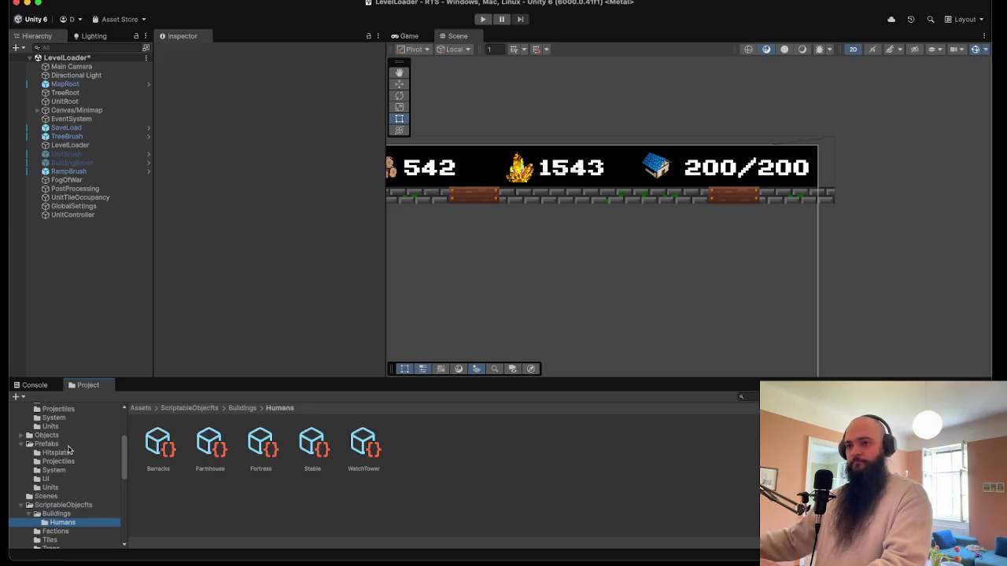
scroll(55, 487, "down", 2)
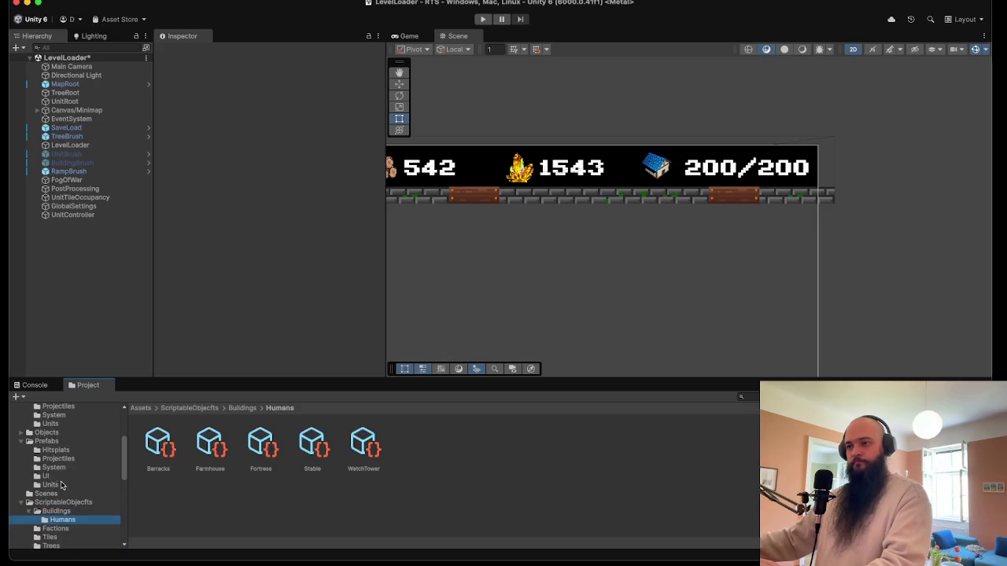
scroll(66, 487, "down", 3)
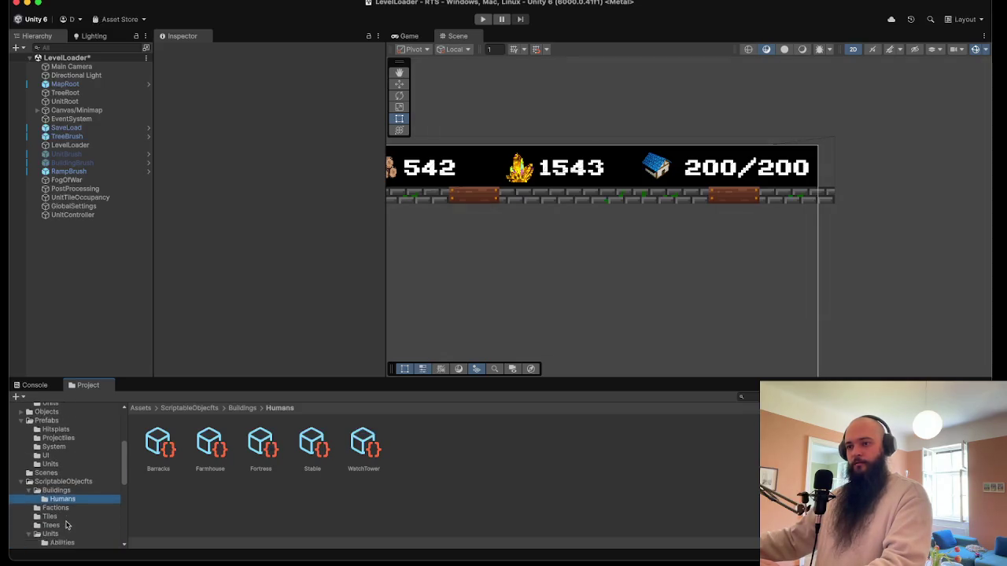
left_click(68, 541)
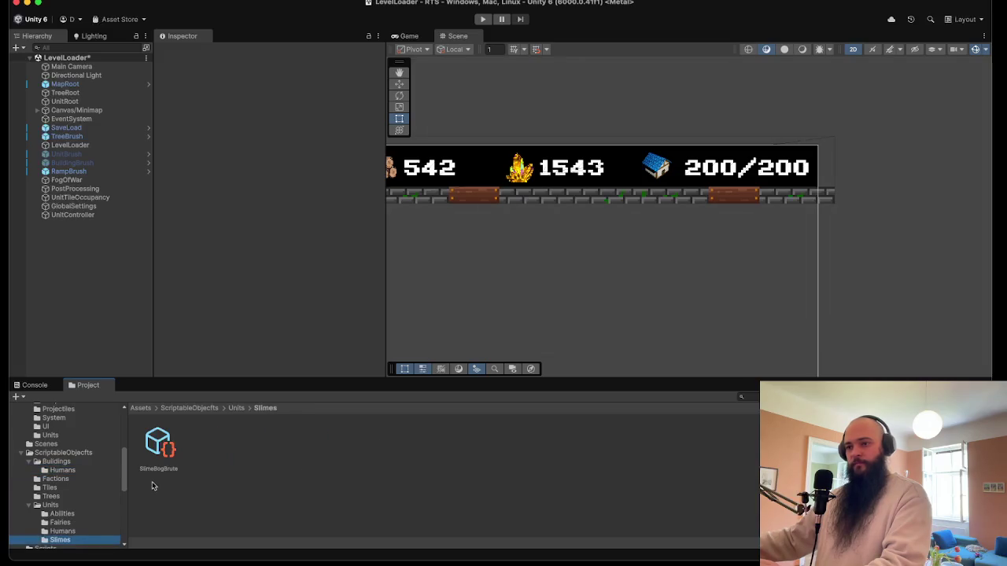
left_click(162, 443)
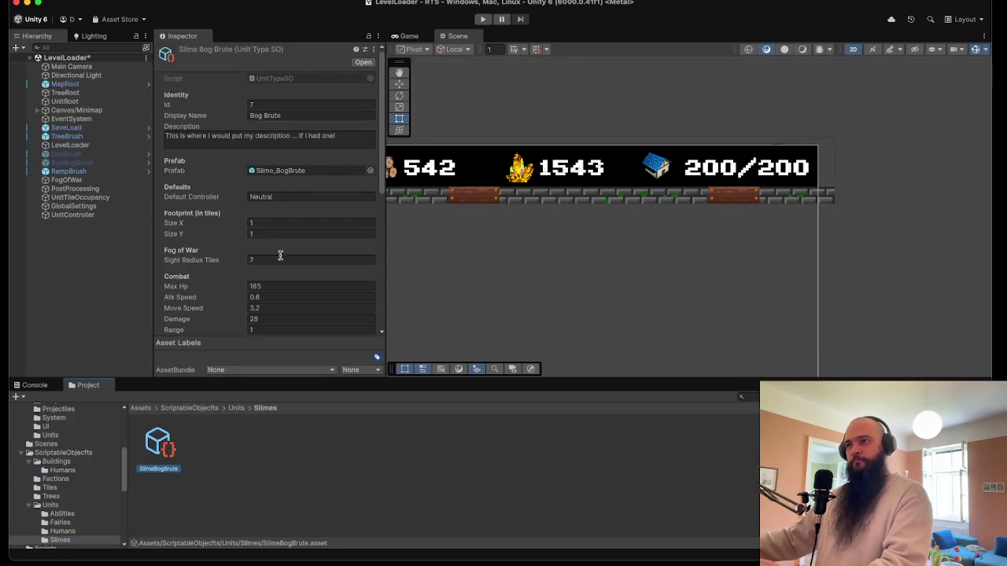
- Assign the Bog Brute tint texture as Portrait Tint and BogBrutePortrait as Portrait
scroll(285, 256, "down", 10)
left_click(312, 236)
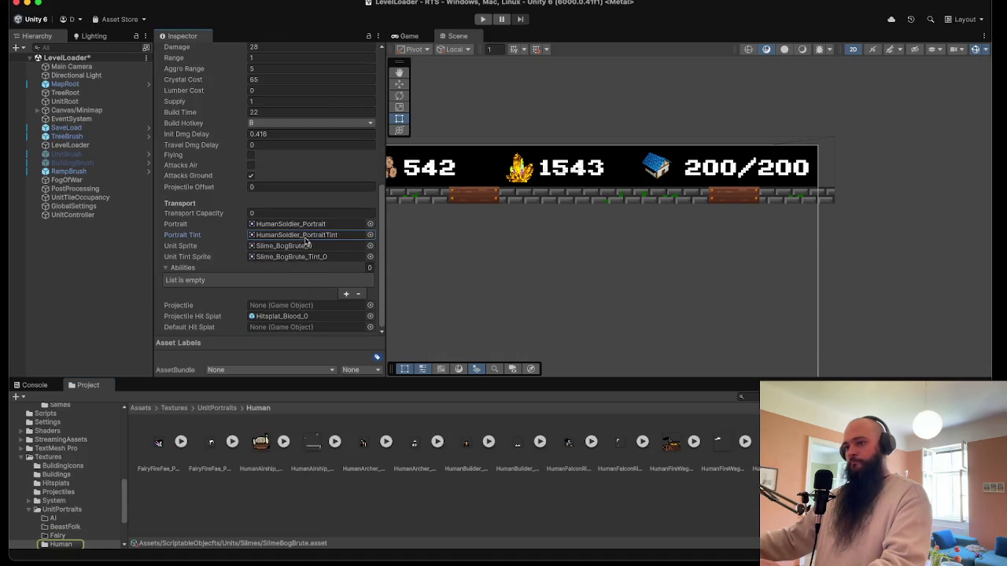
scroll(63, 527, "down", 2)
left_click(58, 534)
mouse_move(166, 445)
left_mouse_down()
mouse_move(315, 353)
mouse_move(315, 303)
mouse_move(281, 285)
mouse_move(281, 236)
left_mouse_up()
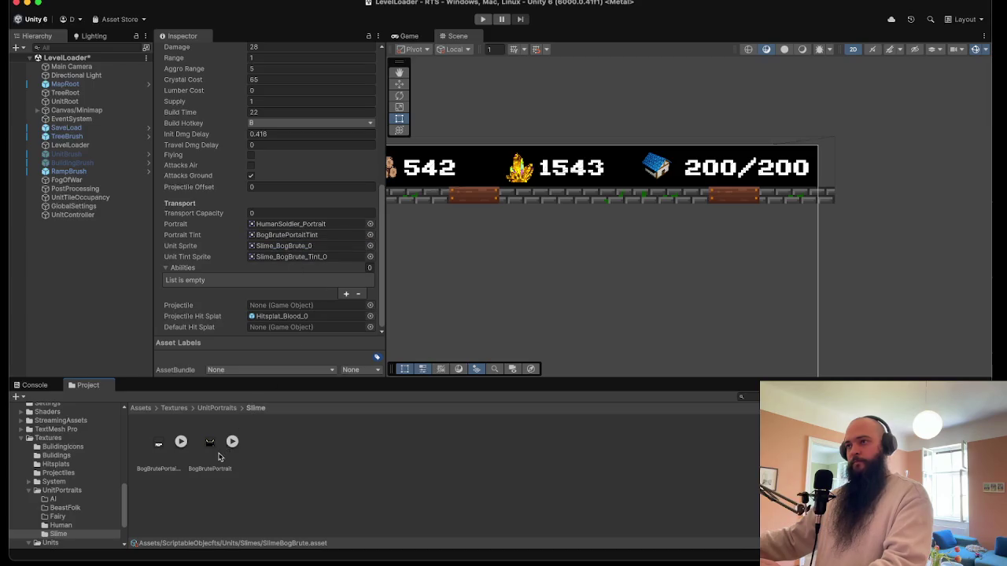
mouse_move(212, 461)
left_mouse_down()
mouse_move(311, 257)
mouse_move(292, 225)
left_mouse_up()
left_click(154, 464)
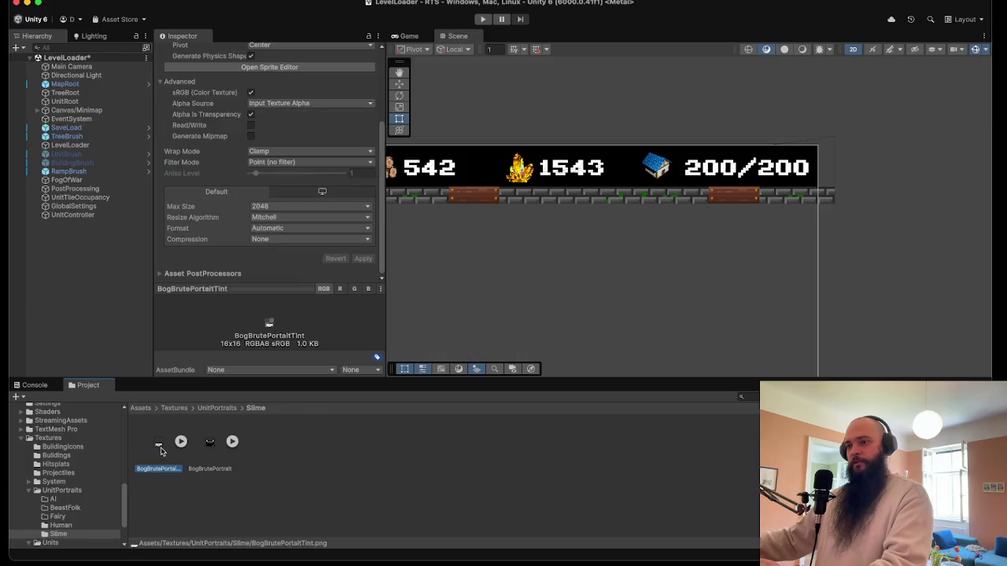
- Rename the tint texture to SlimeBogBrute_PortaitTint by adding the 'Slime' prefix
right_click(162, 466)
left_click(189, 433)
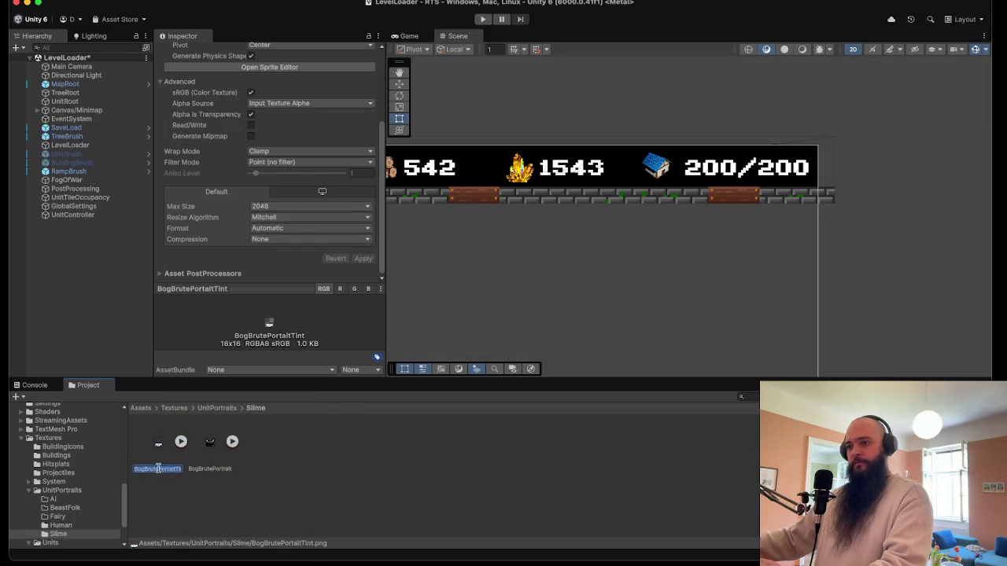
key("Left")
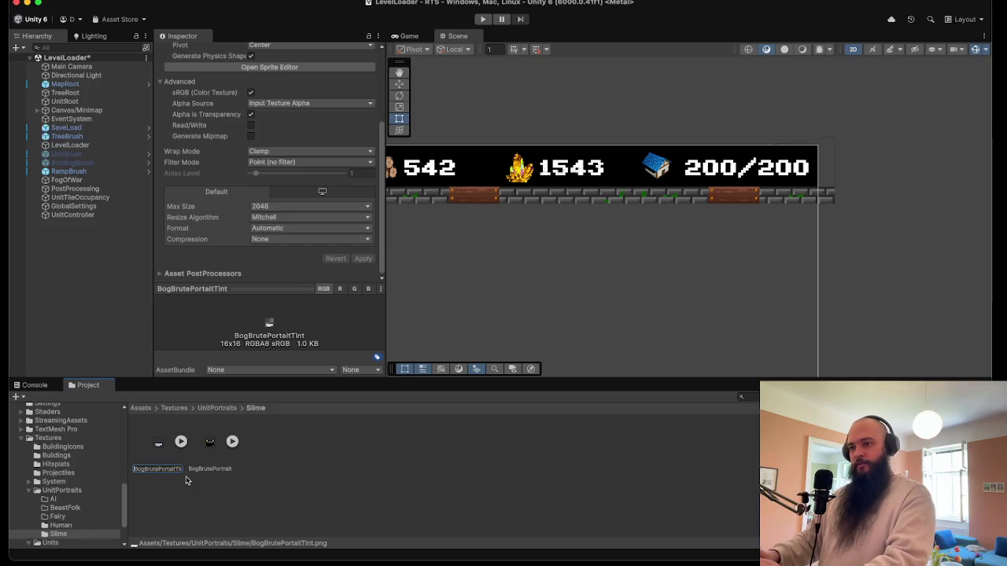
type("Slime")
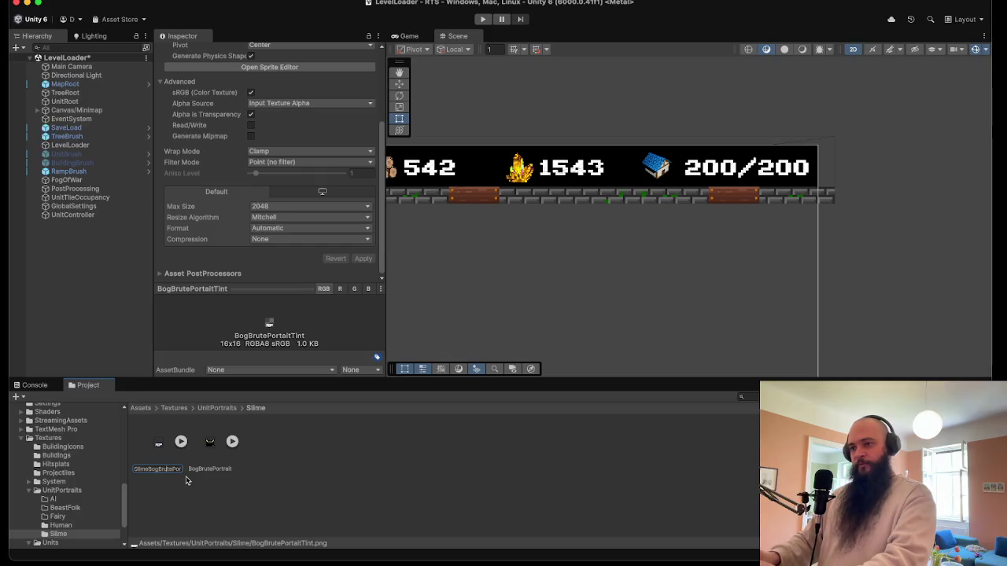
key("Return")
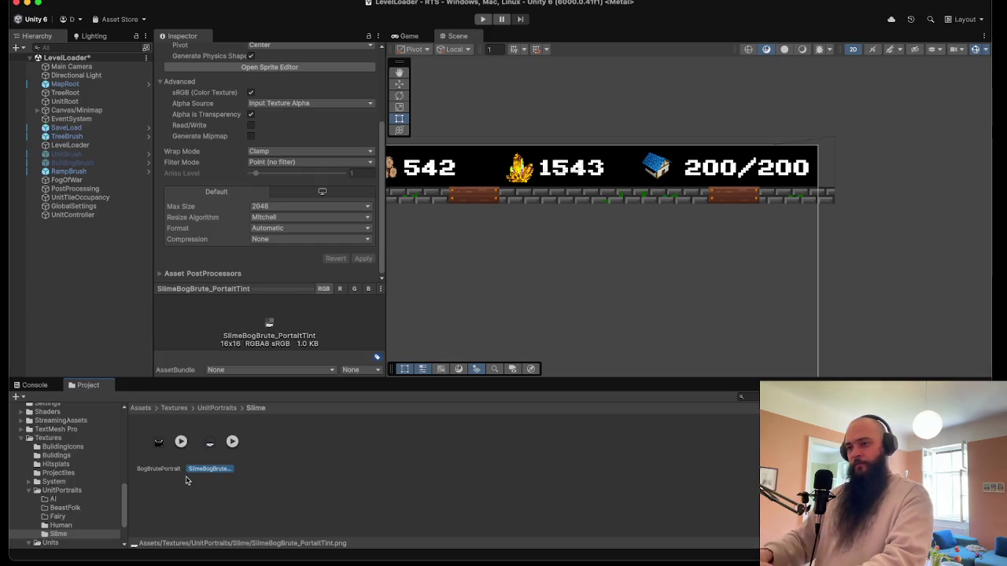
- Rename the portrait texture to SlimeBogBrute_Portrait
left_click(159, 464)
right_click(160, 464)
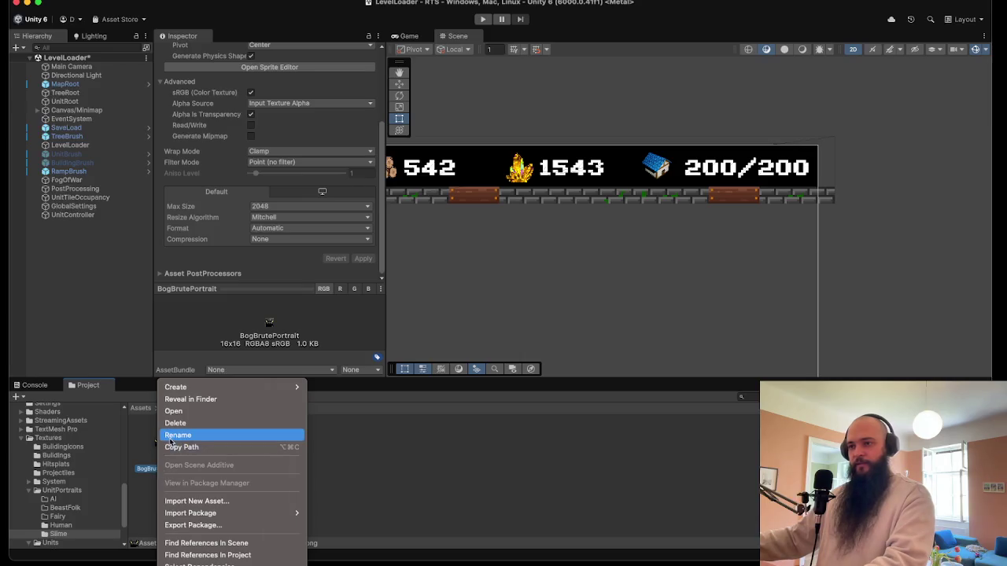
left_click(171, 436)
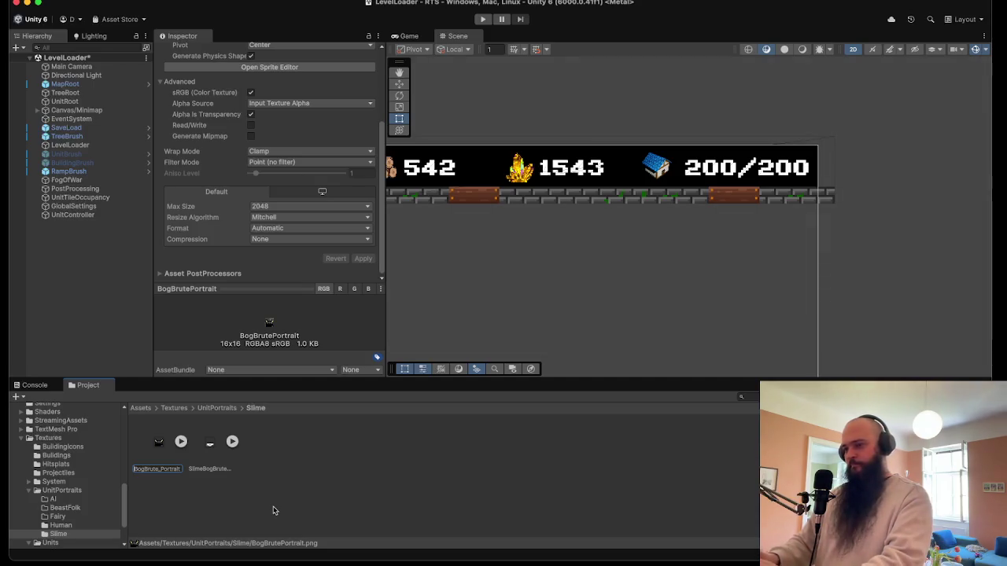
type("Slime")
key("Return")
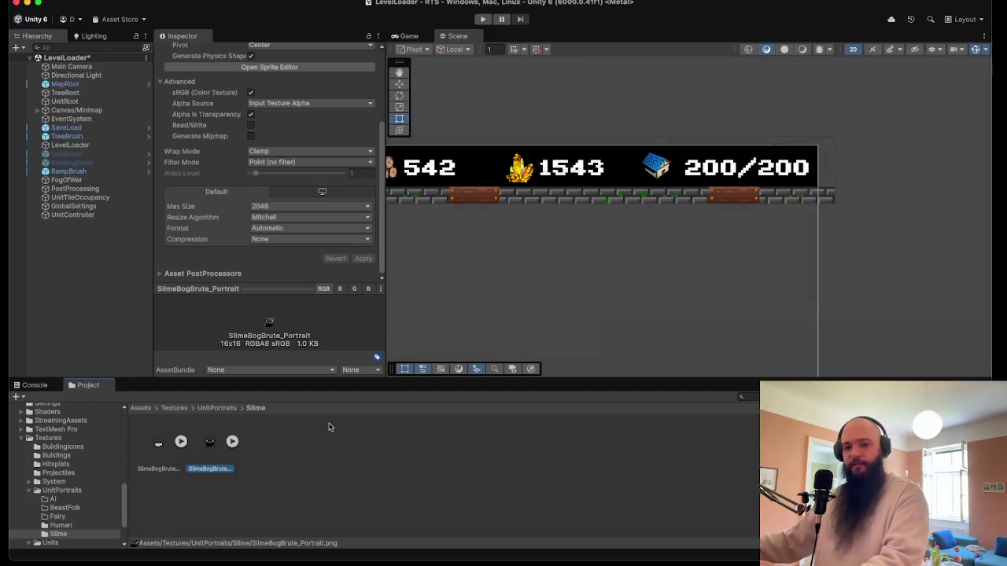
- Save the LevelLoader scene
left_click(89, 279)
left_click(67, 6)
left_click(77, 44)
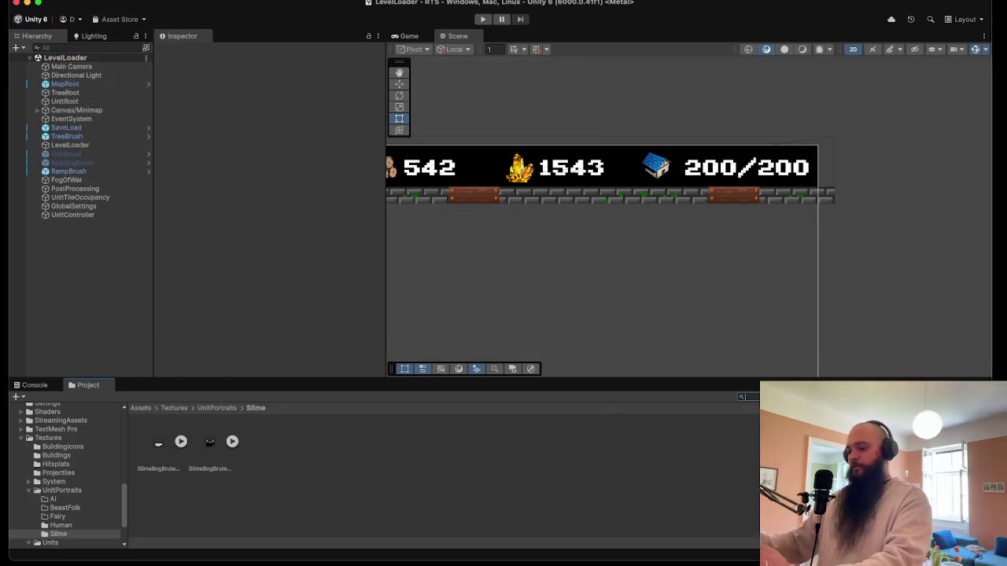
- Search the project for 'Map' and open the MapEditor scene
type("Map")
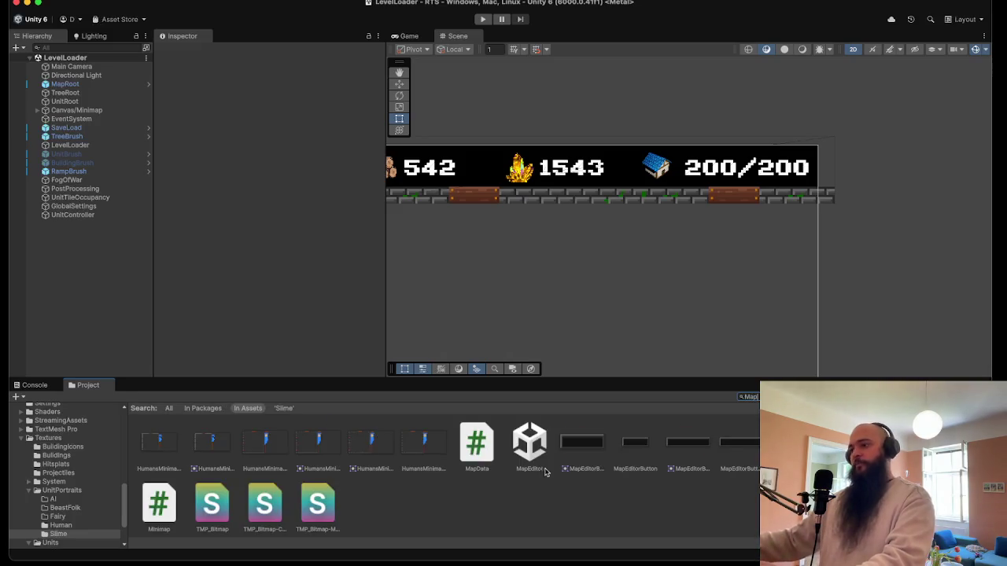
left_click(541, 451)
double_click(543, 453)
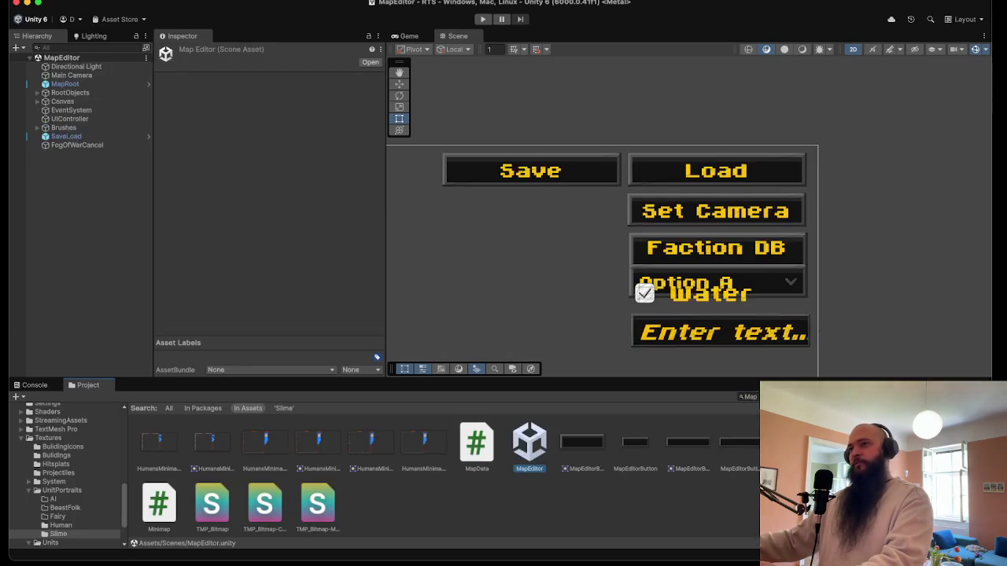
- Set the MapRoot's map size to 64
left_click(88, 76)
left_click(284, 211)
type("64")
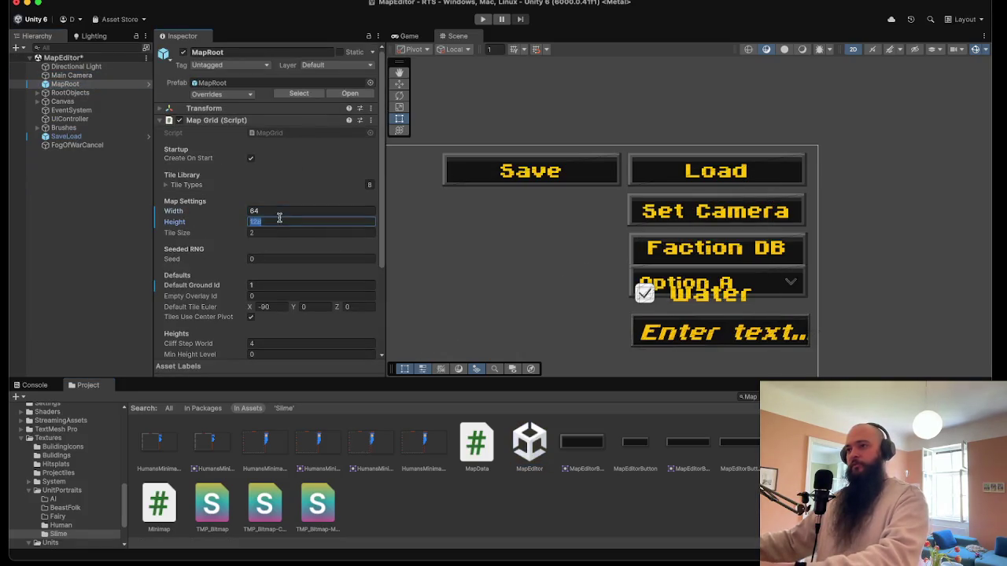
key("Return")
- Look over the scene's UI objects and select UnitBrush under Brushes
left_click(77, 85)
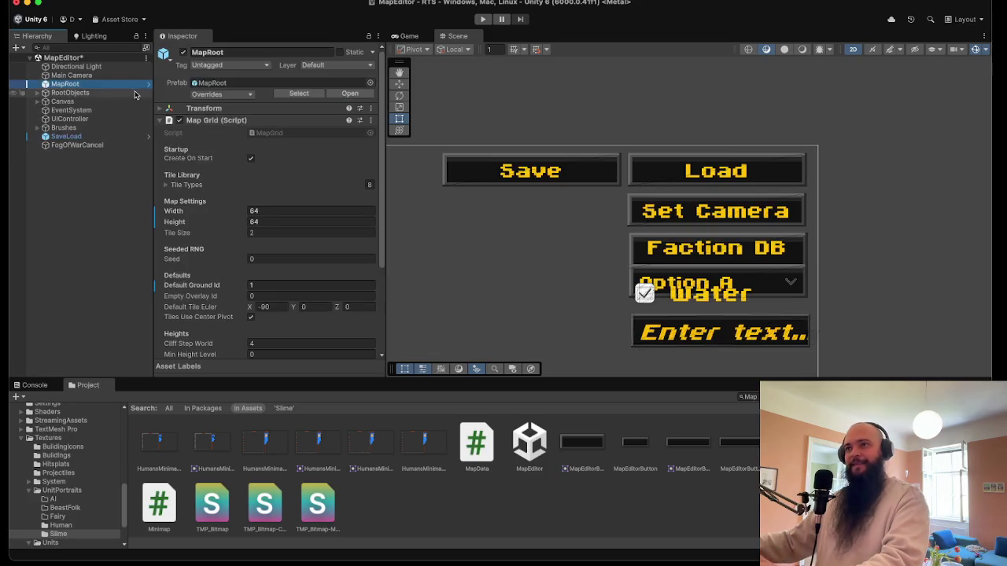
left_click(70, 120)
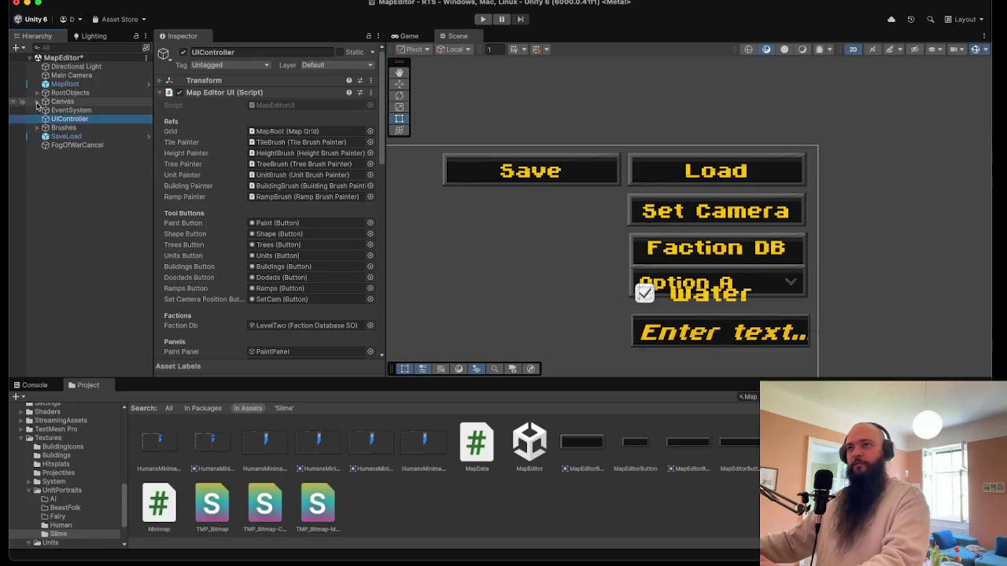
left_click(37, 101)
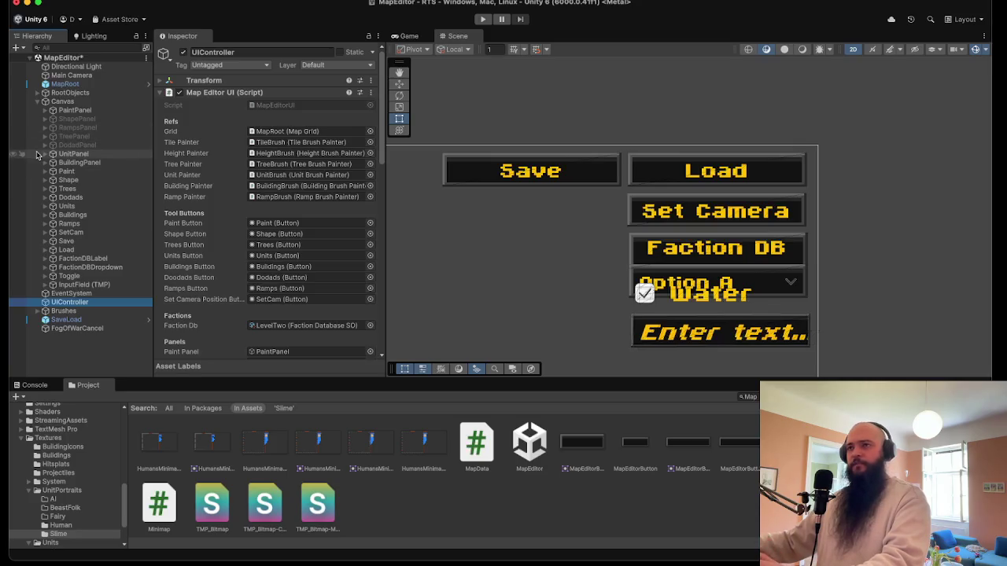
left_click(37, 101)
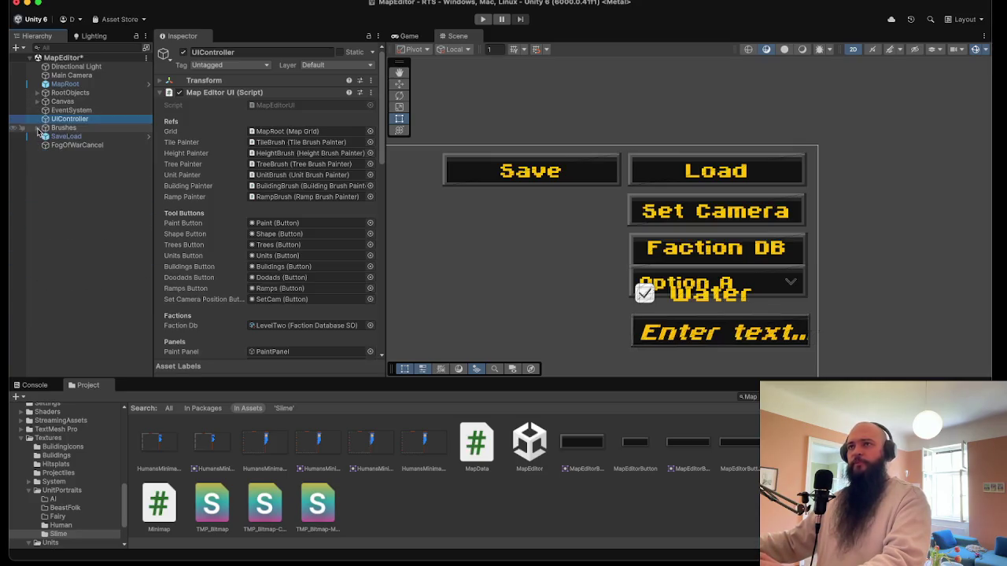
left_click(37, 128)
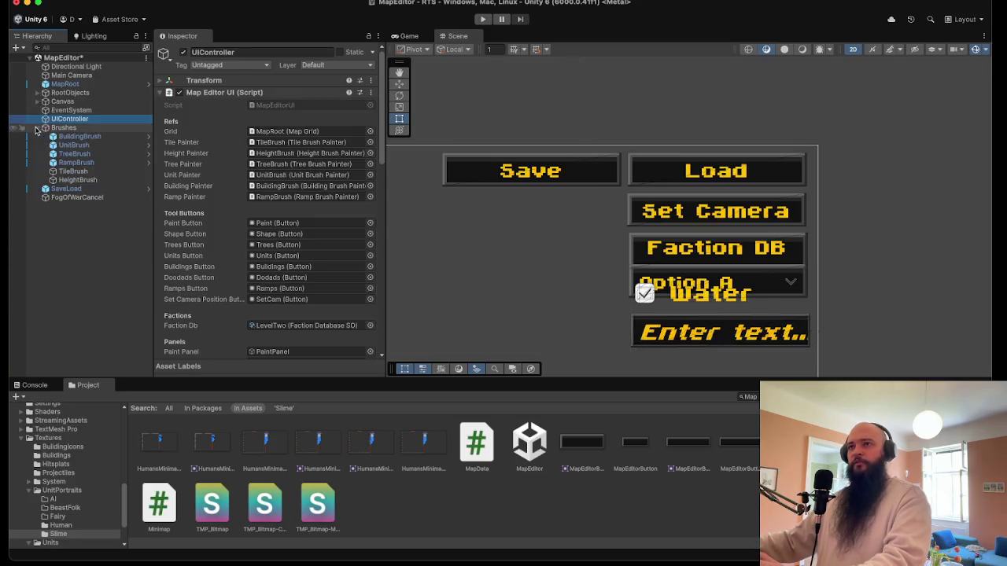
left_click(74, 145)
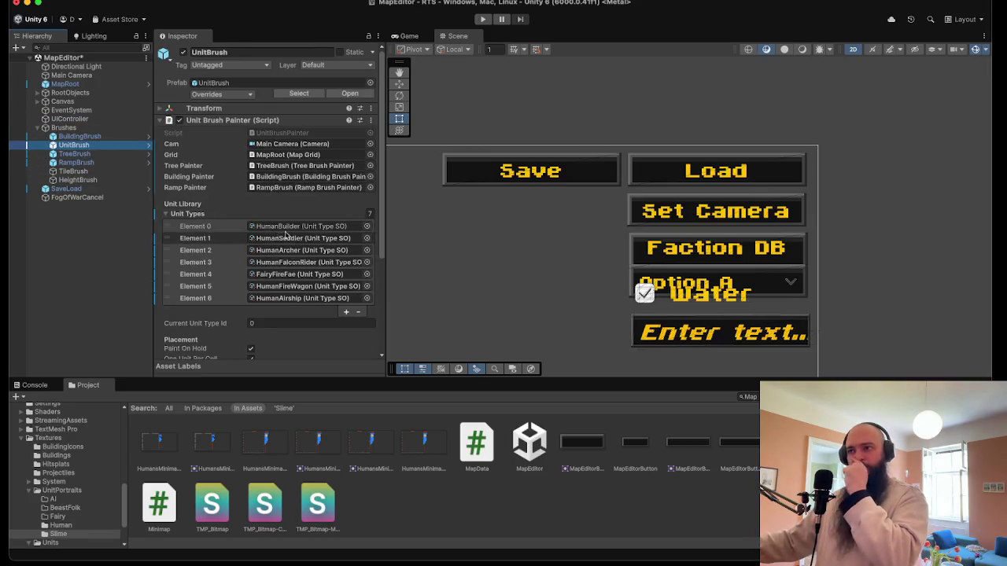
- Add SlimeBogBrute from the Slimes folder to UnitBrush's Unit Types list as Element 7
left_click(303, 298)
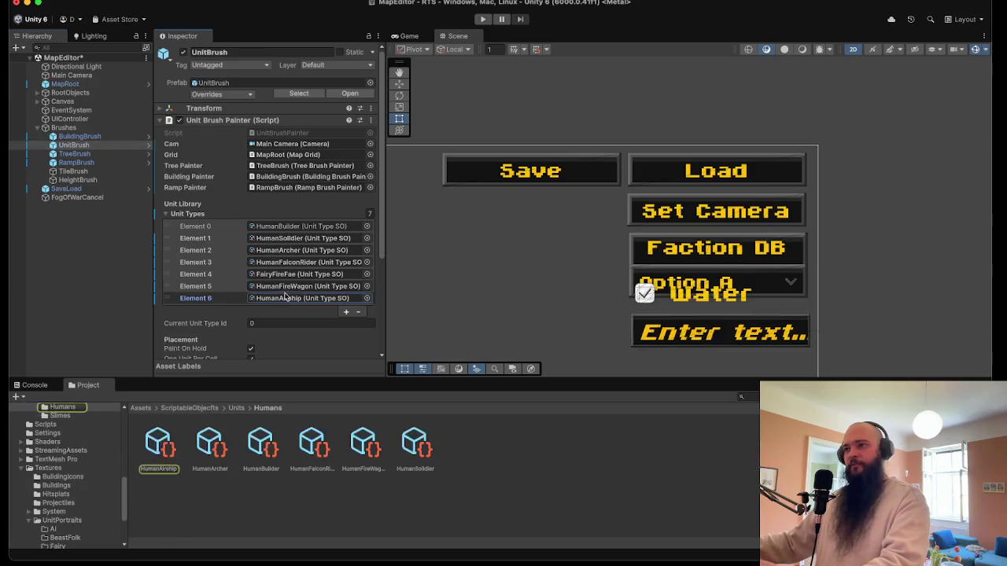
scroll(79, 511, "up", 5)
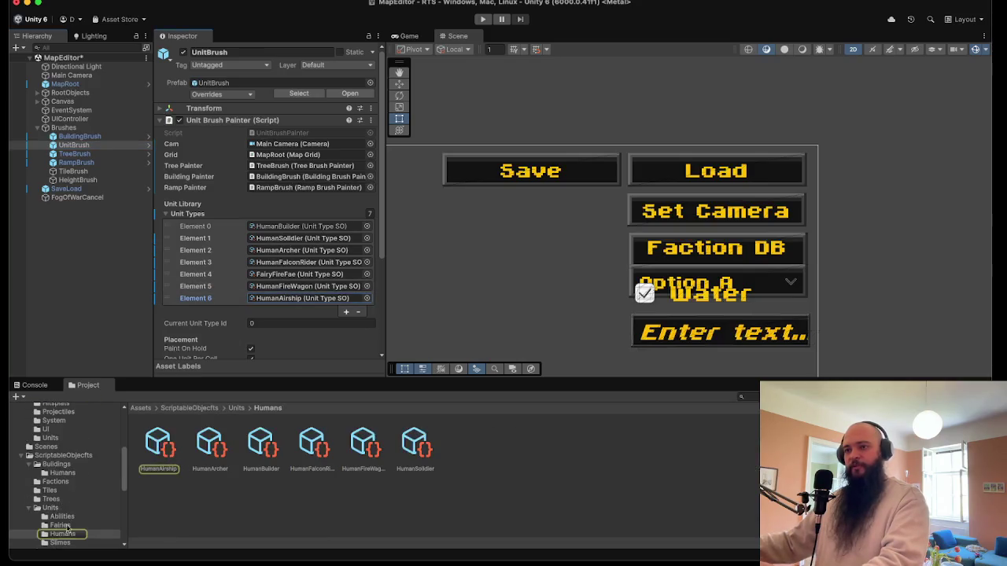
left_click(69, 543)
left_click_drag(158, 444, 225, 236)
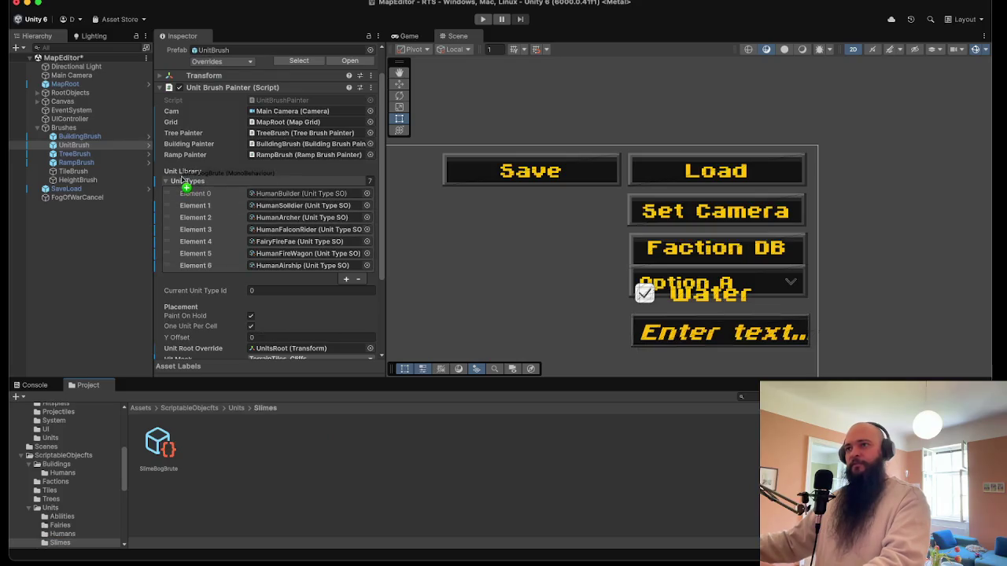
- Start the game and place blue slime units on the terrain
left_click(483, 20)
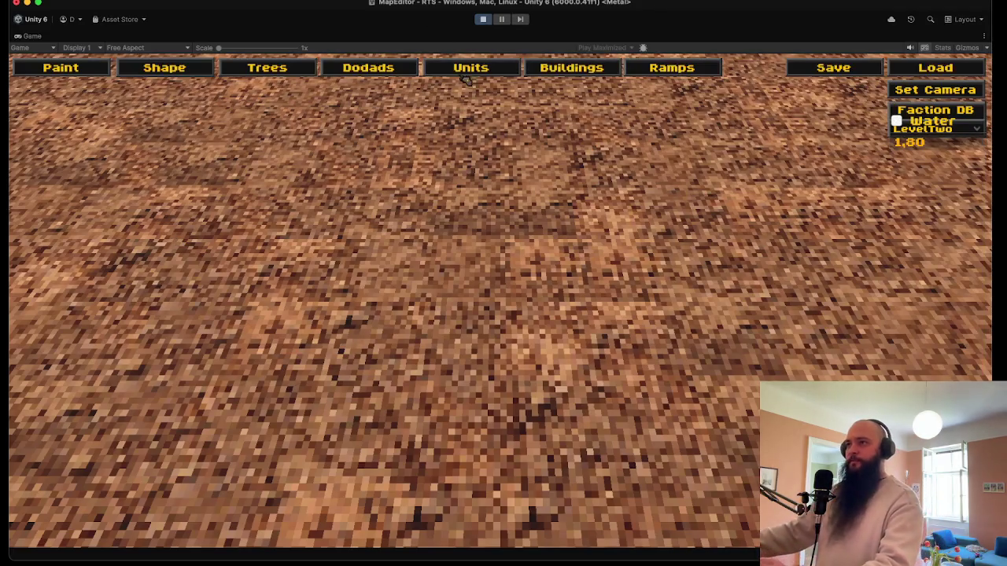
left_click(470, 68)
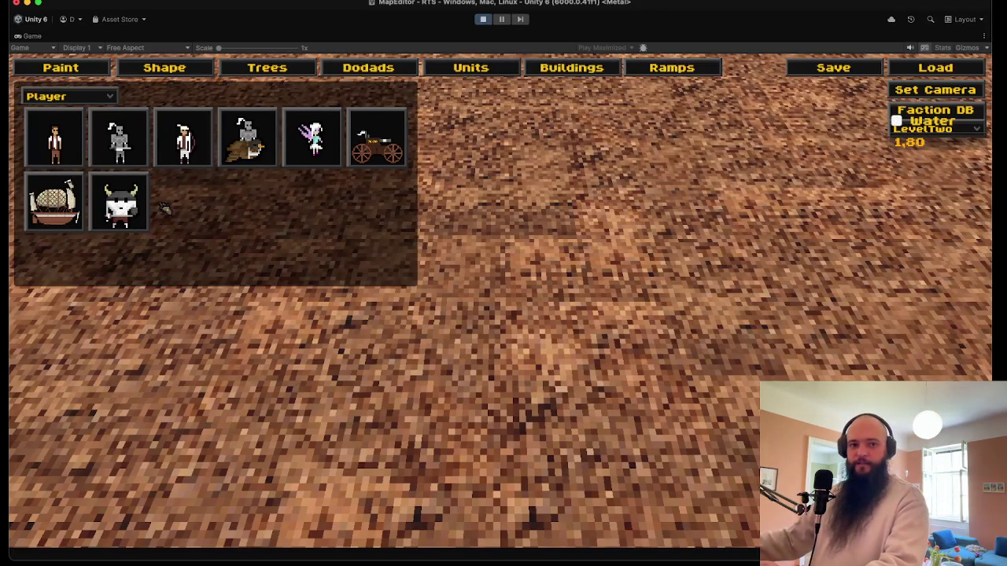
left_click(141, 206)
left_click(427, 180)
left_click(652, 79)
- Zoom and pan the camera to frame the blue and red unit groups
scroll(633, 236, "down", 3)
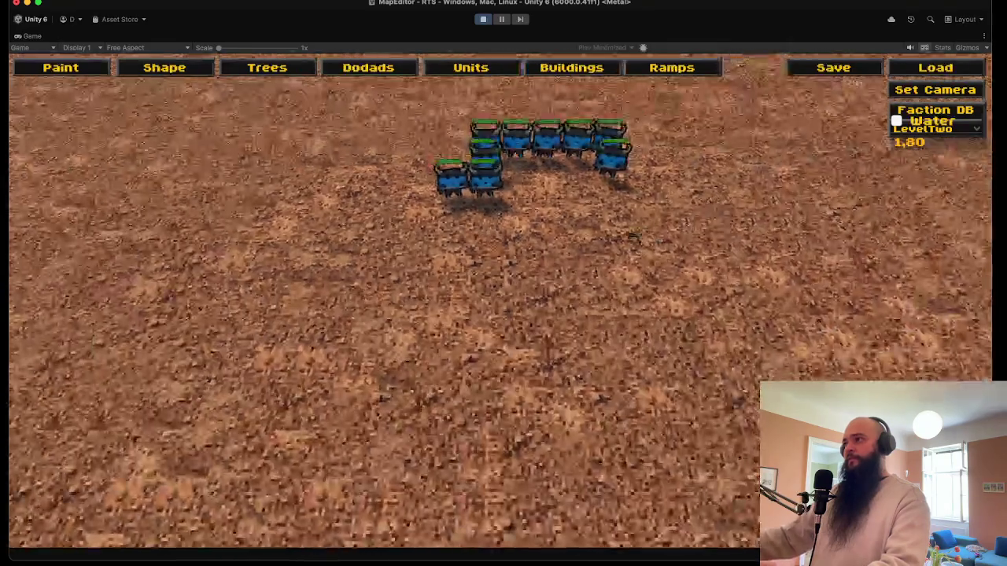
scroll(633, 236, "up", 3)
scroll(633, 236, "up", 4)
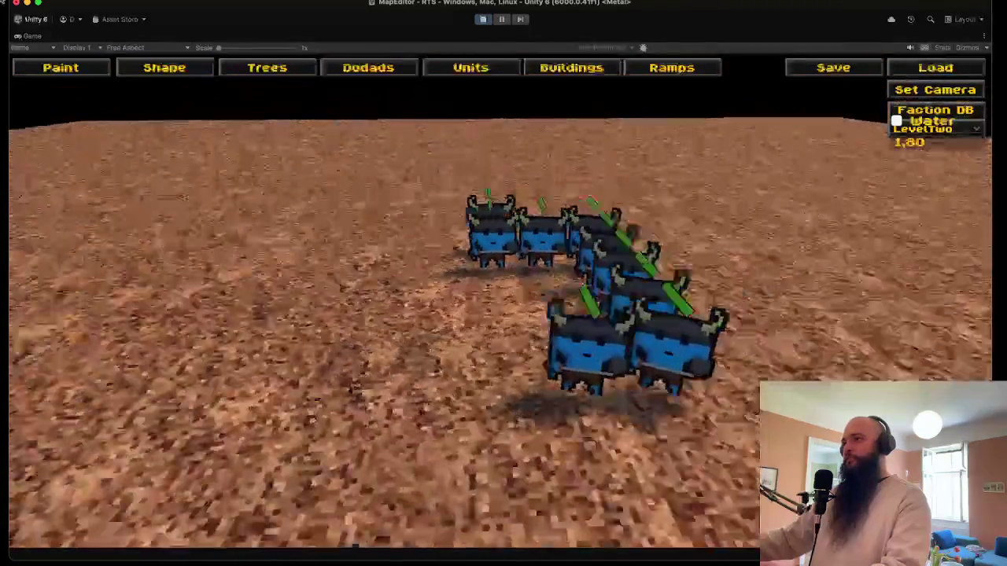
scroll(504, 314, "down", 3)
scroll(705, 231, "down", 2)
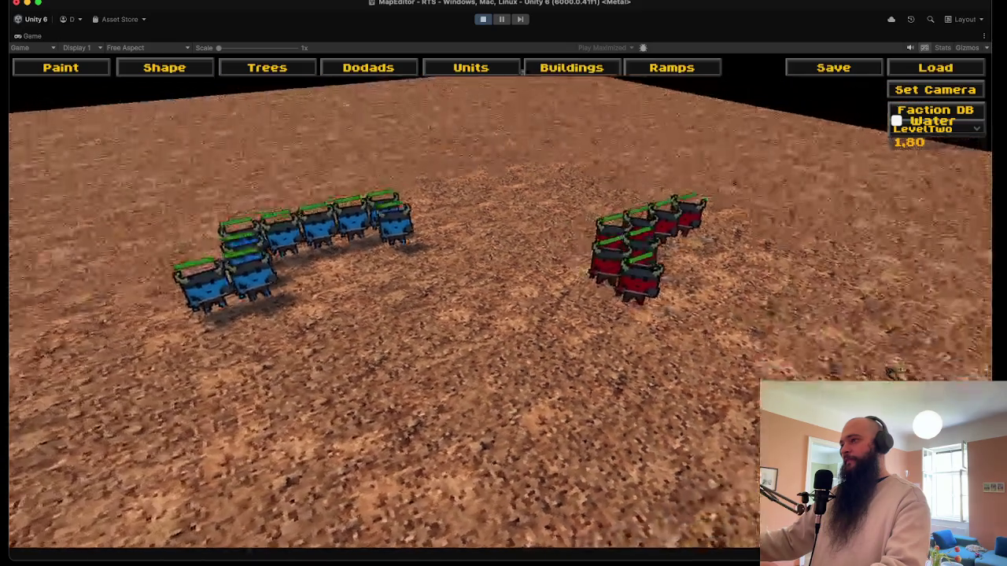
scroll(663, 324, "up", 5)
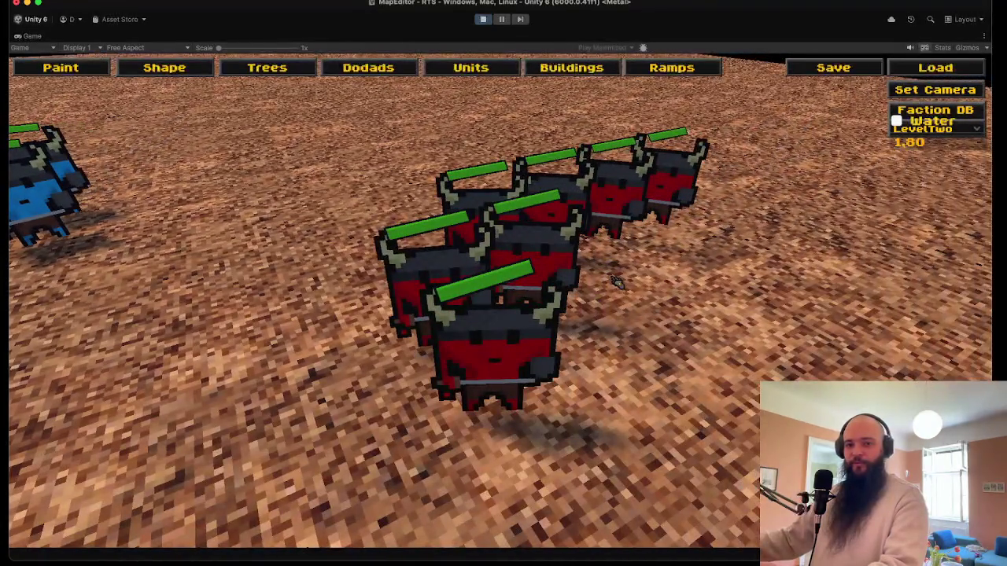
scroll(619, 283, "down", 2)
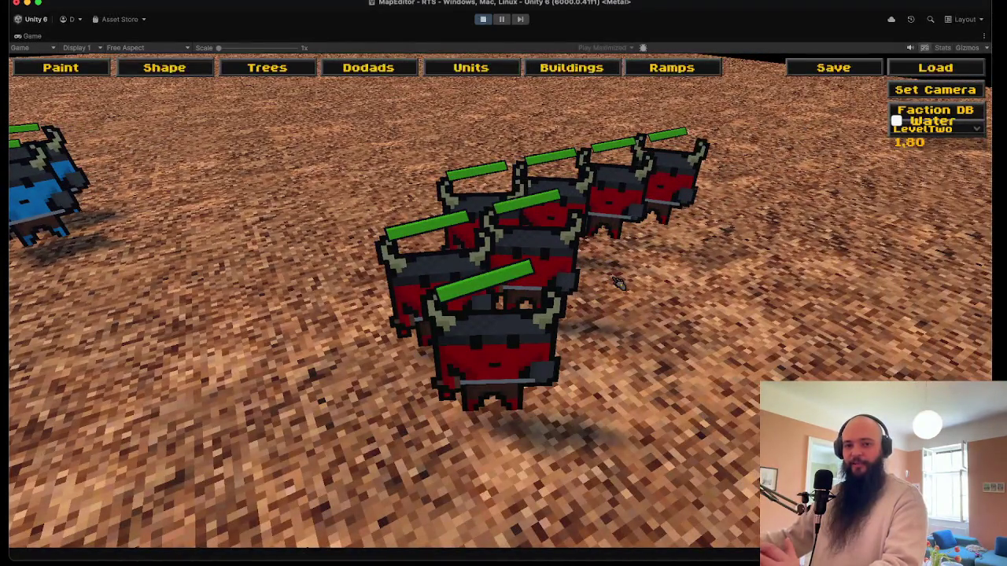
key("a")
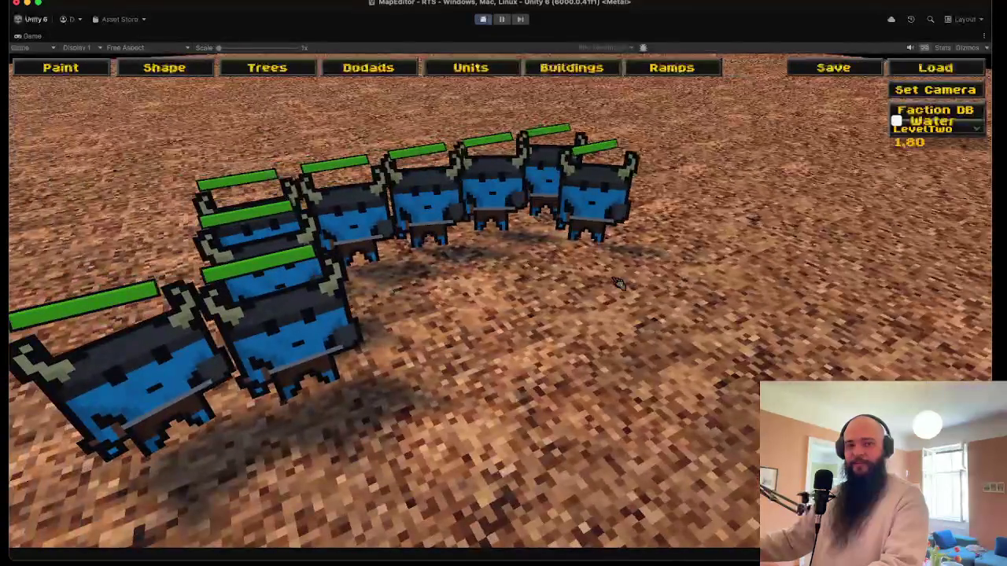
key("d")
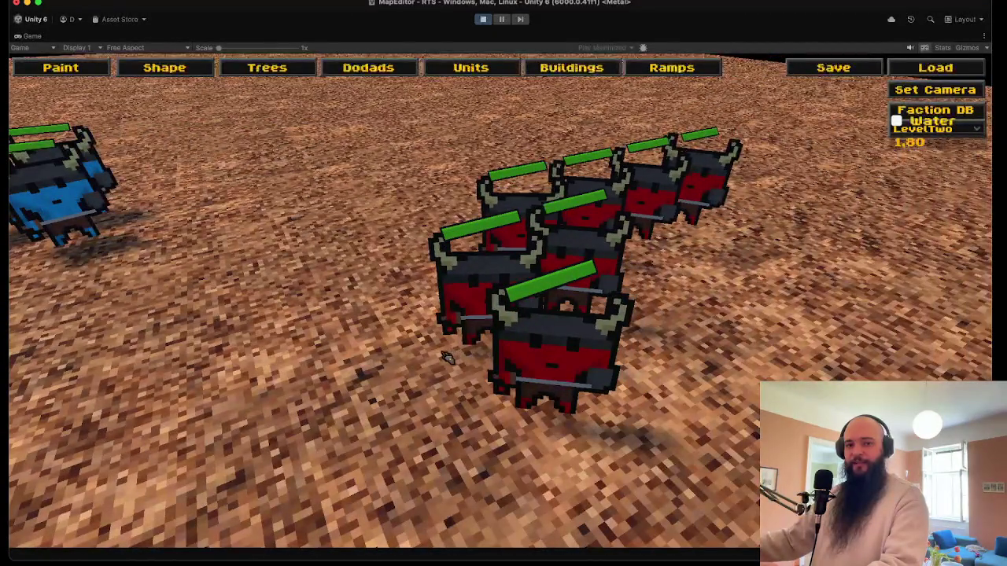
scroll(425, 370, "down", 5)
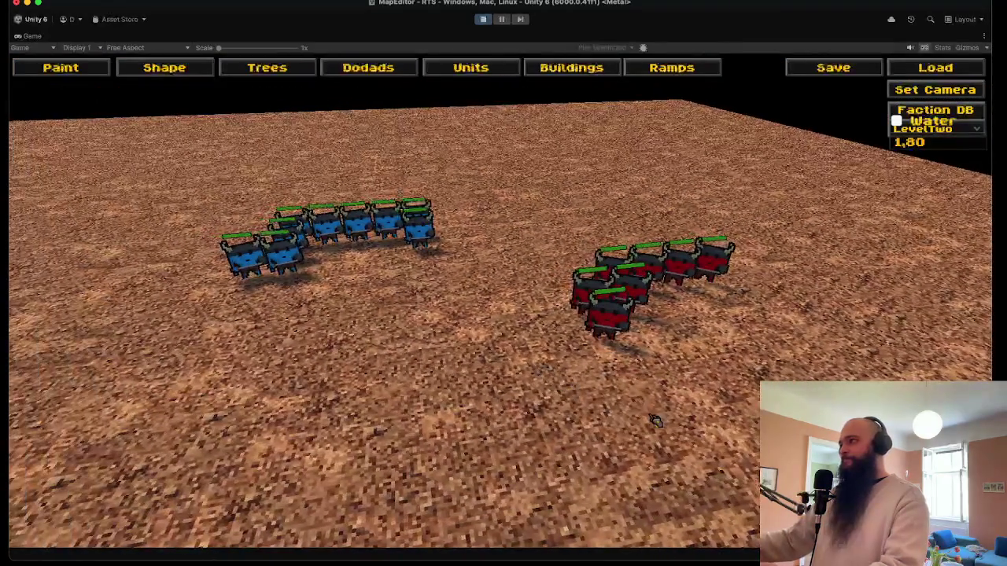
scroll(519, 393, "up", 3)
key("a")
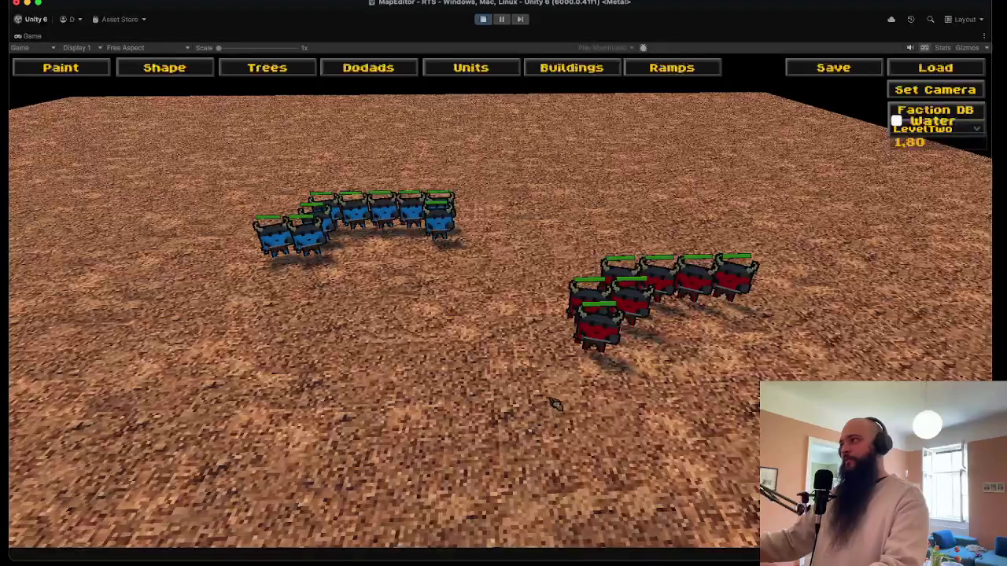
- Stop the game and set the Game view aspect to 16:9
left_click(482, 18)
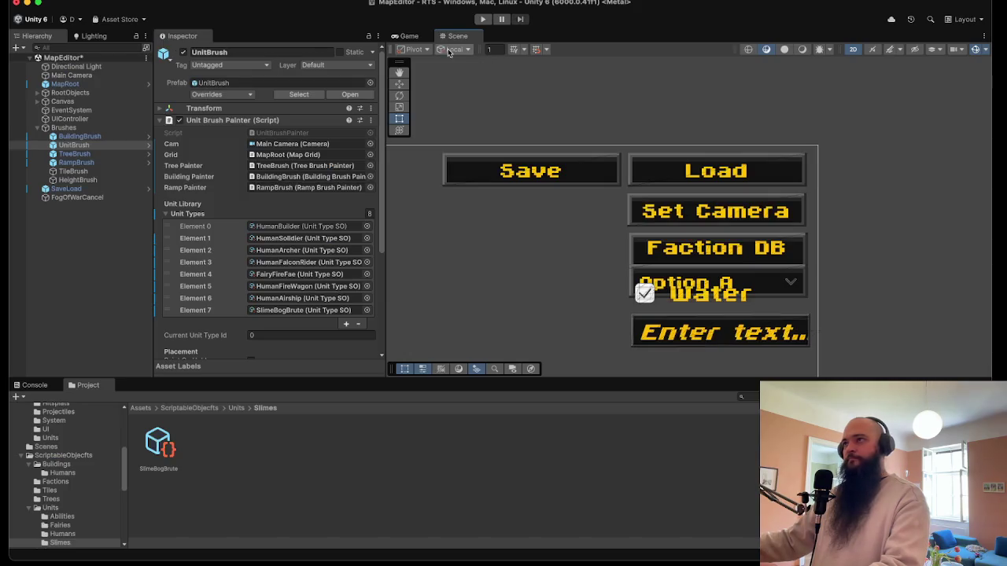
left_click(409, 35)
left_click(519, 47)
left_click(528, 103)
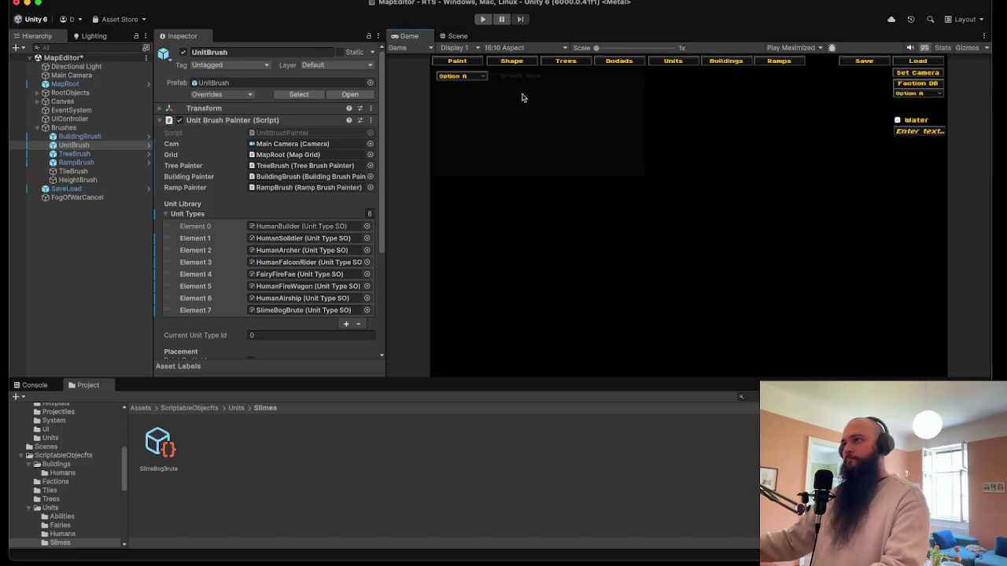
left_click(506, 48)
left_click(518, 101)
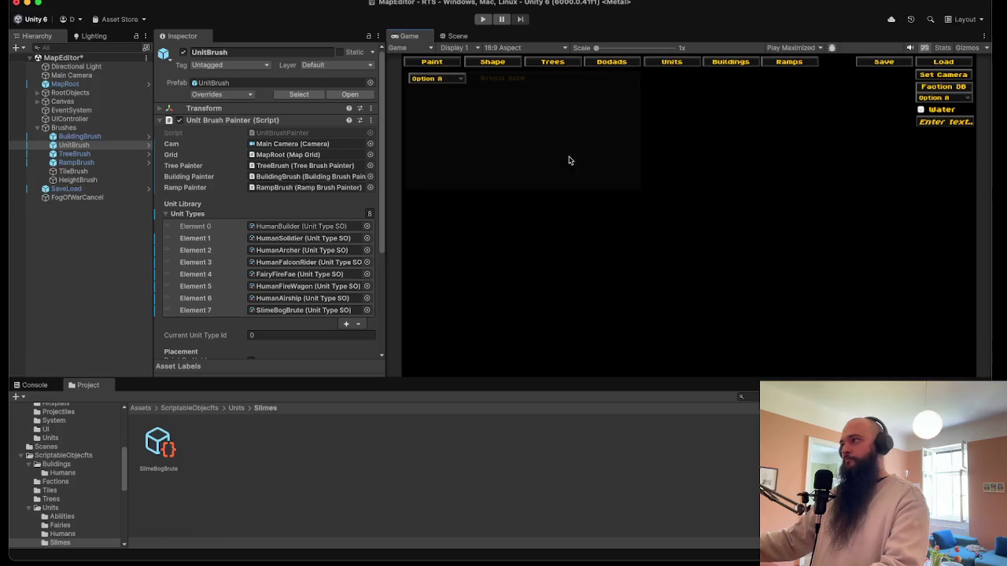
- Save the MapEditor scene and start the game again
left_click(62, 0)
left_click(79, 44)
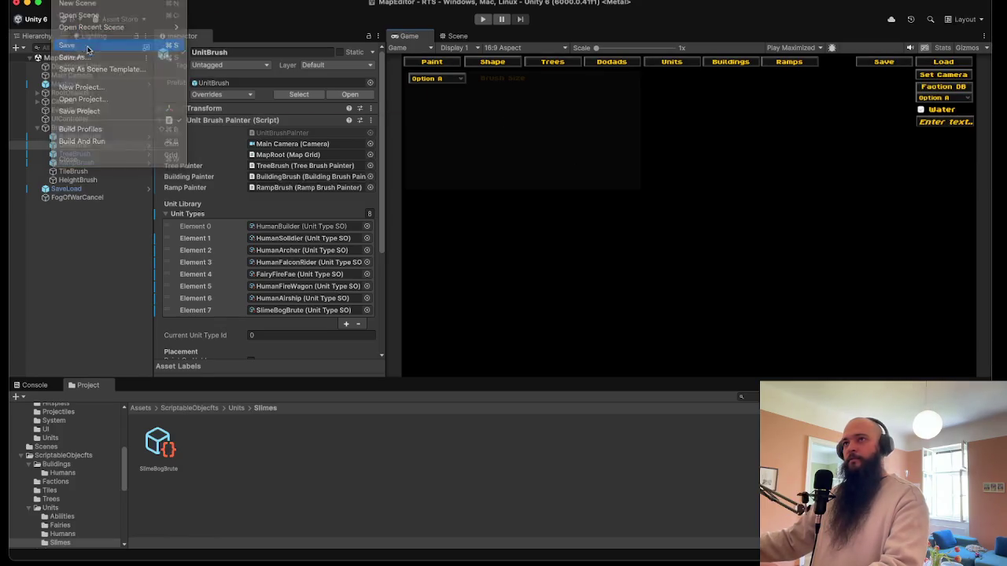
left_click(482, 21)
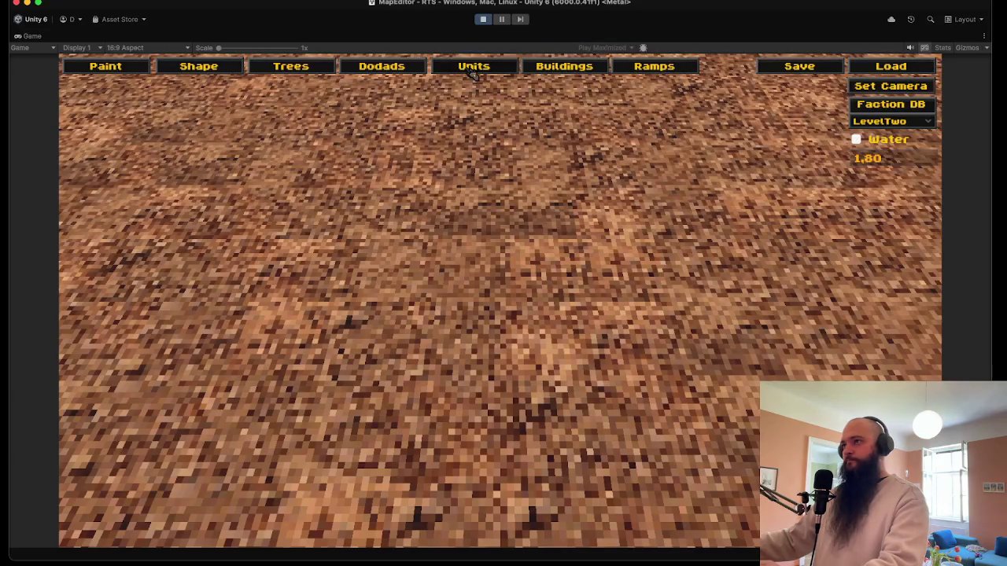
- Pick the slime from the Units palette and paint a row of blue player slimes
left_click(473, 66)
left_click(169, 201)
mouse_move(307, 232)
left_mouse_down()
mouse_move(458, 159)
mouse_move(480, 192)
mouse_move(405, 185)
left_mouse_up()
scroll(219, 71, "down", 5)
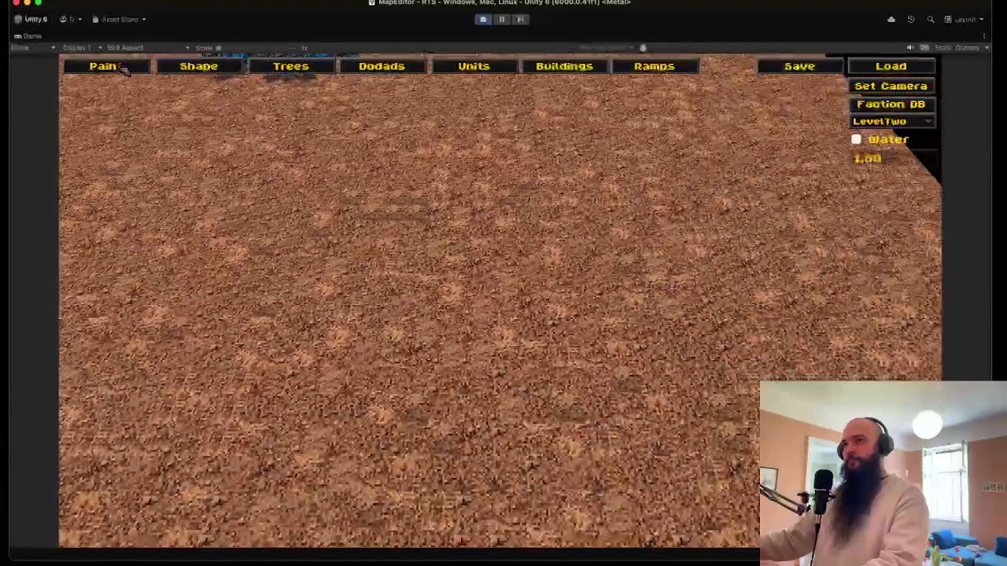
- Switch the unit owner to Enemy, paint an arc of red slimes, and open Save Level
left_click(128, 68)
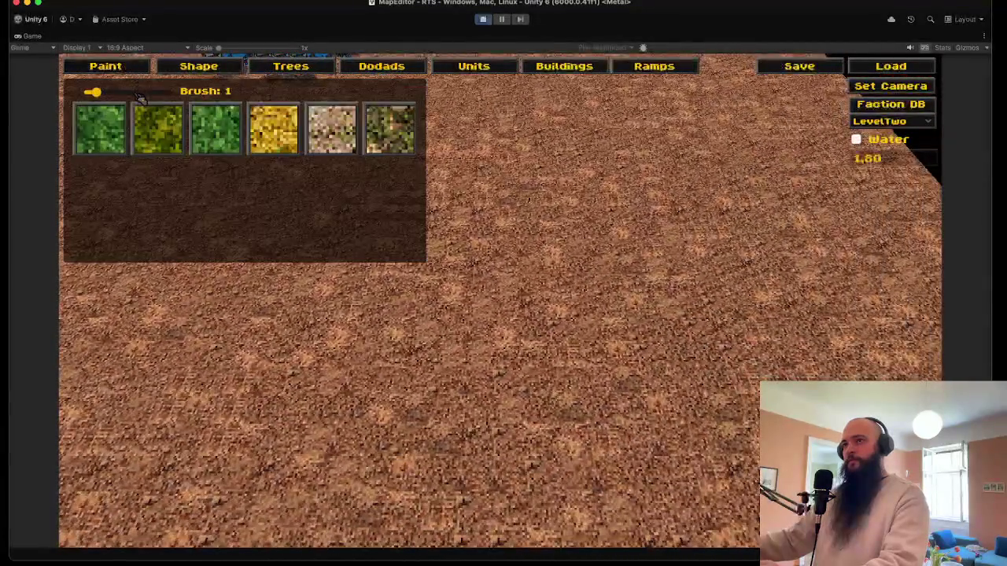
left_click(499, 70)
left_click(118, 94)
left_click(99, 129)
left_click_drag(422, 303, 588, 319)
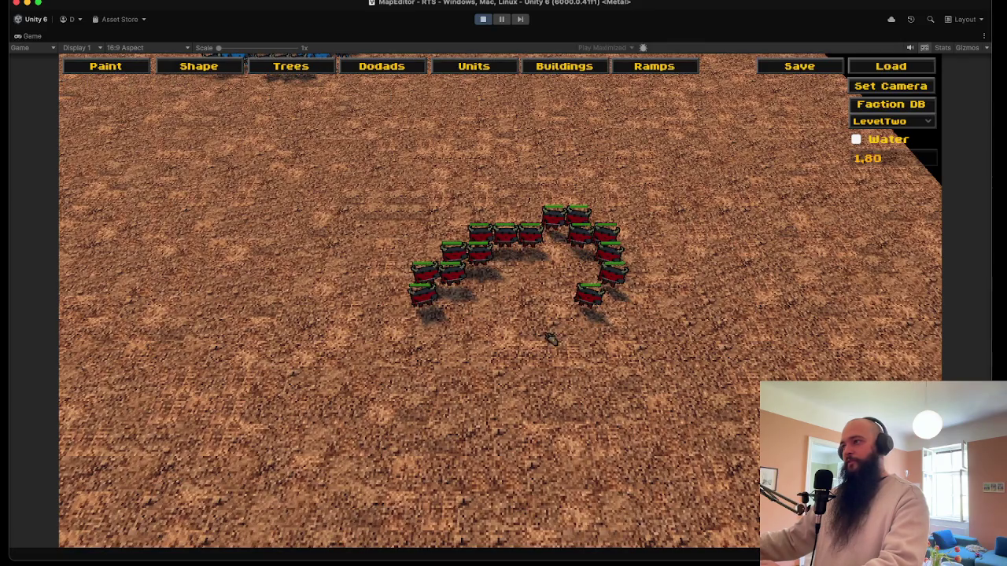
left_click(551, 338)
left_click(813, 67)
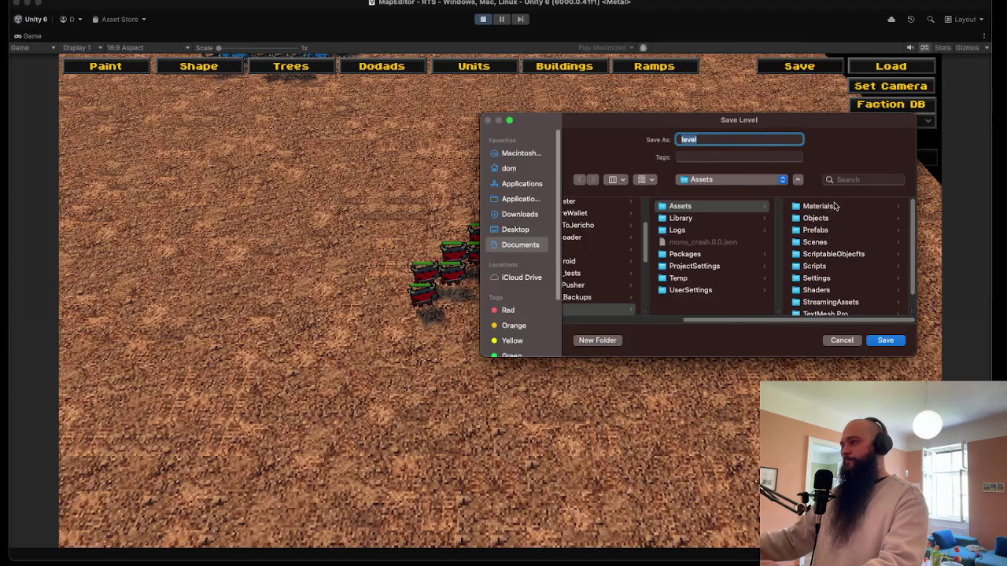
- Cancel the level save and set the terrain's water level to 0.5
left_click(818, 206)
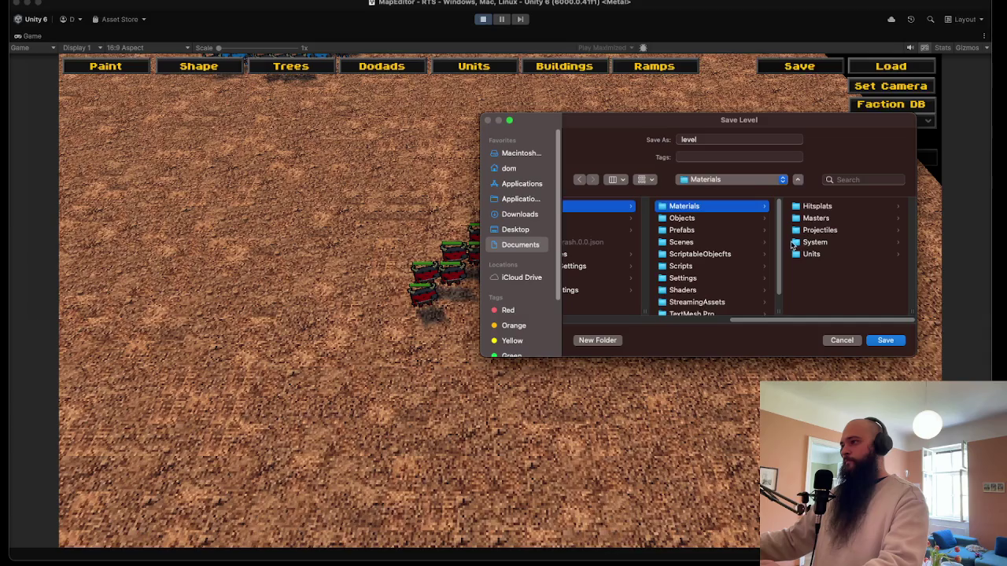
scroll(738, 274, "down", 2)
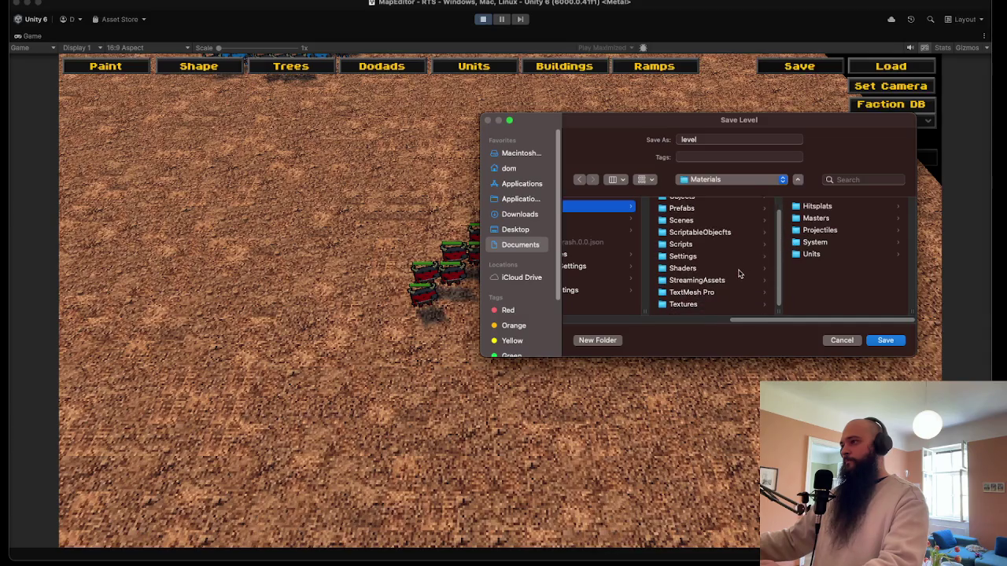
left_click(837, 343)
left_click(856, 139)
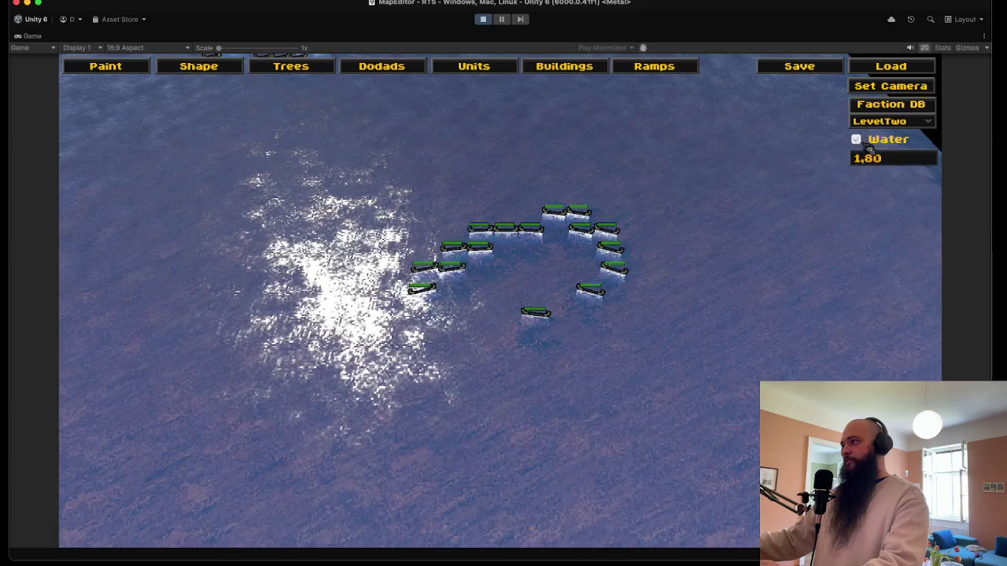
left_click(894, 159)
type("0.")
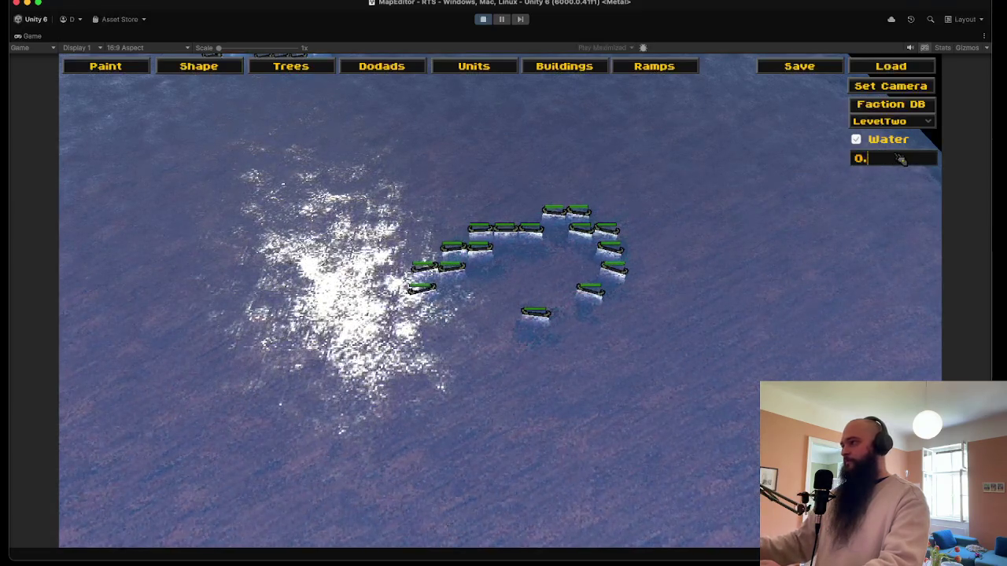
type("5")
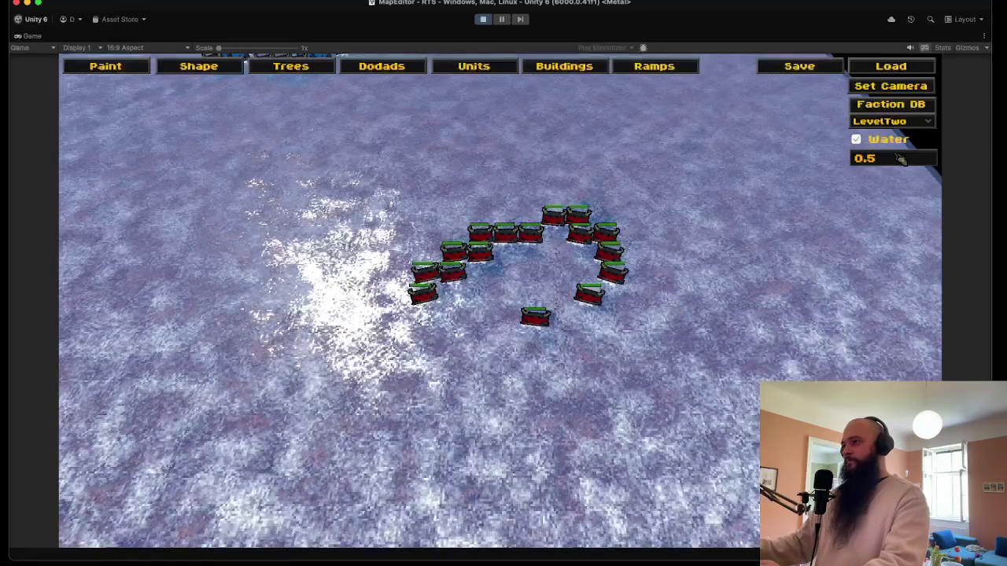
- Save the map as the level BogBruteTest and exit play mode
left_click(799, 66)
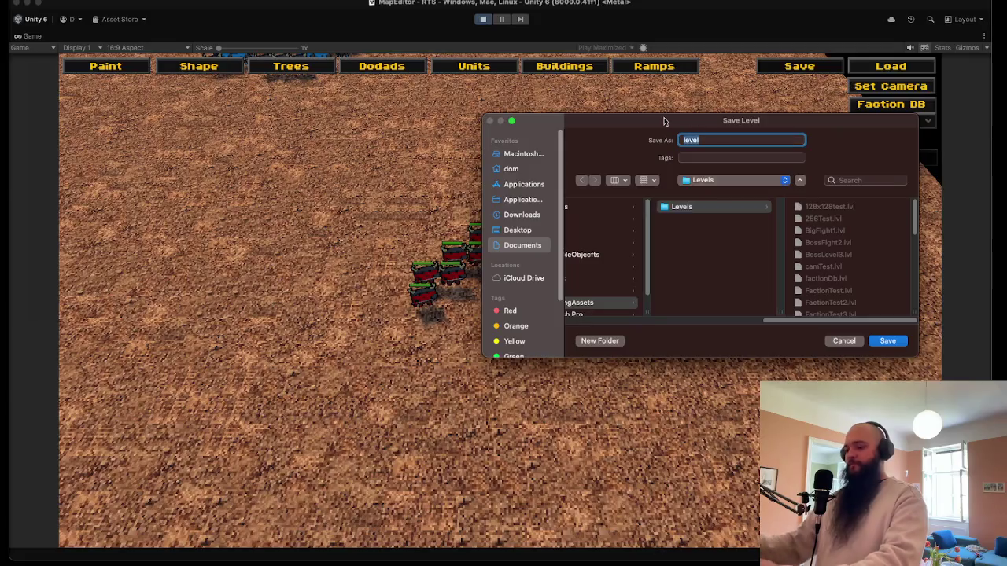
type("BogBrute")
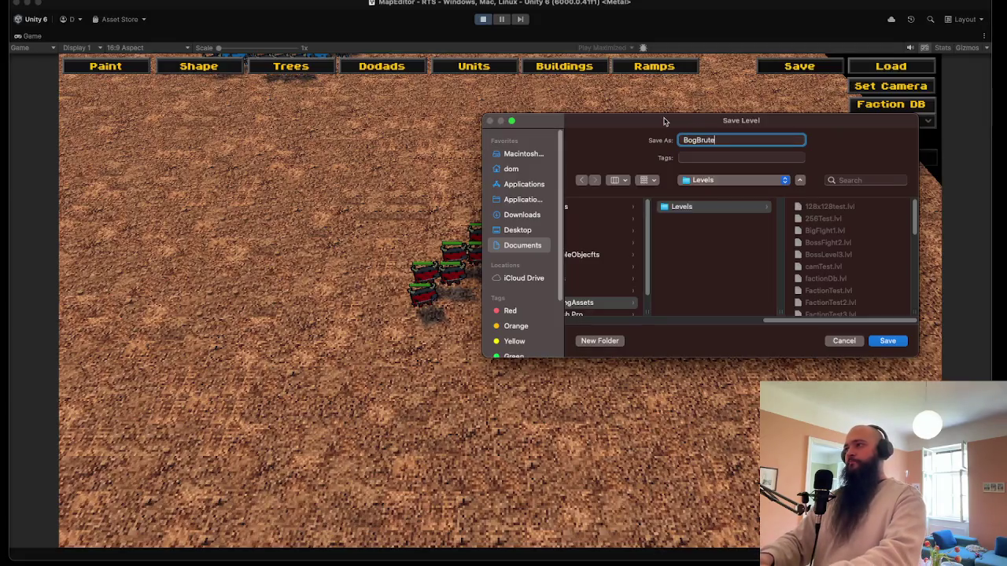
type("Test")
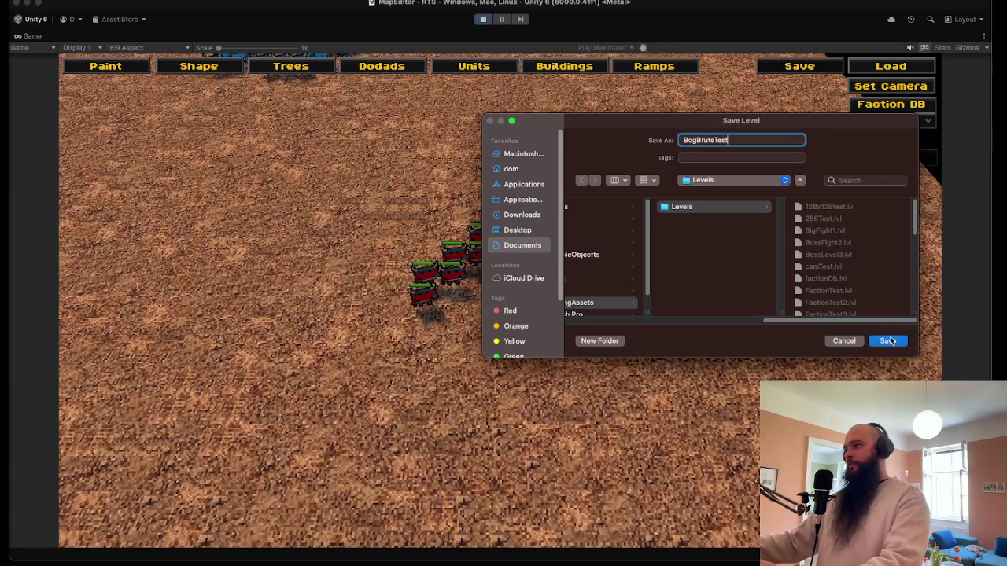
left_click(888, 341)
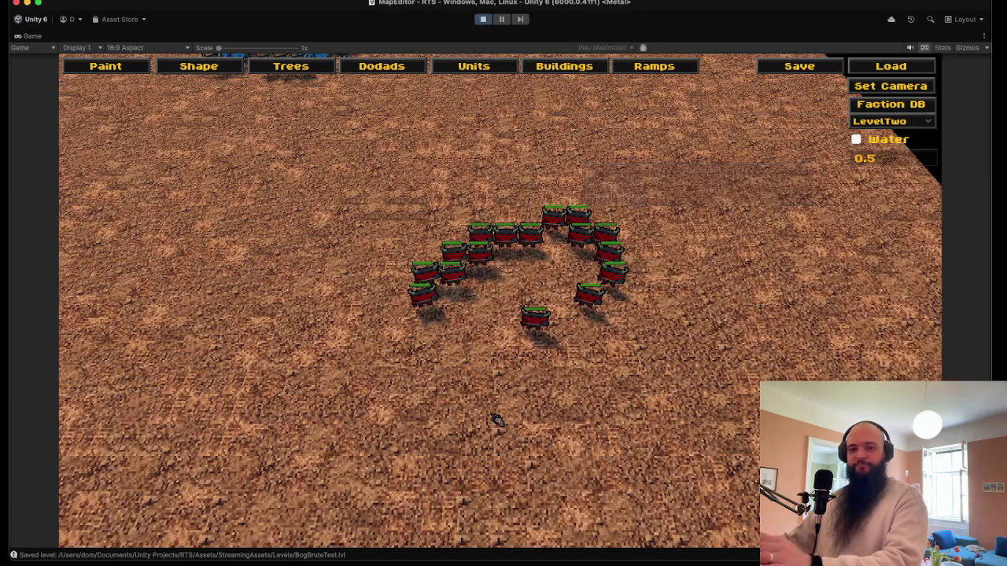
left_click(484, 20)
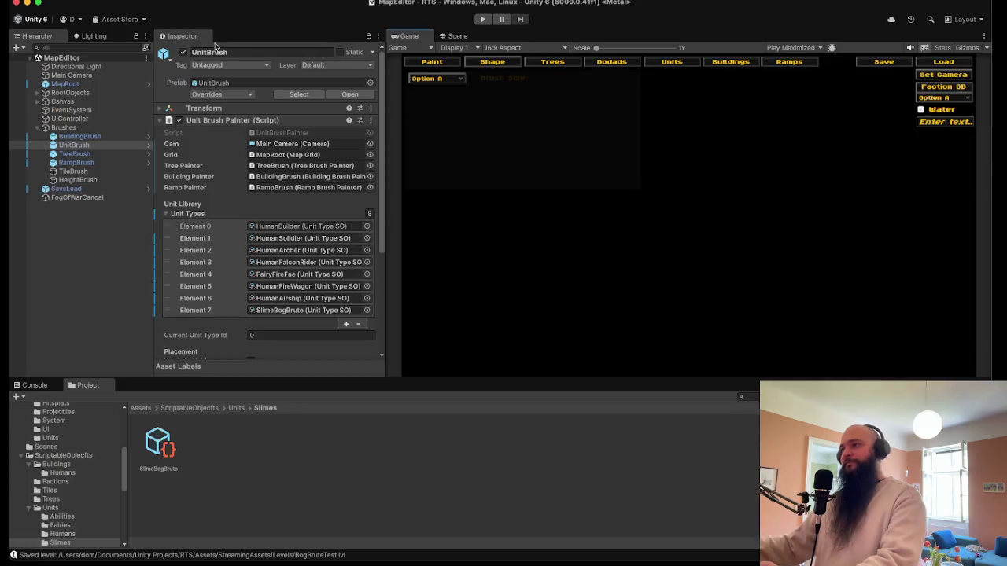
- Save the current scene and open the LevelLoader scene
left_click(86, 0)
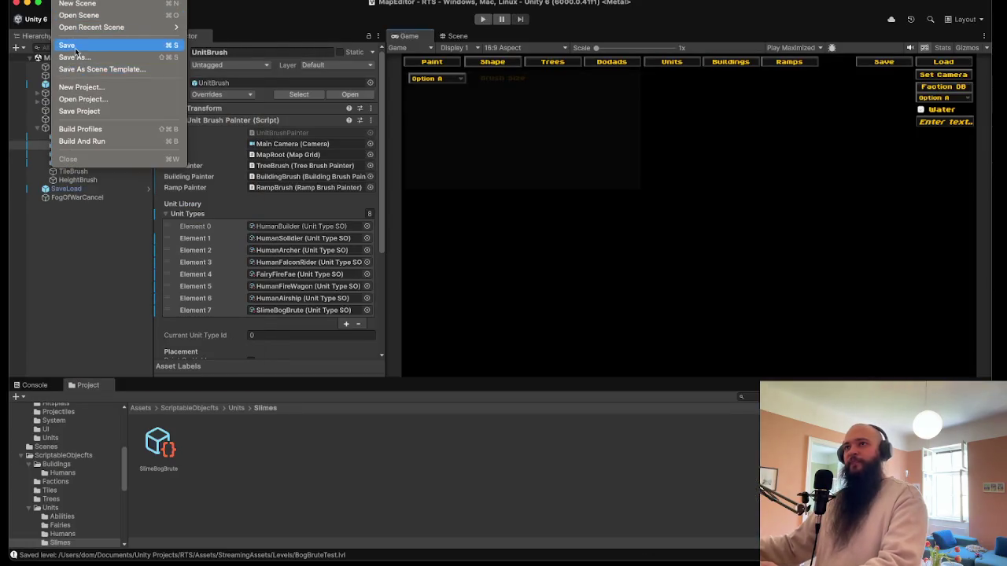
left_click(79, 42)
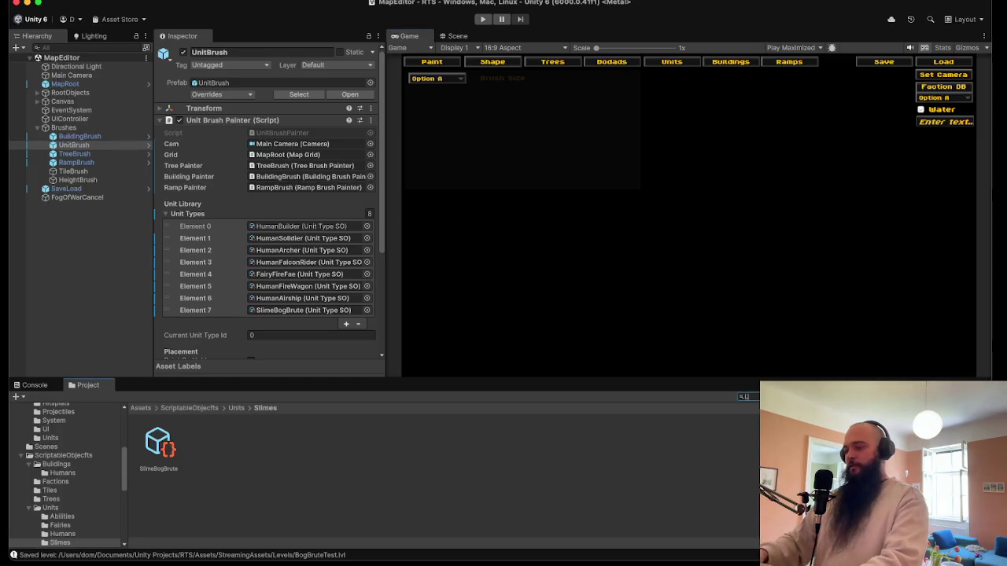
type("Level")
double_click(266, 431)
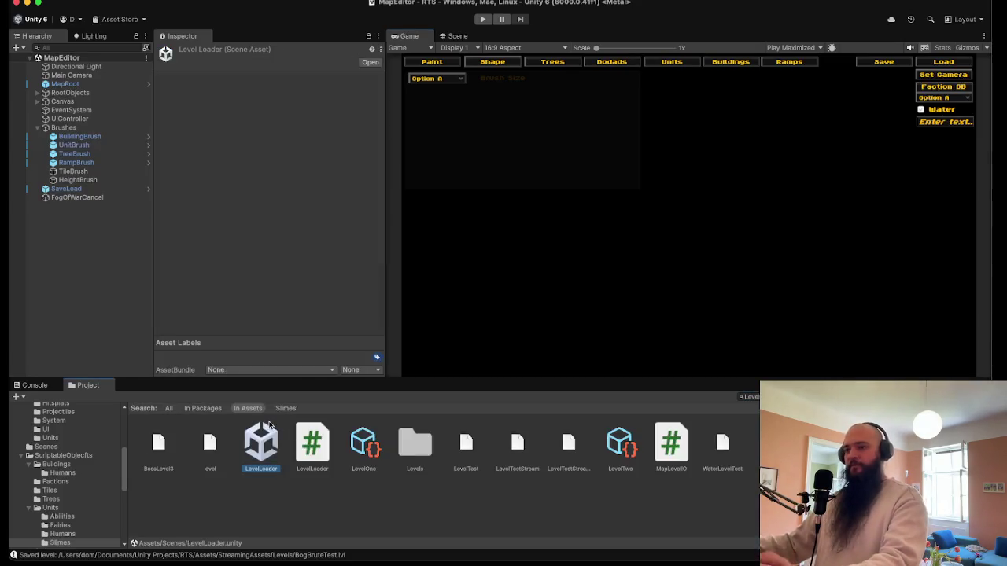
- Set the LevelLoader's Level File to BogBruteTest using the object picker
left_click(114, 144)
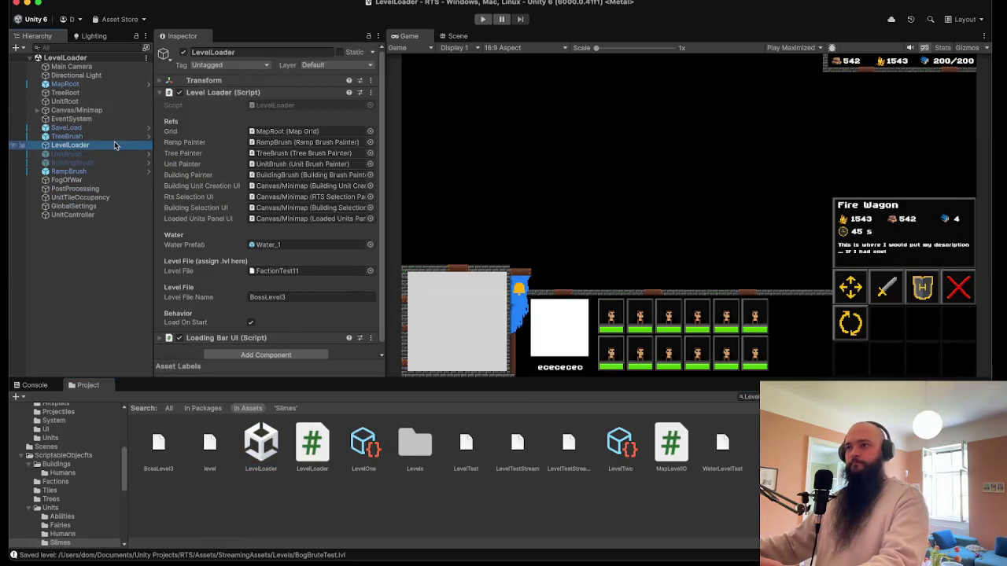
left_click(369, 271)
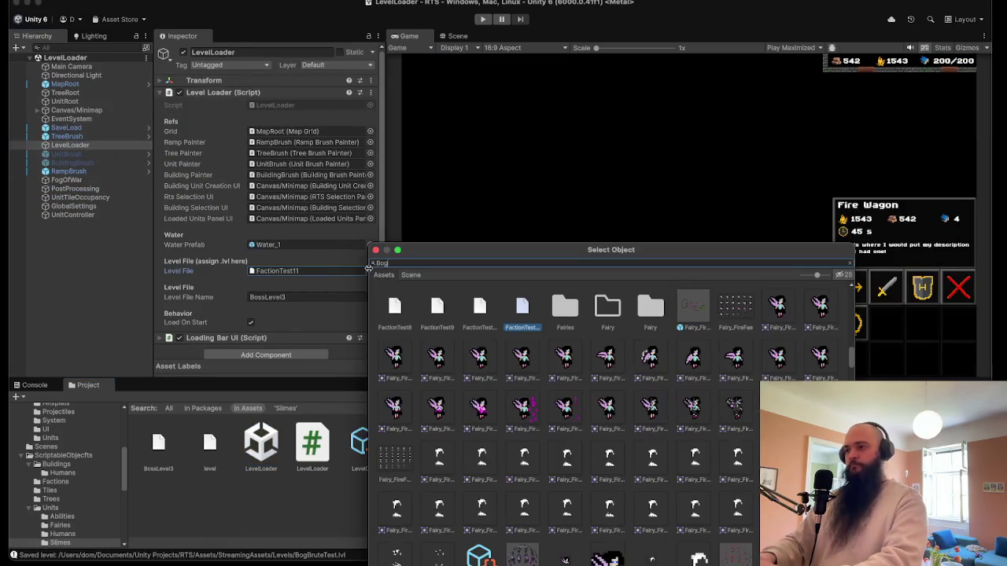
type("Br")
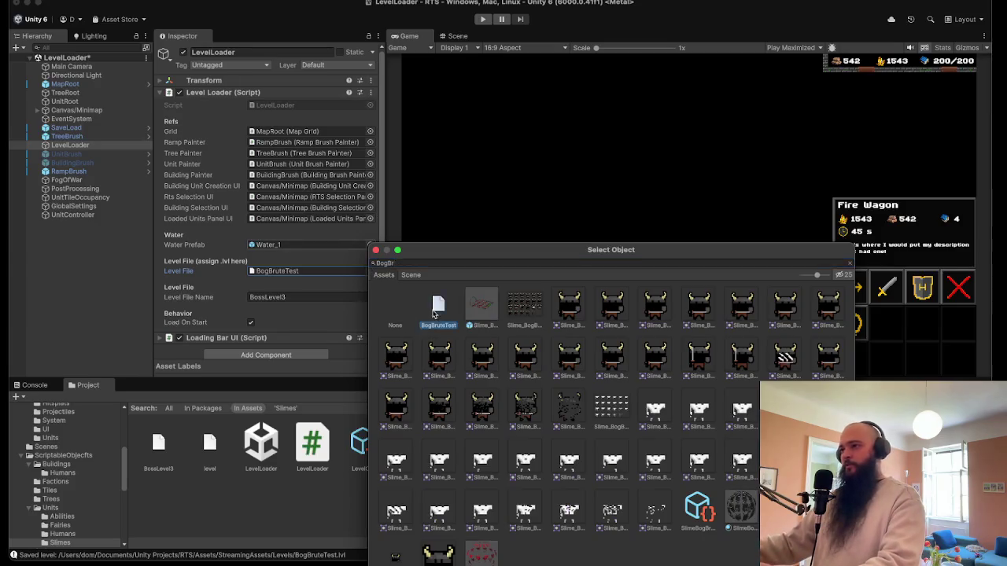
double_click(438, 311)
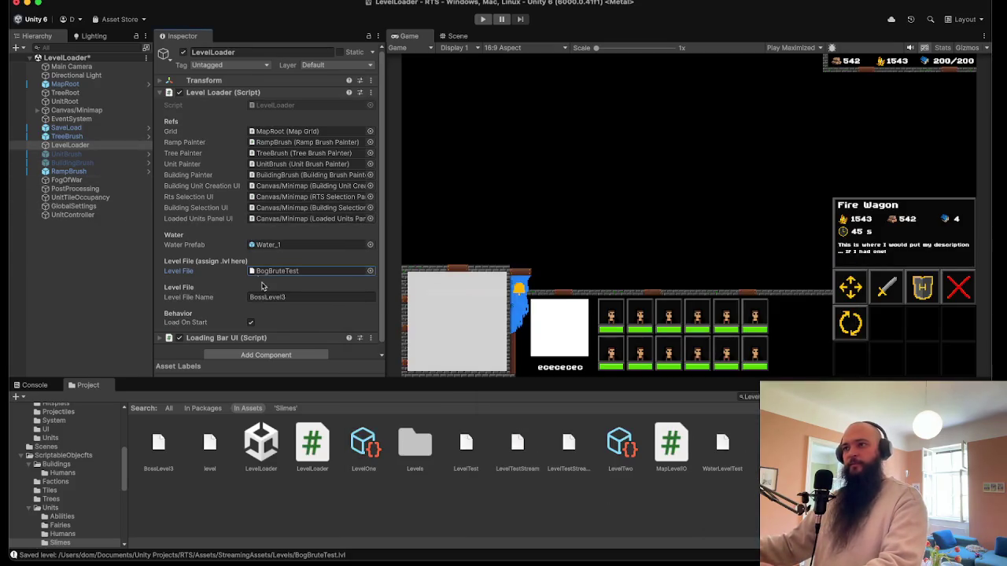
scroll(267, 197, "down", 1)
left_click(66, 154)
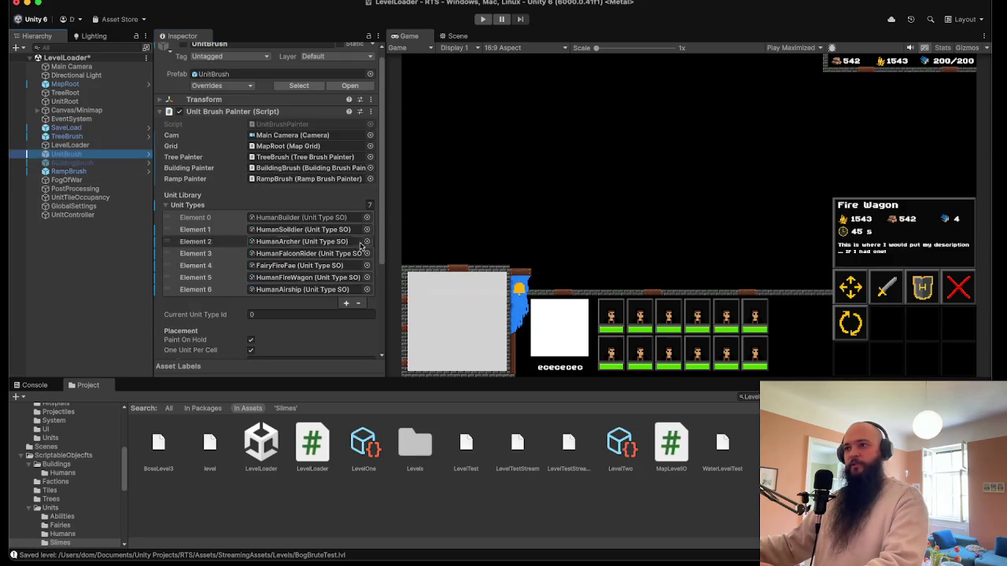
- Add SlimeBogBrute from the Slimes folder to the UnitBrush's Unit Types list
left_click(299, 217)
left_click(59, 542)
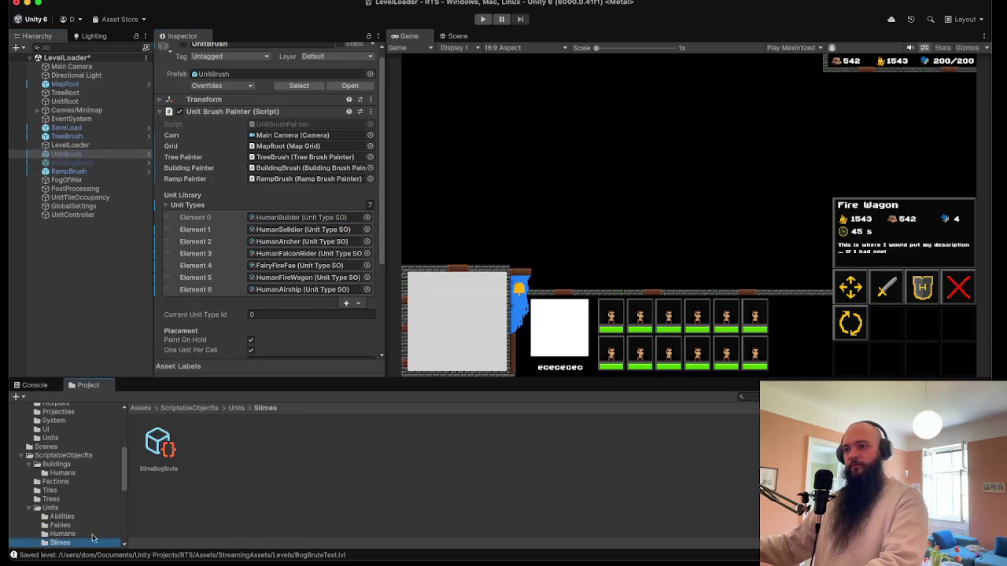
left_click_drag(157, 445, 174, 441)
left_click_drag(193, 206, 197, 112)
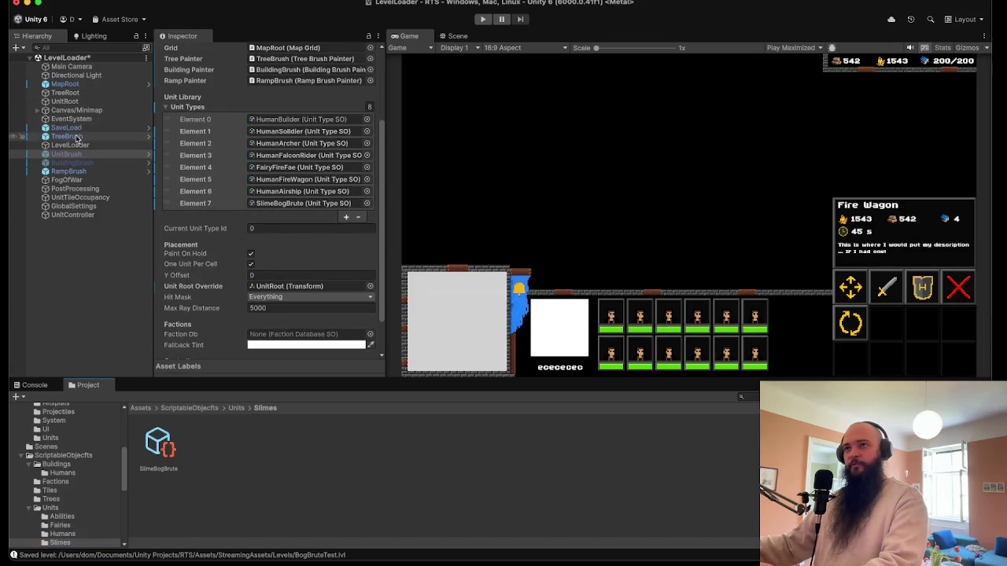
- Add SlimeBogBrute to the RTS Selection Panel Unit Types on Canvas/Minimap
left_click(76, 110)
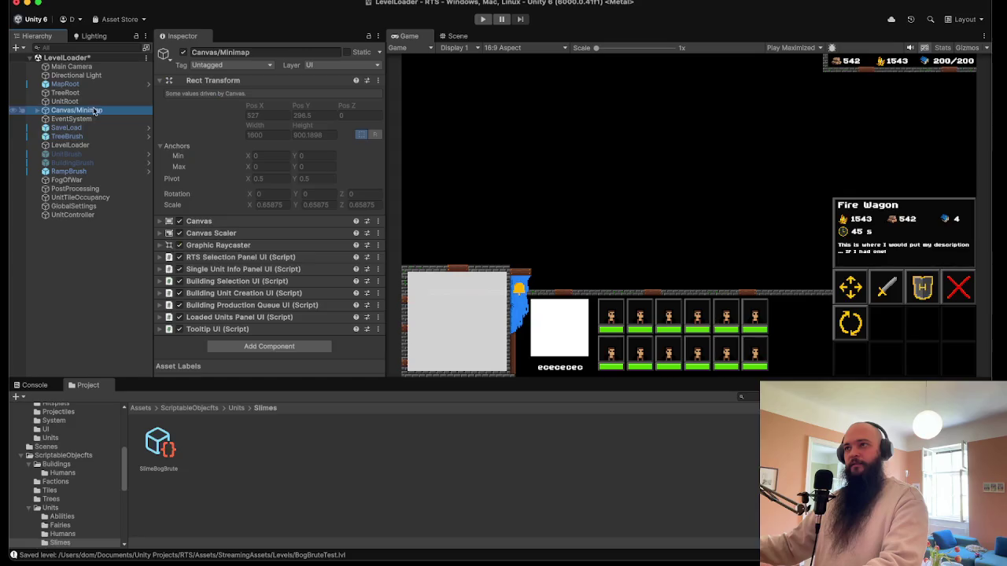
left_click(224, 257)
scroll(239, 275, "down", 5)
left_click_drag(154, 448, 201, 100)
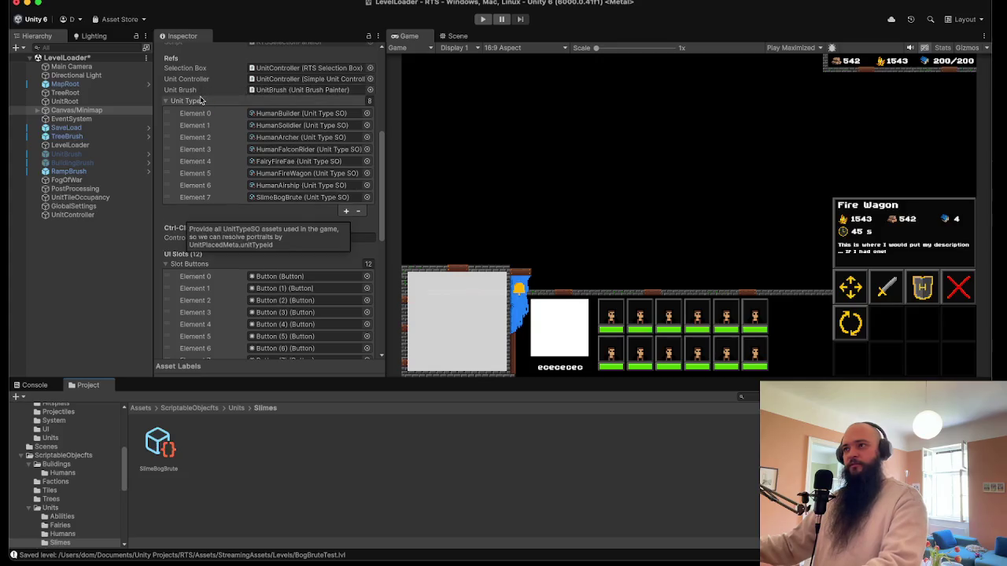
- Review the Single Unit Info Panel and Building Selection UI settings, then collapse them
scroll(212, 165, "down", 8)
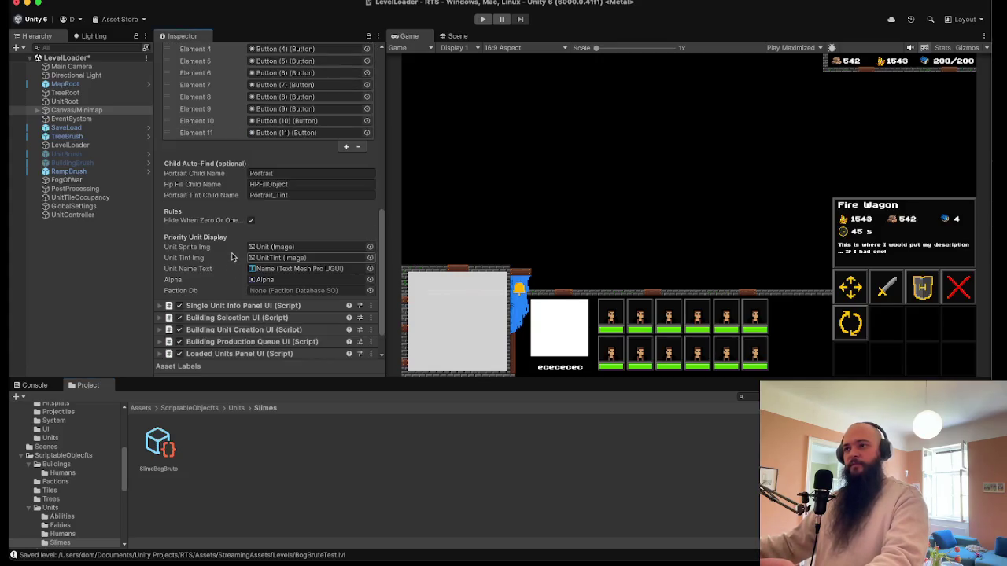
scroll(232, 258, "down", 2)
left_click(217, 271)
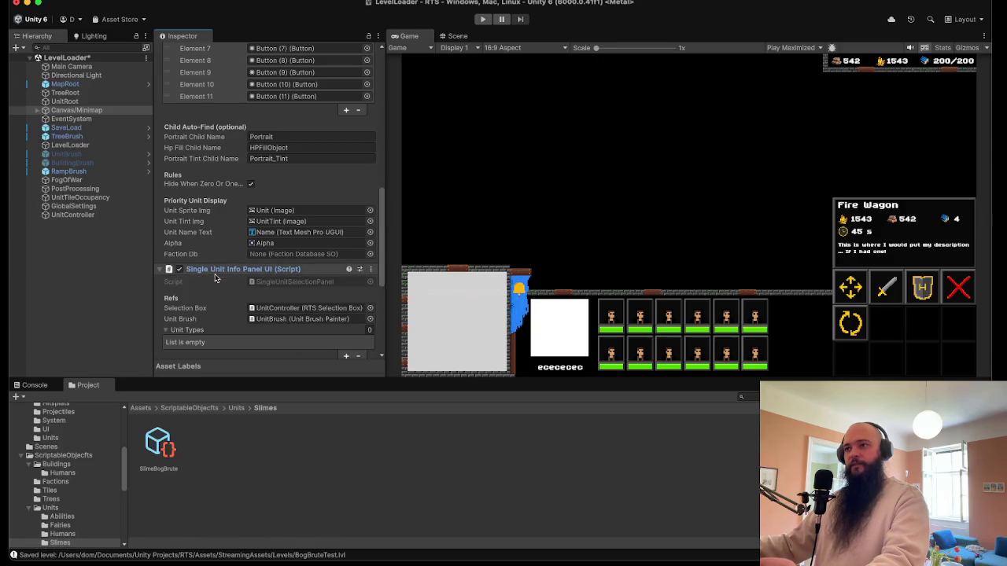
scroll(216, 279, "down", 5)
left_click(209, 282)
left_click(209, 282)
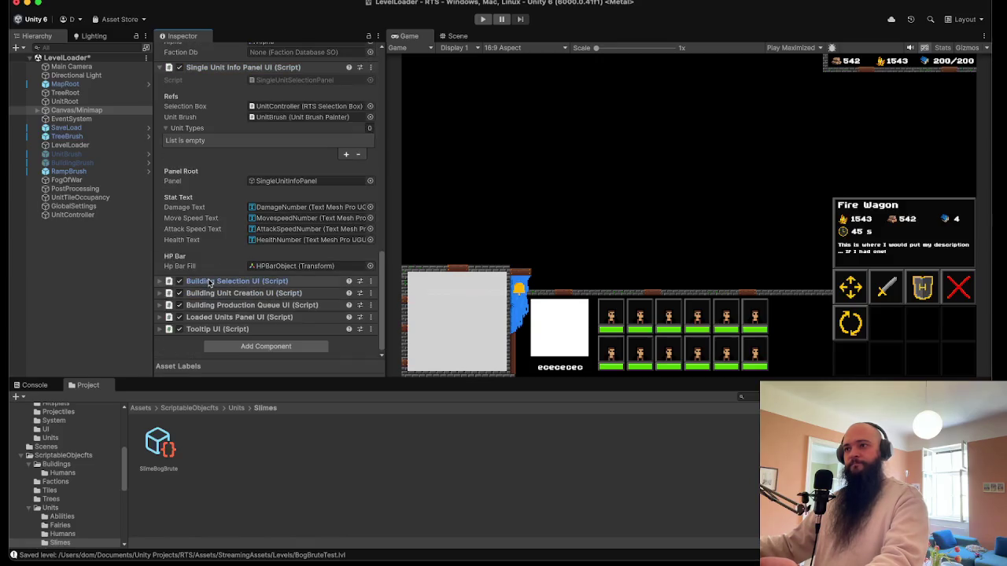
scroll(210, 153, "up", 5)
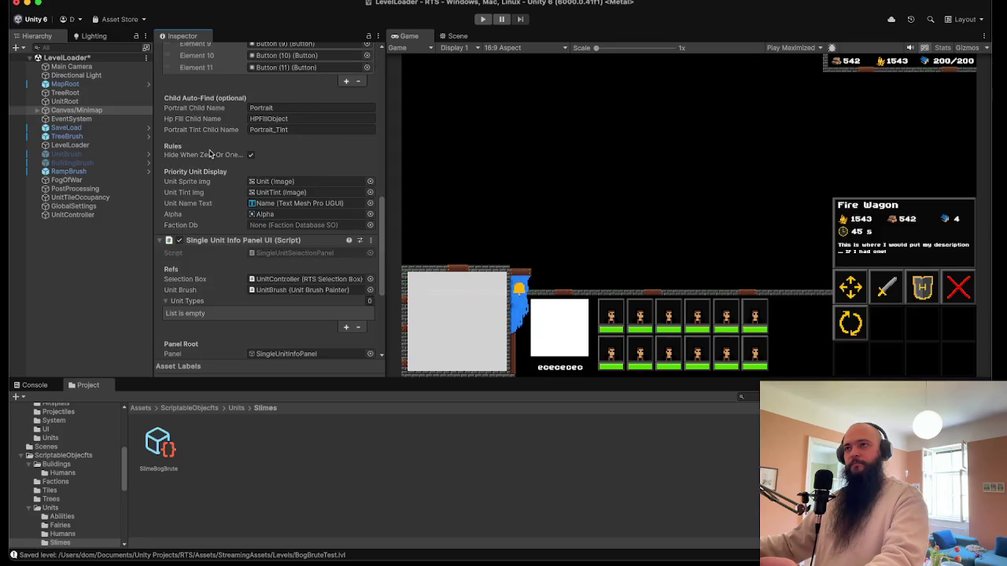
scroll(211, 151, "up", 6)
scroll(210, 146, "up", 5)
left_click(209, 142)
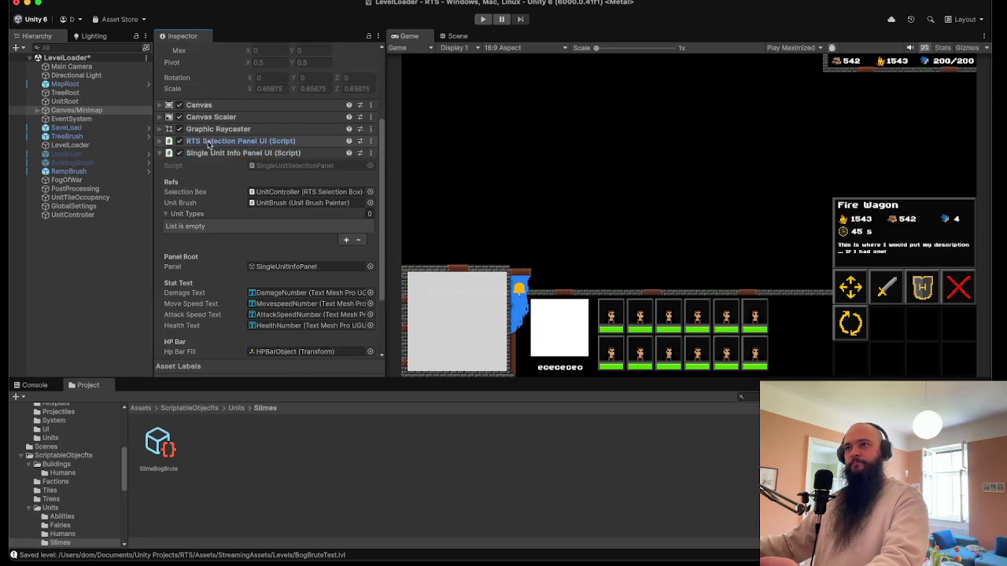
left_click(210, 153)
- Check the Building Unit Creation UI settings and save the LevelLoader scene
left_click(226, 279)
scroll(224, 282, "down", 4)
scroll(224, 281, "down", 4)
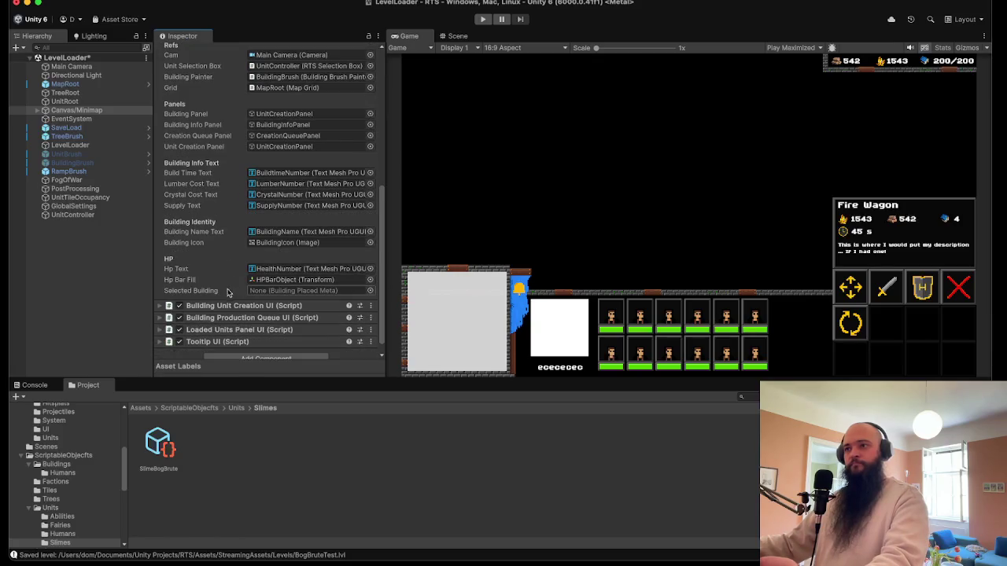
left_click(221, 305)
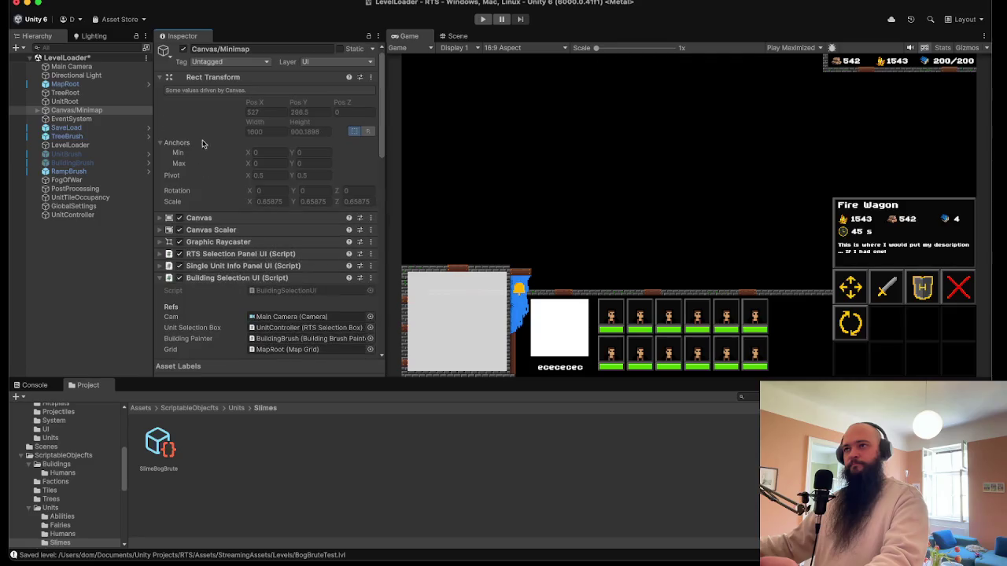
left_click(191, 290)
left_click(193, 290)
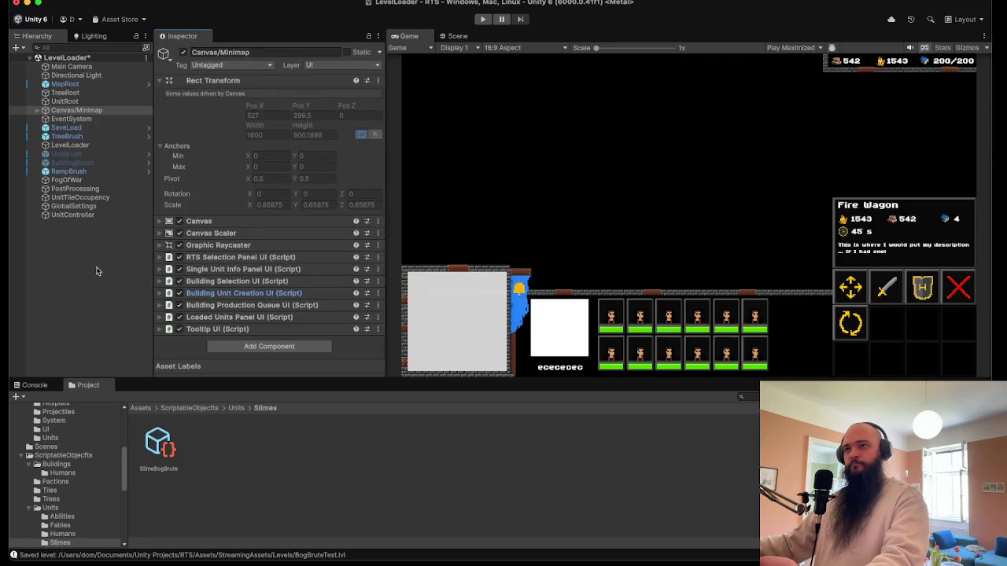
left_click(55, 0)
left_click(70, 44)
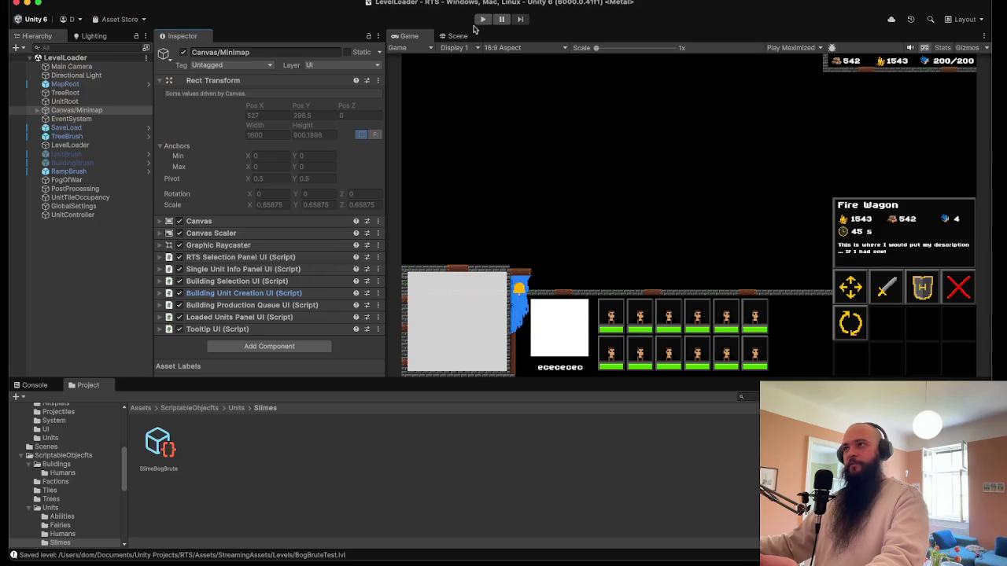
- Enter Play mode and box-select all twelve Bog Brutes
left_click(481, 19)
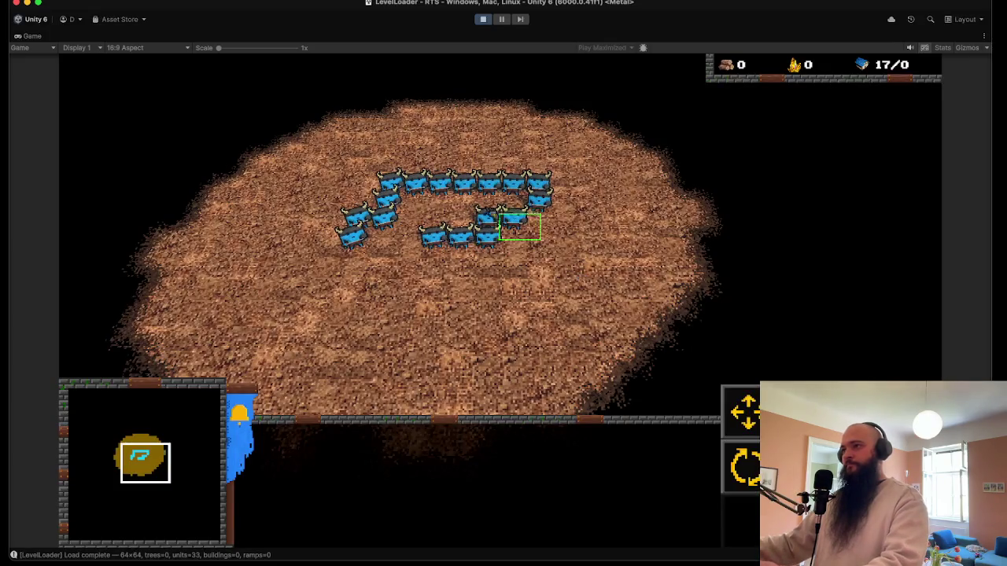
left_click(456, 206)
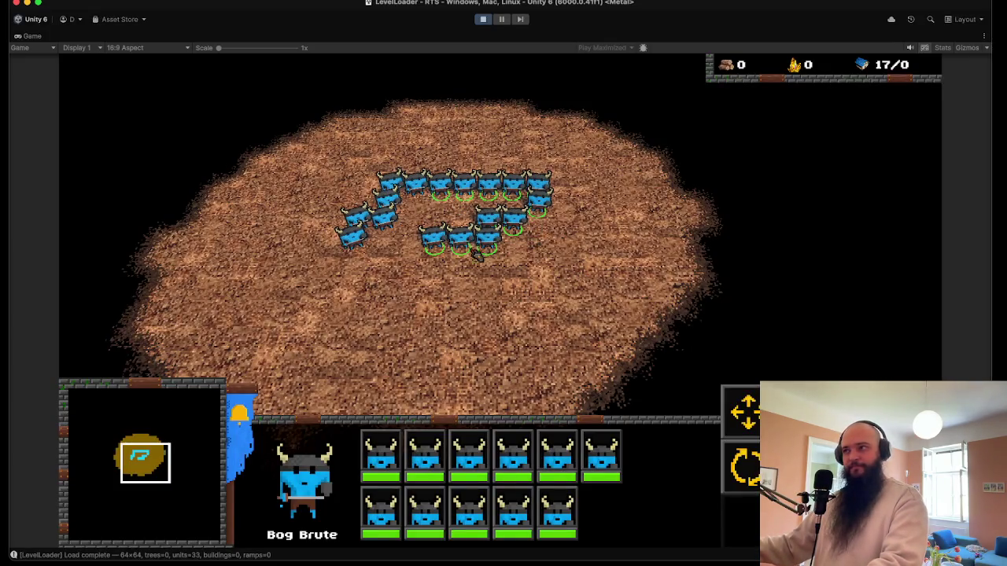
left_click(488, 243)
left_click_drag(422, 173, 575, 270)
- Pan and zoom down the map, then send the Bog Brutes toward the red enemies
key("s")
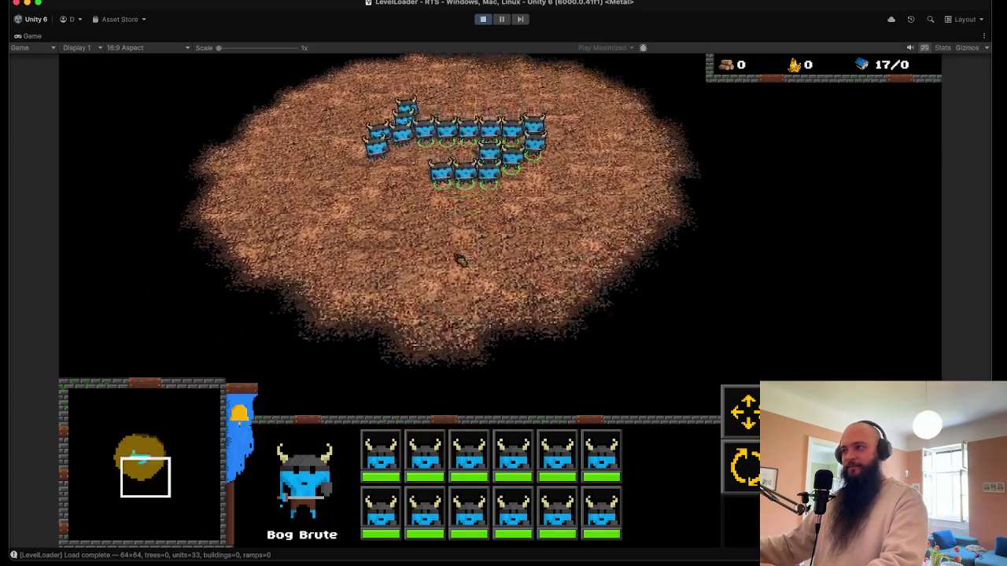
key("s")
key("d")
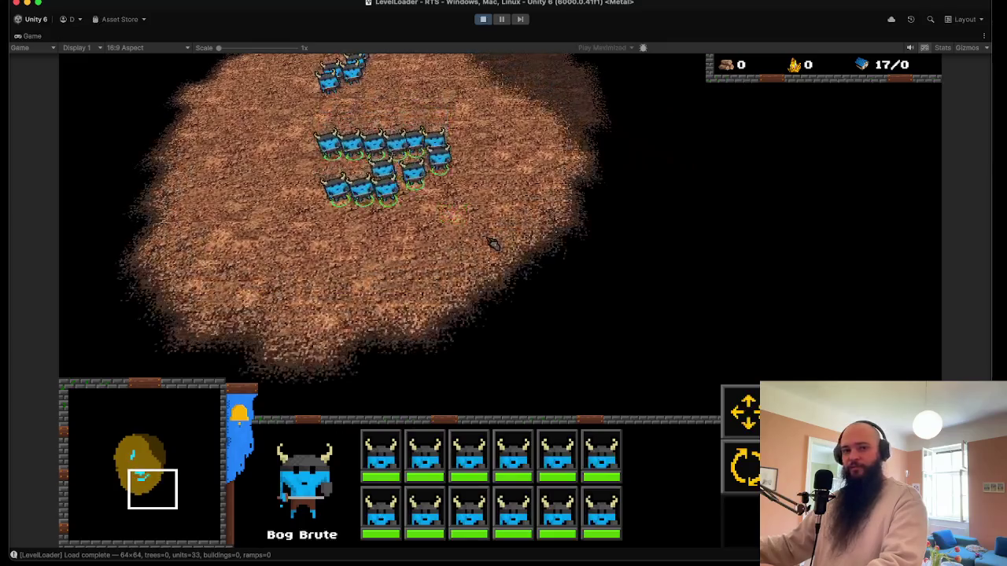
scroll(480, 247, "up", 3)
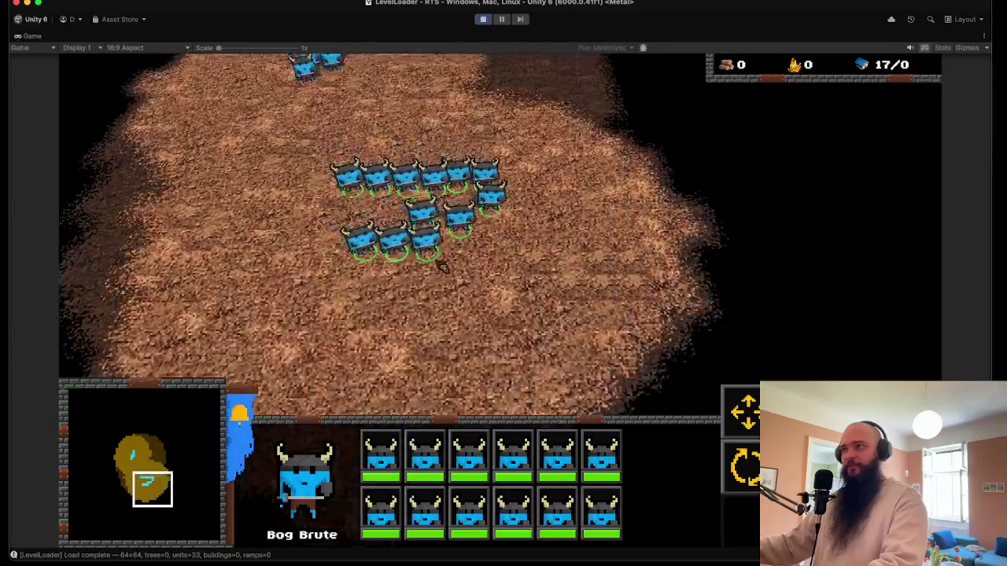
scroll(446, 285, "up", 2)
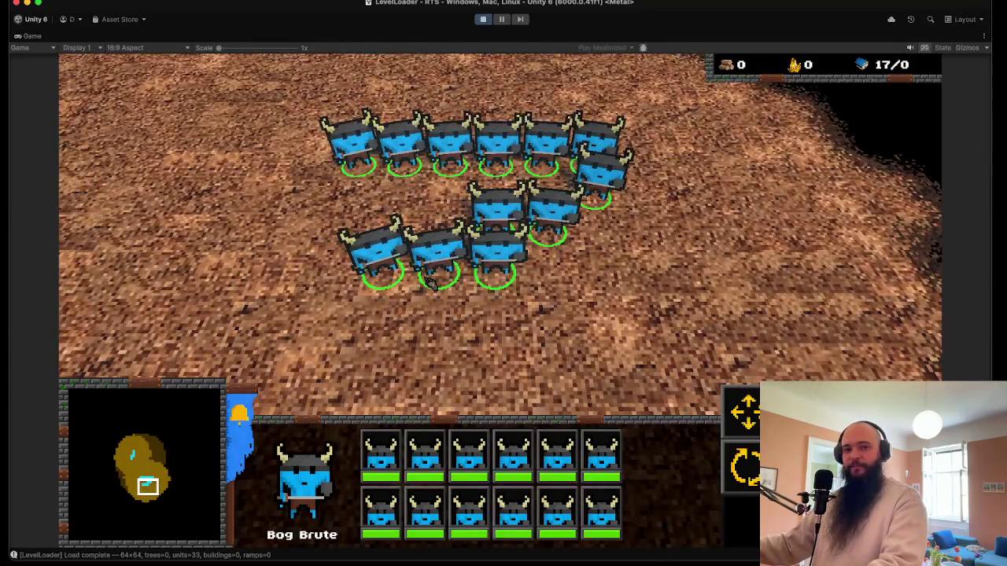
scroll(433, 283, "up", 3)
scroll(435, 281, "down", 5)
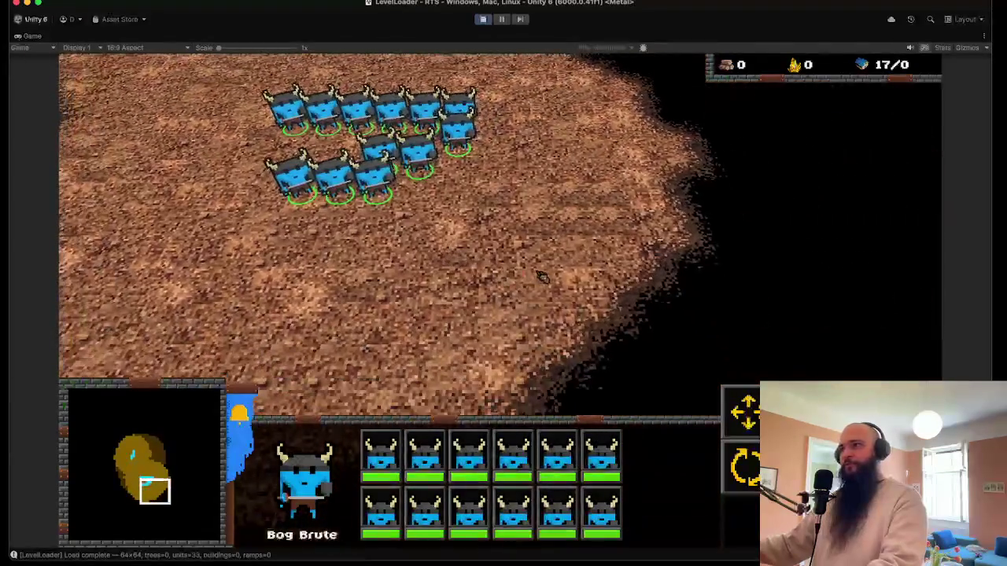
right_click(532, 281)
right_click(681, 309)
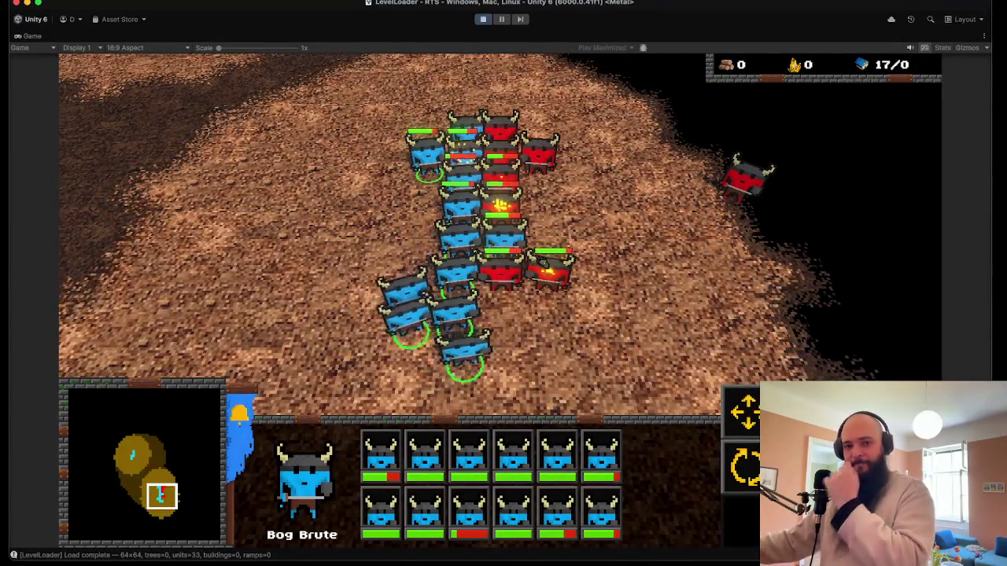
- Follow the battle, jump to the surviving blue units via the minimap, then stop the game
key("Right")
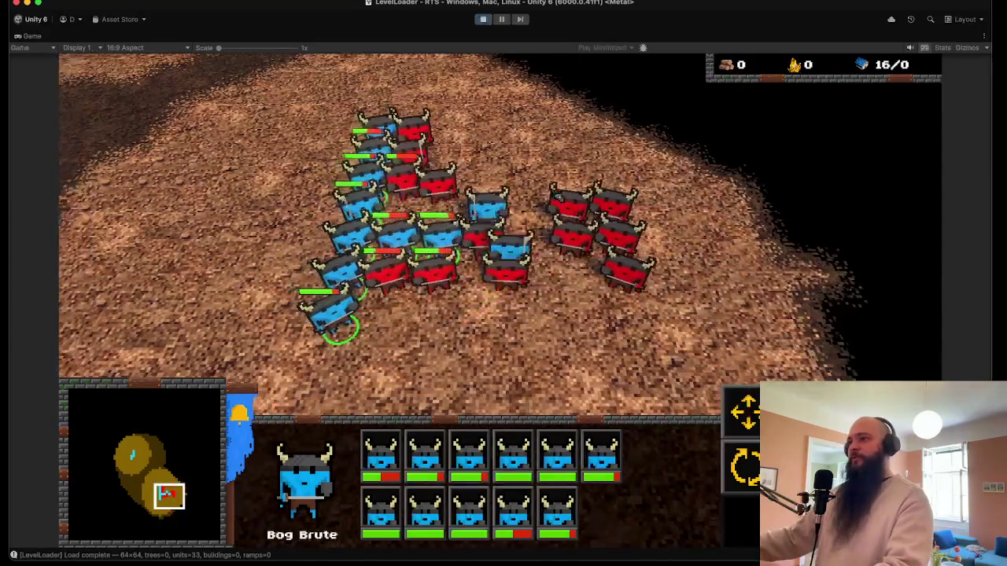
key("Left")
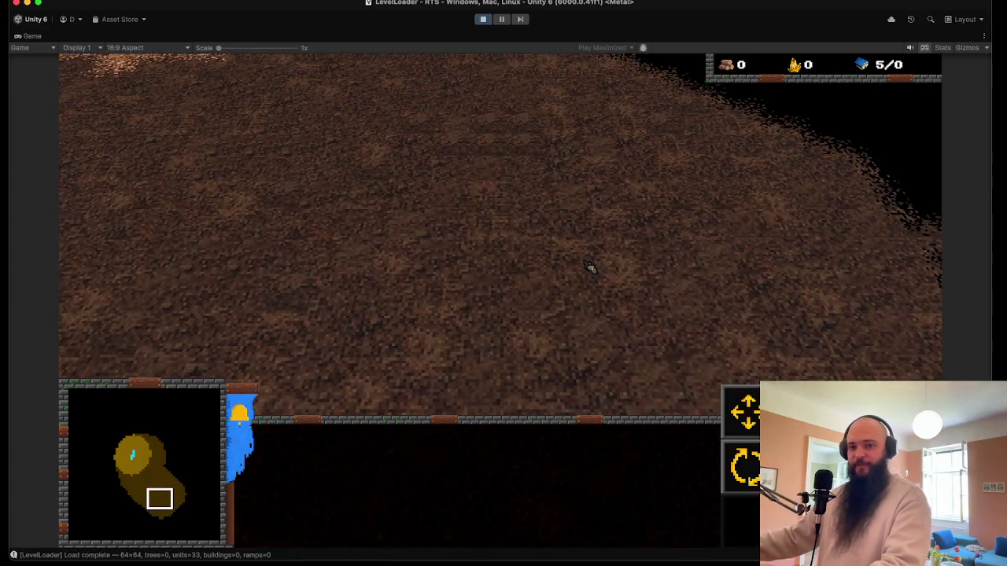
left_click(140, 453)
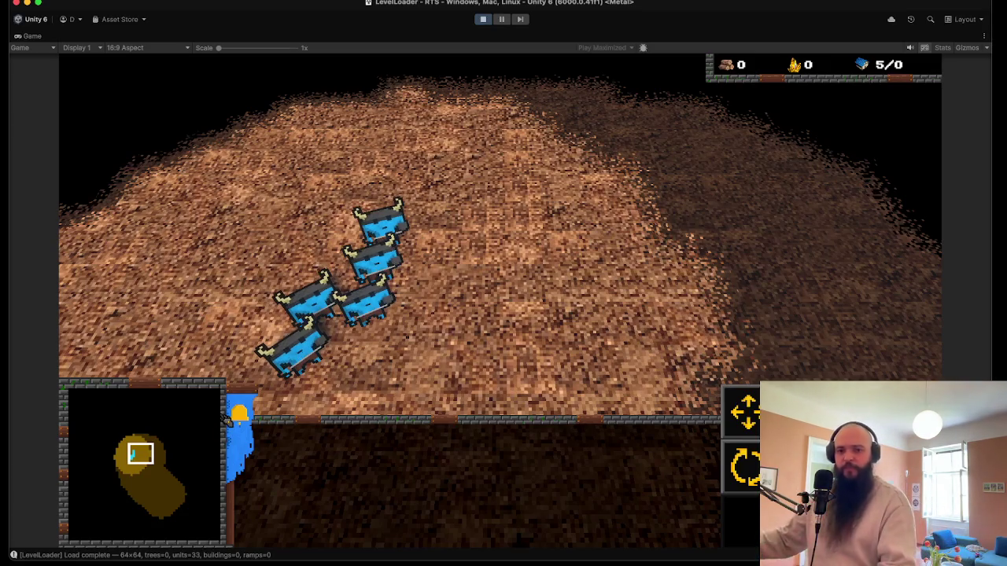
key("e")
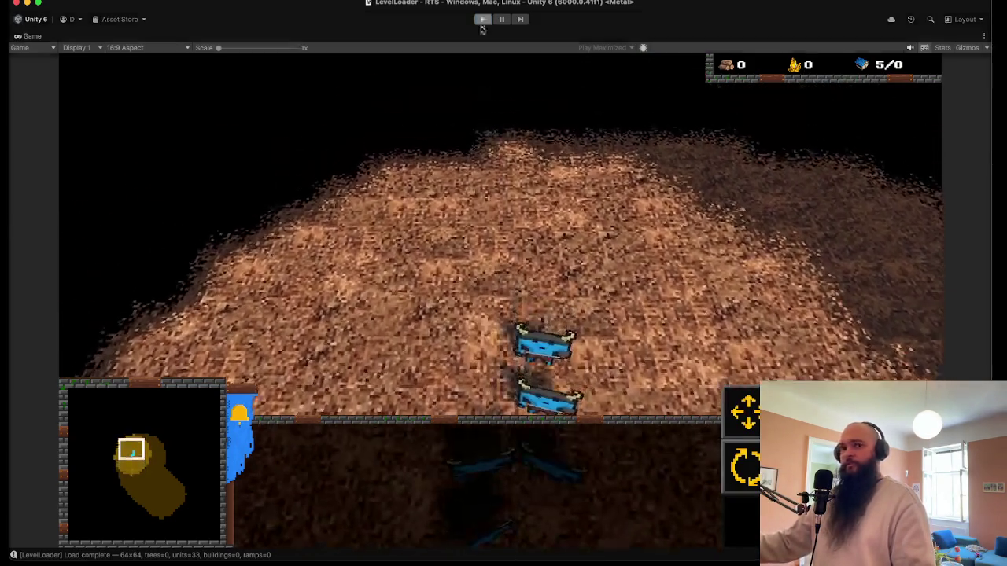
left_click(482, 20)
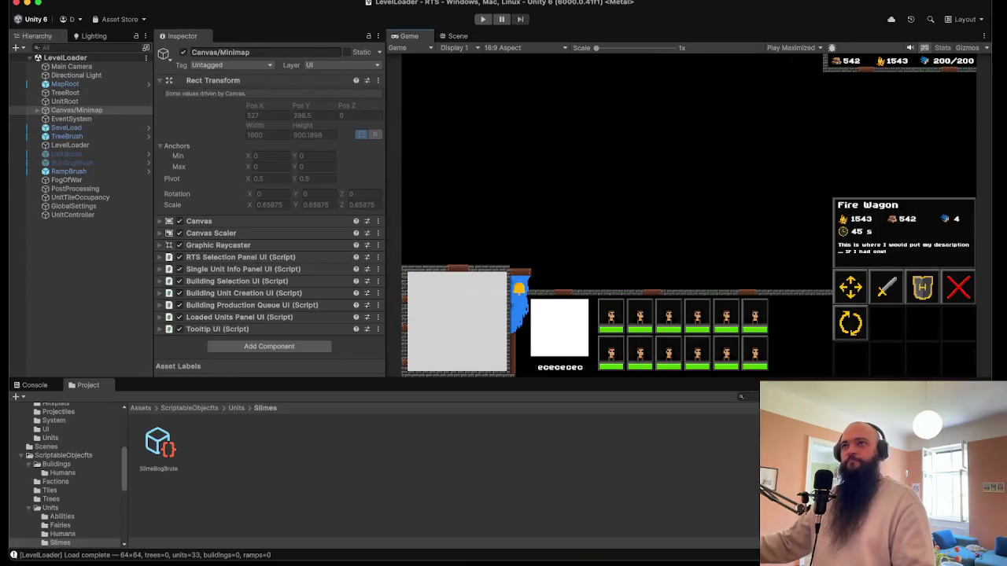
- Save the current scene and clear the selection
left_click(69, 3)
left_click(78, 45)
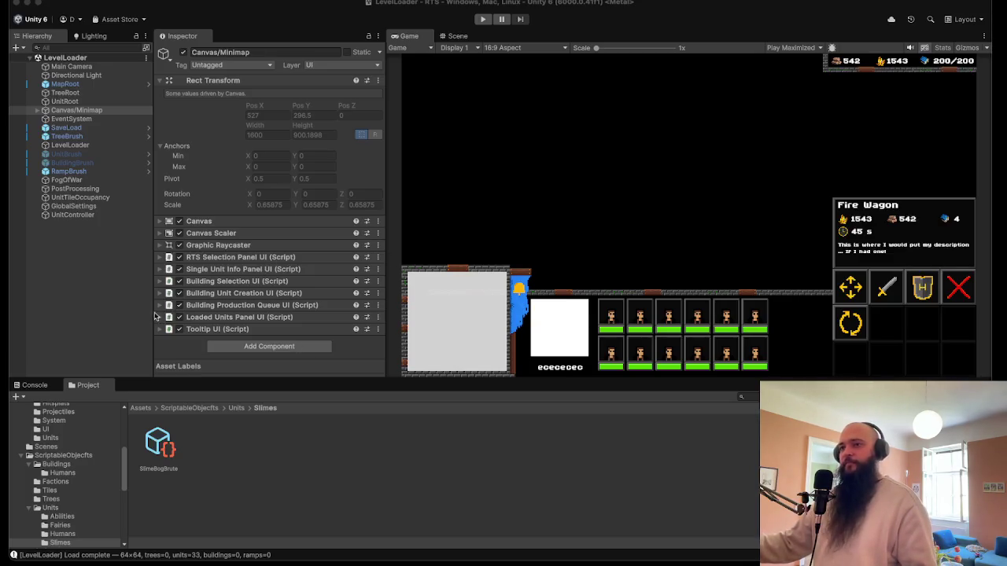
left_click(21, 278)
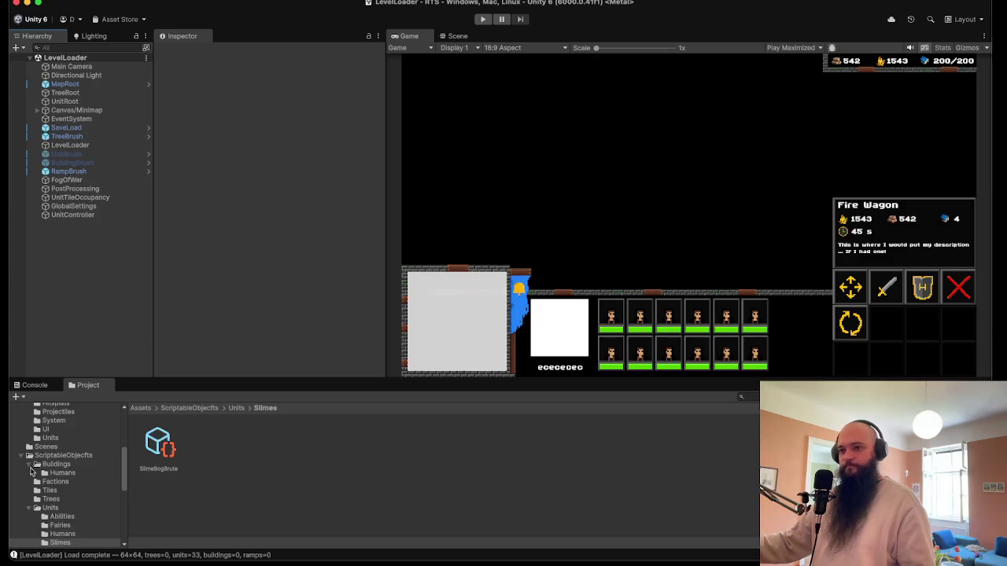
- Find Slime_ShmetlingSlime in Textures/Units/Slime and open it in the Sprite Editor
scroll(76, 474, "up", 5)
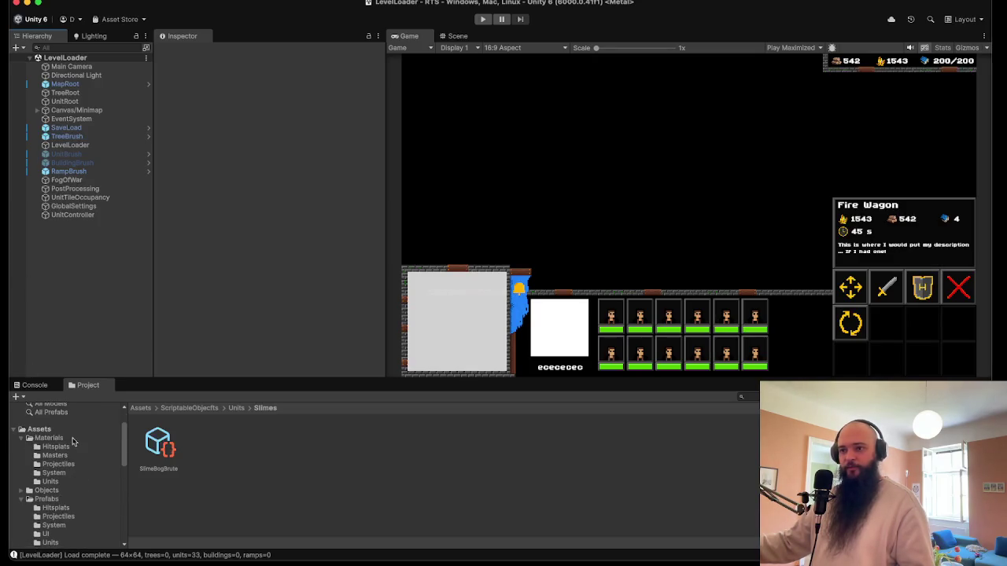
left_click(71, 439)
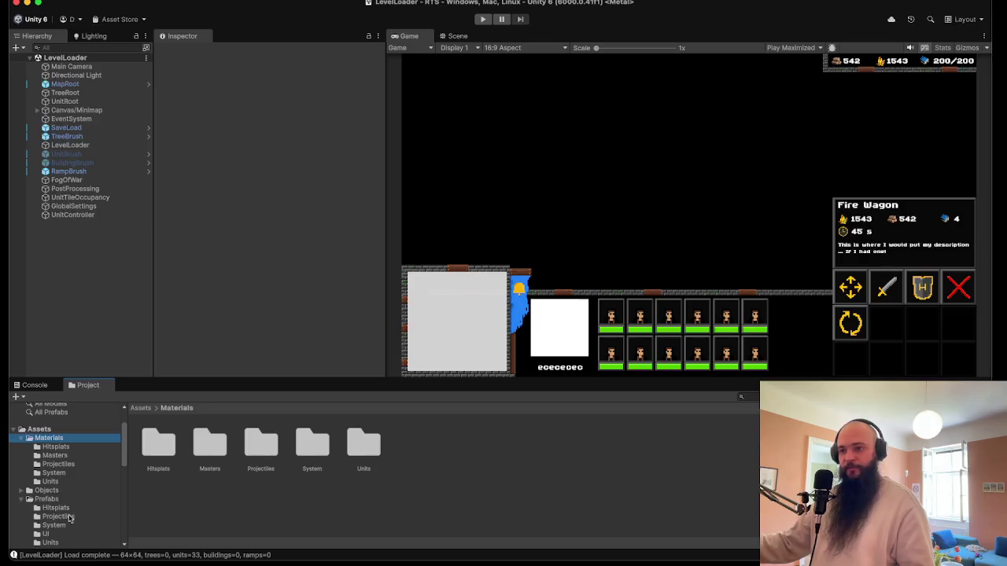
left_click(68, 481)
scroll(71, 487, "down", 5)
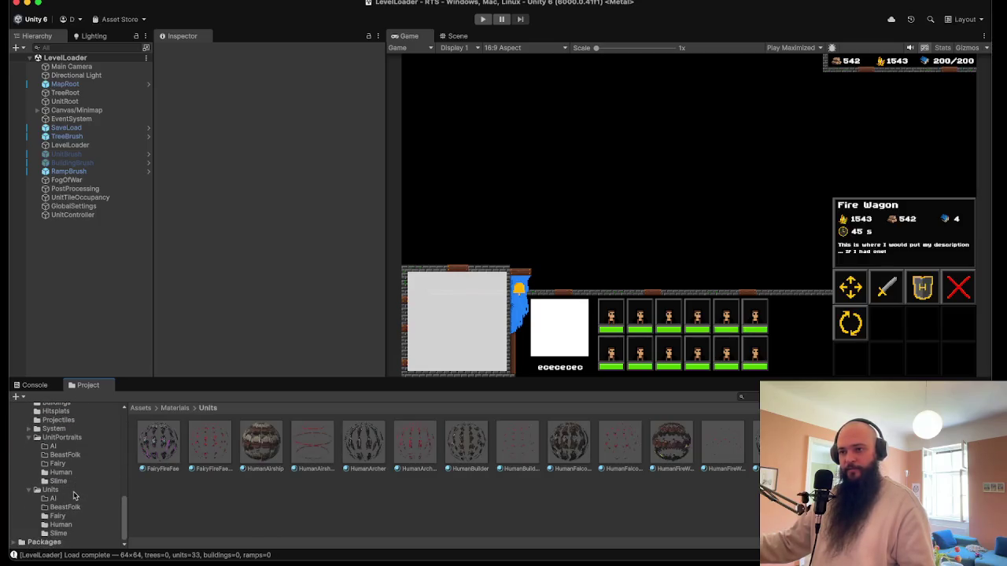
left_click(59, 480)
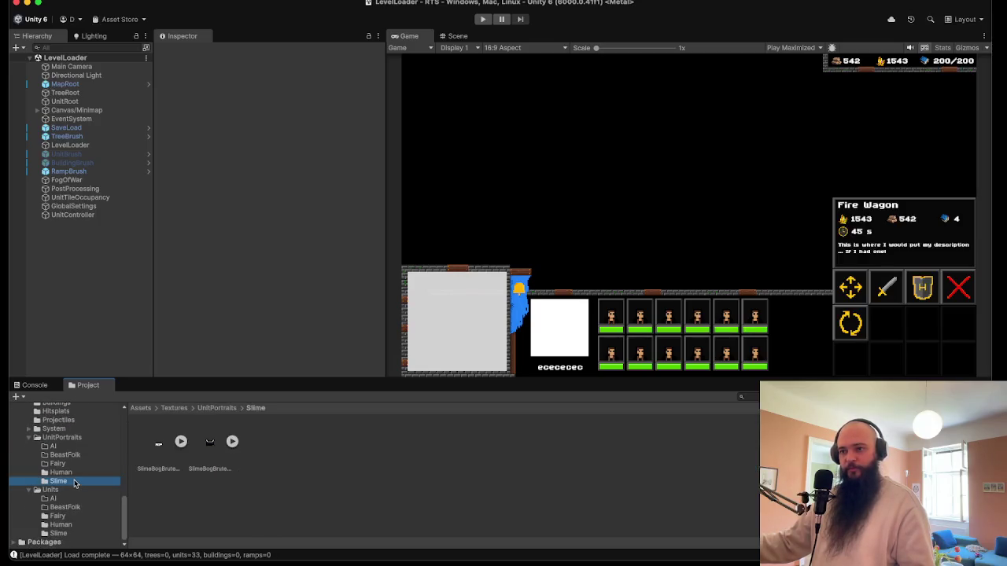
left_click(66, 534)
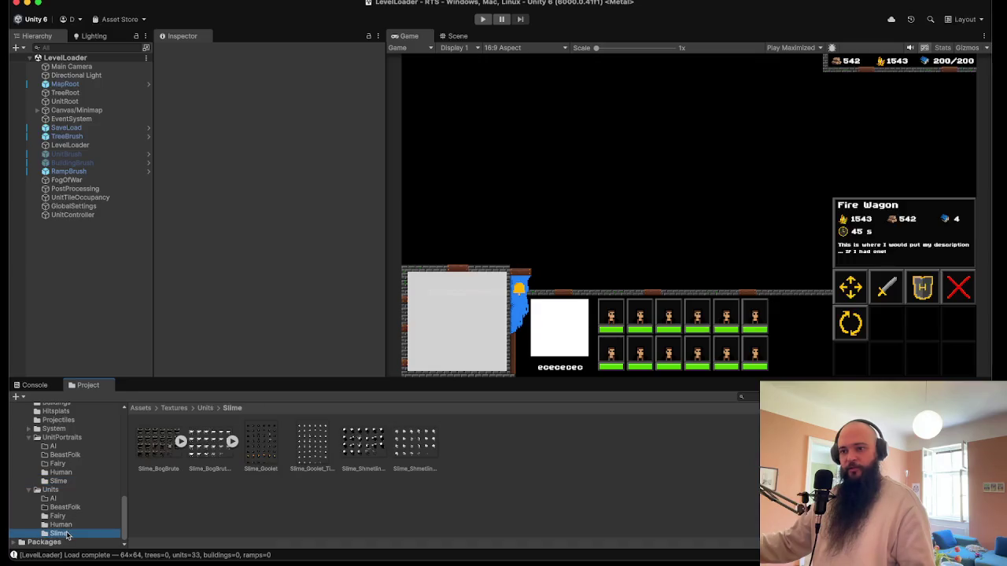
left_click(344, 453)
left_click(269, 167)
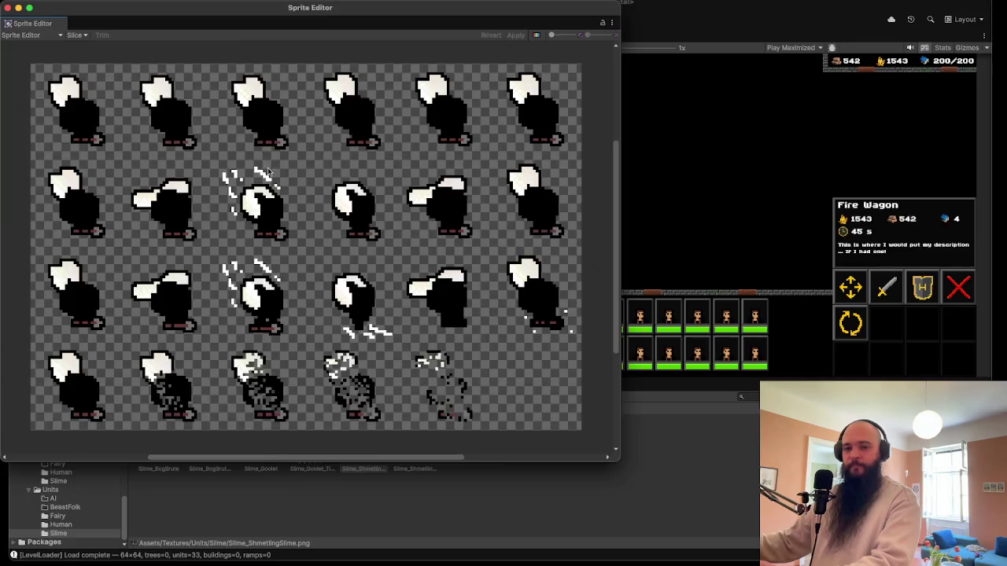
- Slice the Slime_ShmetlingSlime sheet by 32×32 cell size and apply
left_click(76, 35)
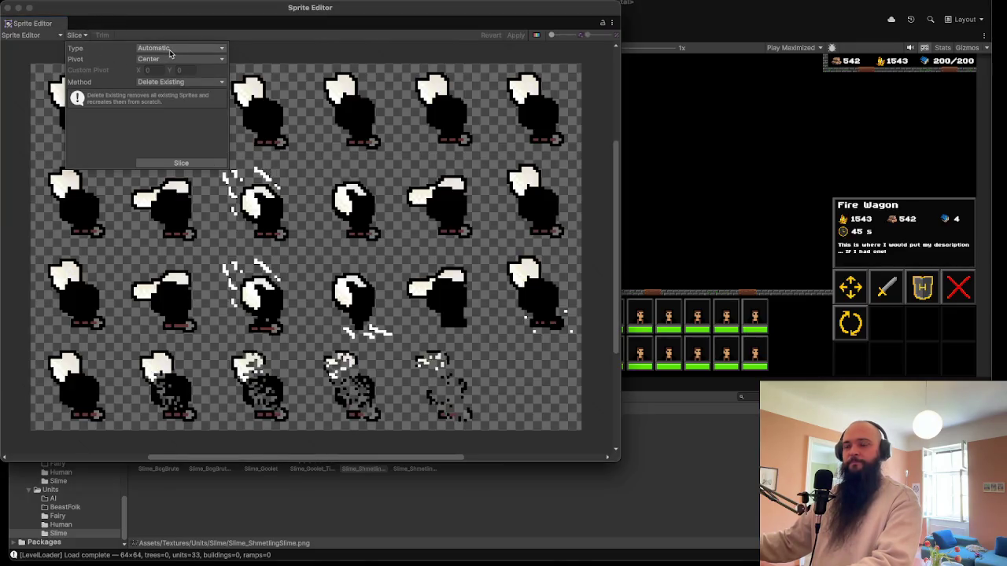
left_click(165, 48)
left_click(164, 60)
left_click(150, 59)
type("32")
key("Tab")
type("32")
left_click(182, 164)
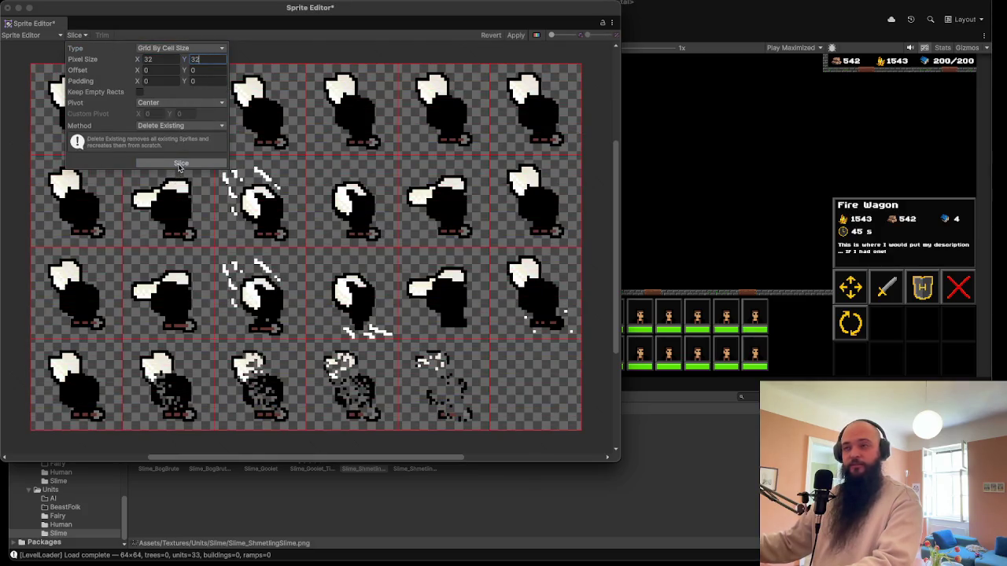
left_click(7, 8)
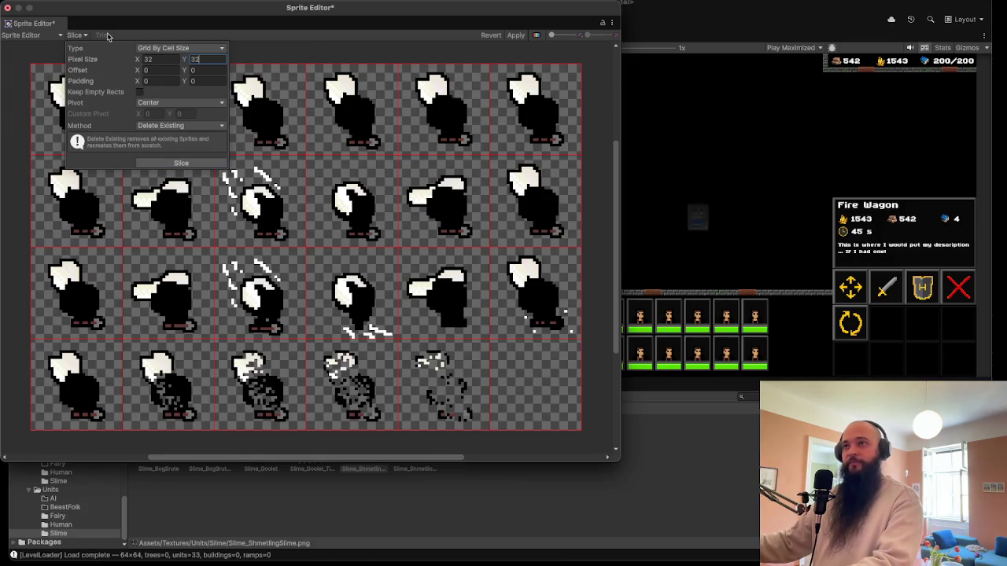
left_click(681, 247)
- Slice Slime_ShmetlingSlime_Tint into the same 32×32 grid and apply
left_click(415, 442)
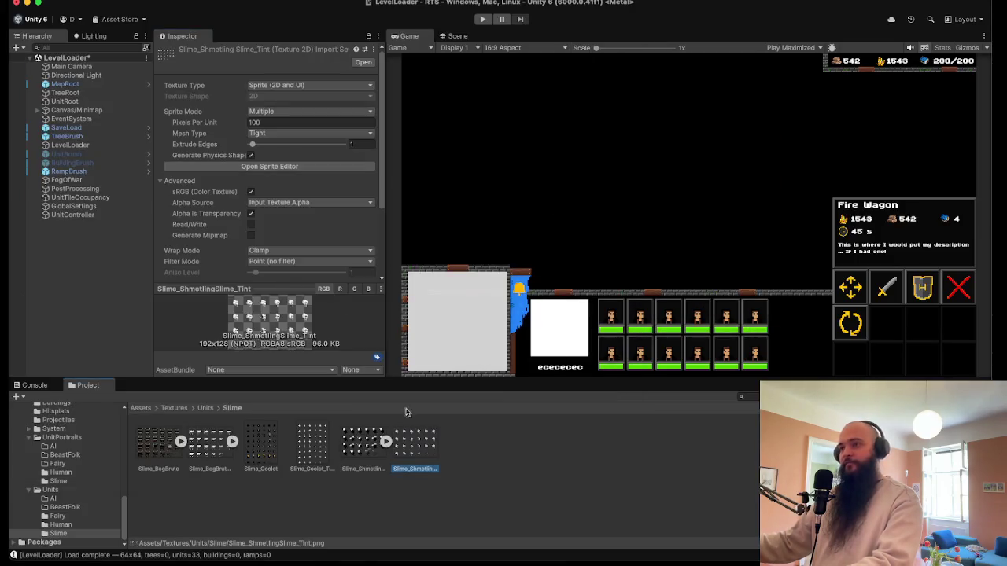
left_click(270, 166)
left_click(82, 36)
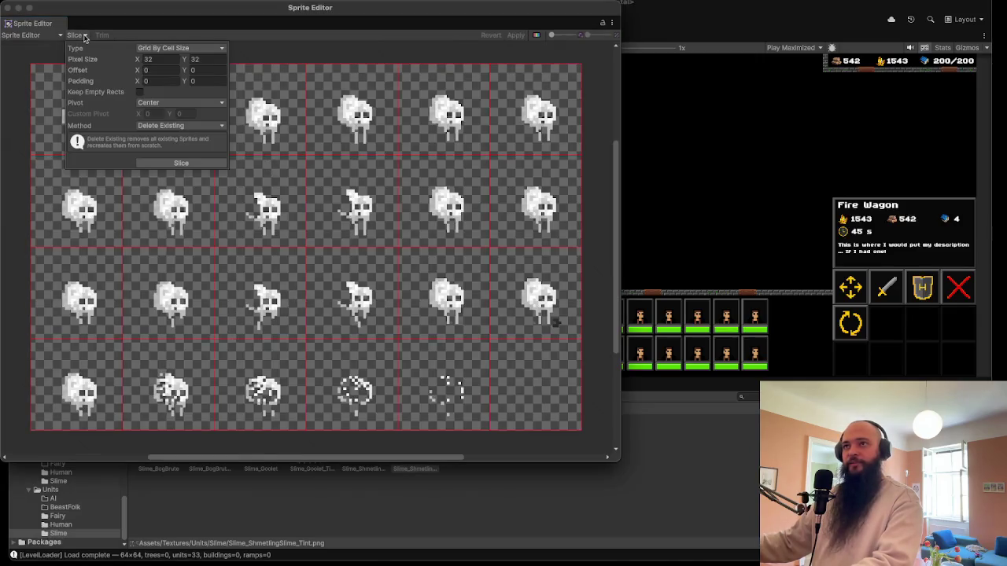
left_click(135, 49)
left_click(157, 49)
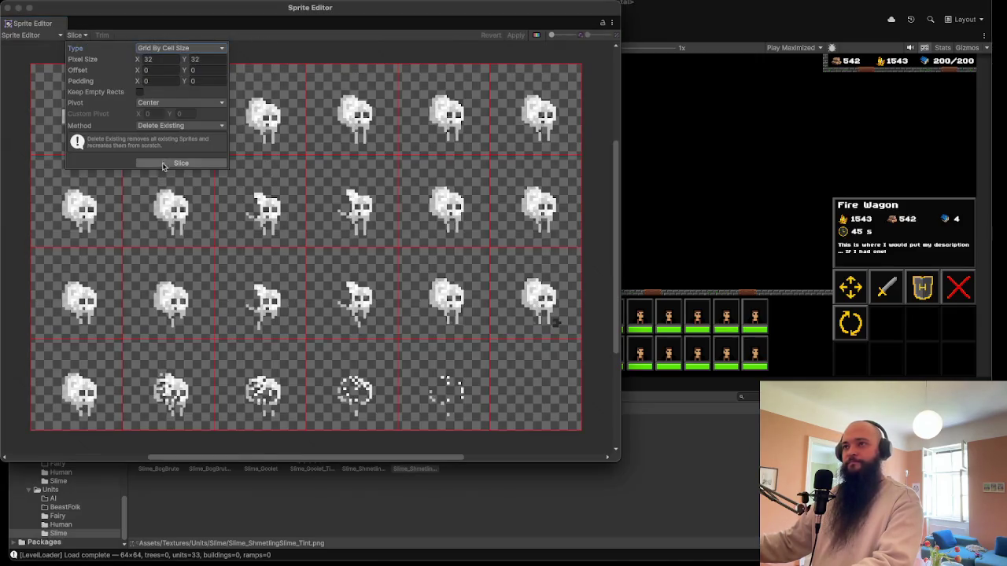
left_click(166, 164)
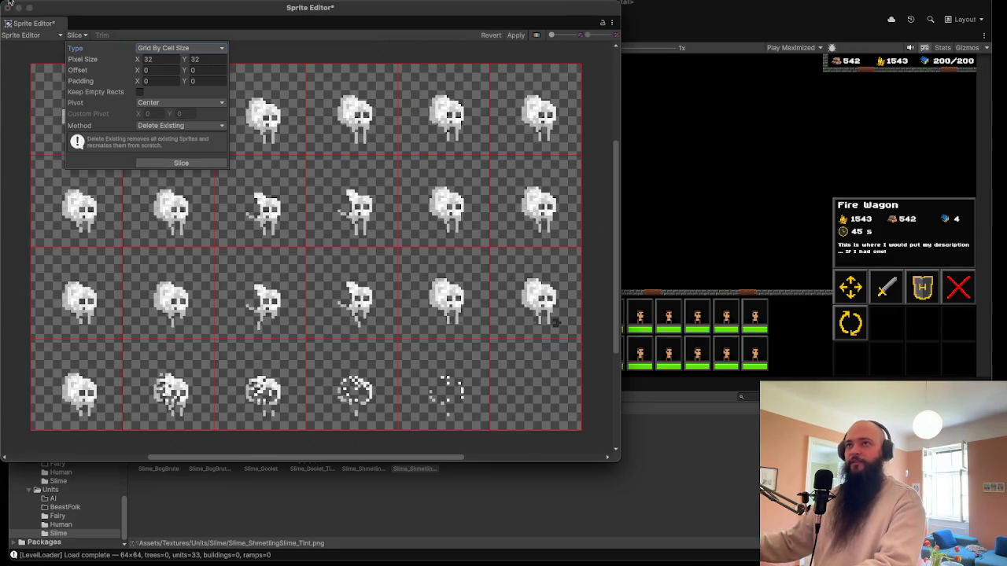
left_click(53, 26)
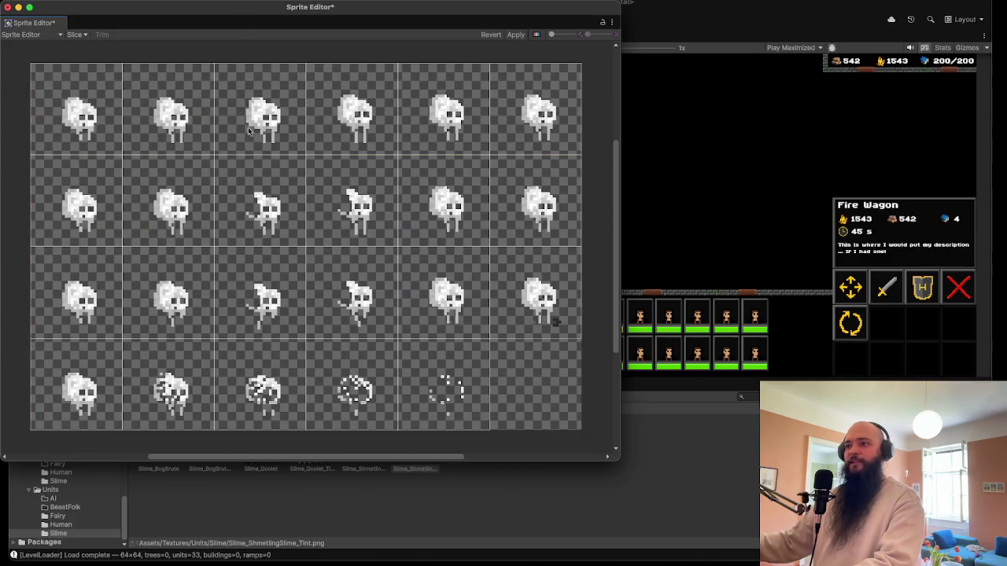
left_click(6, 8)
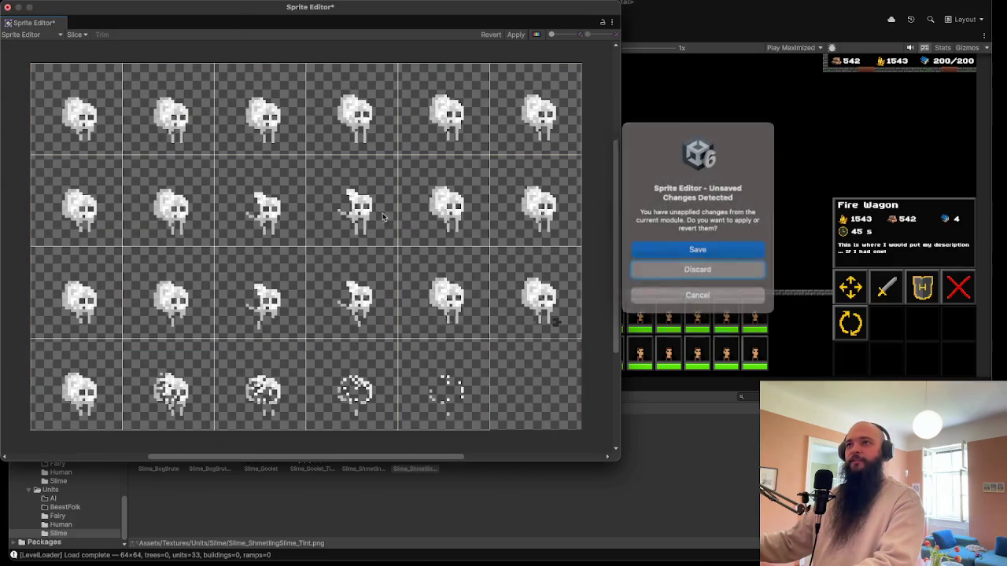
left_click(728, 250)
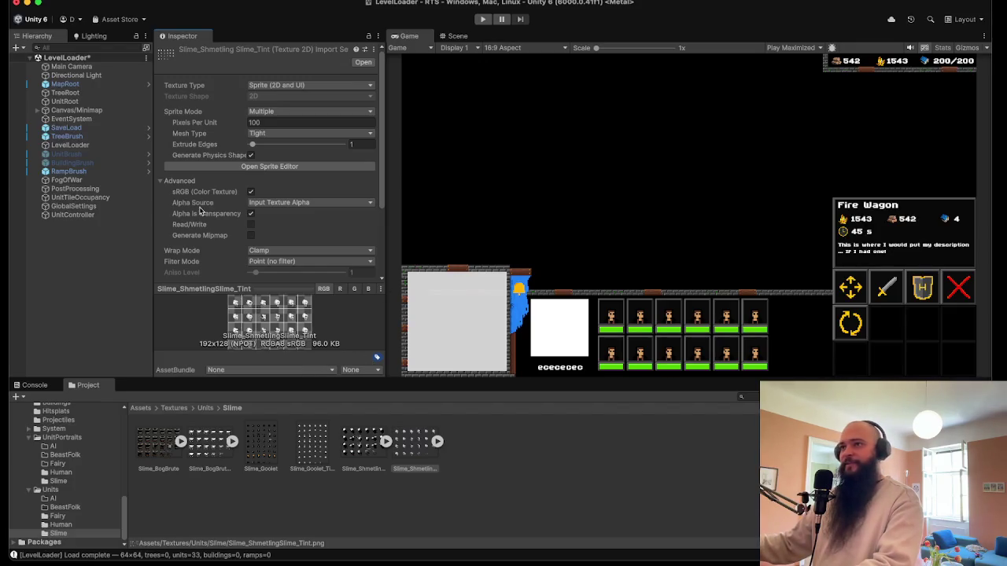
- Duplicate the SlimeBogBrute and SlimeBogBrute_Tint materials in Materials/Units
scroll(84, 416, "up", 5)
scroll(84, 417, "up", 10)
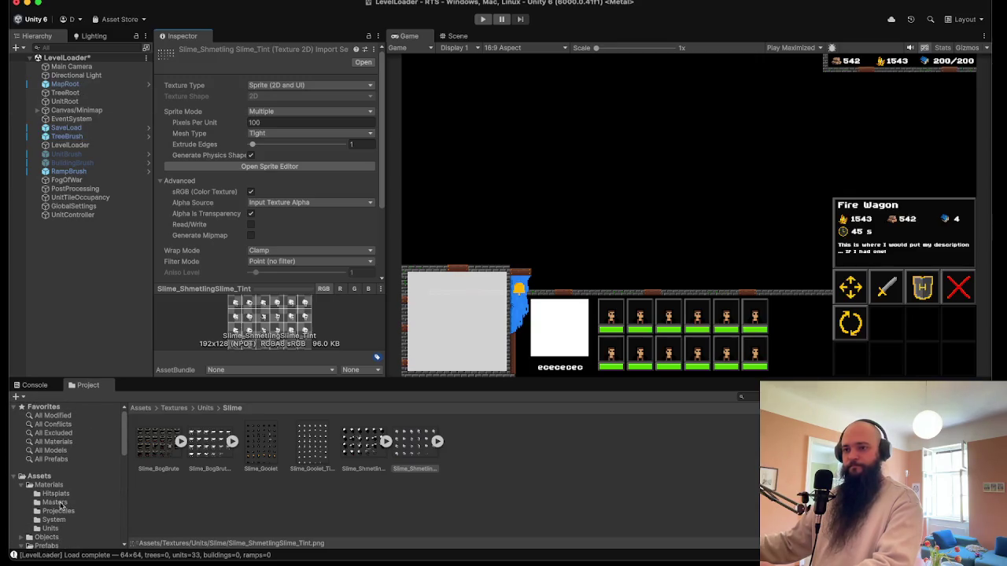
scroll(60, 505, "down", 2)
scroll(62, 494, "down", 1)
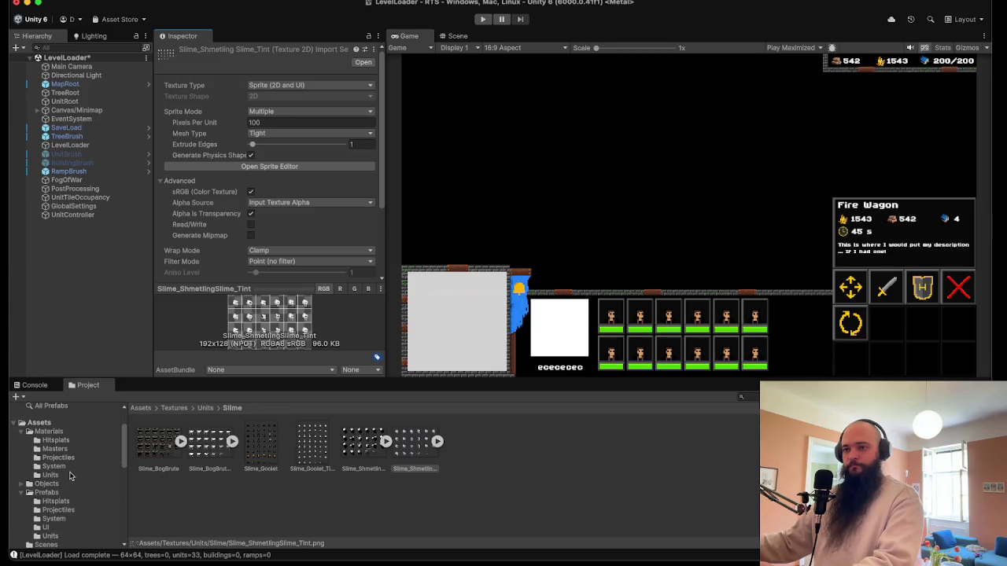
left_click(50, 475)
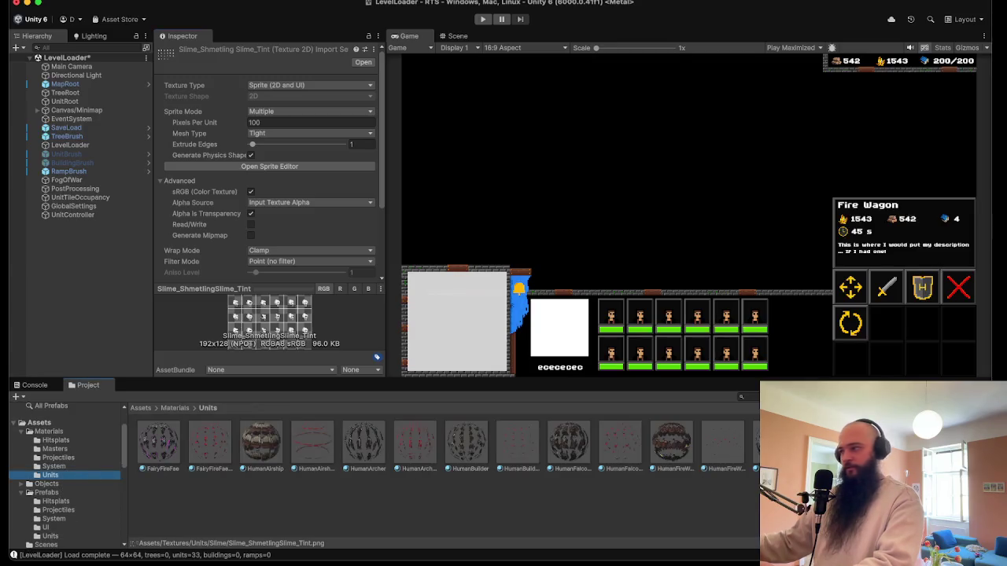
key("s")
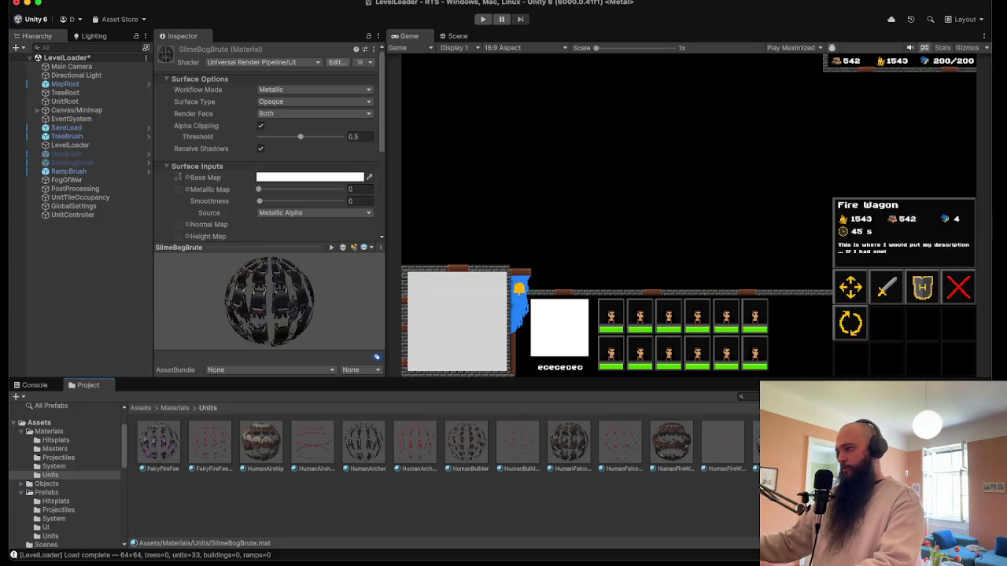
key("ctrl+d")
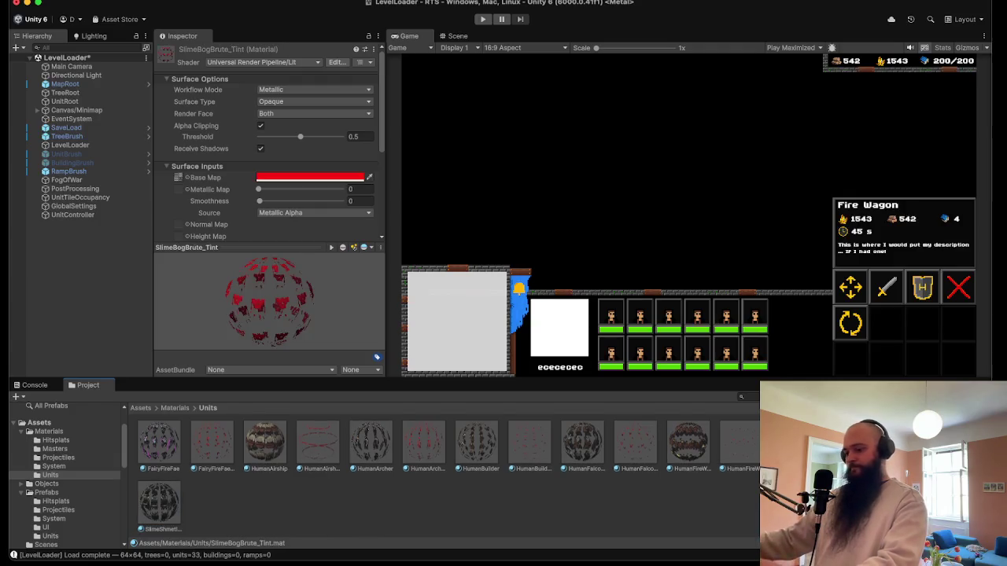
key("super+d")
- Rename the copied tint material to SlimeShmetlingSlime_Tint
right_click(178, 511)
left_click(172, 510)
right_click(170, 509)
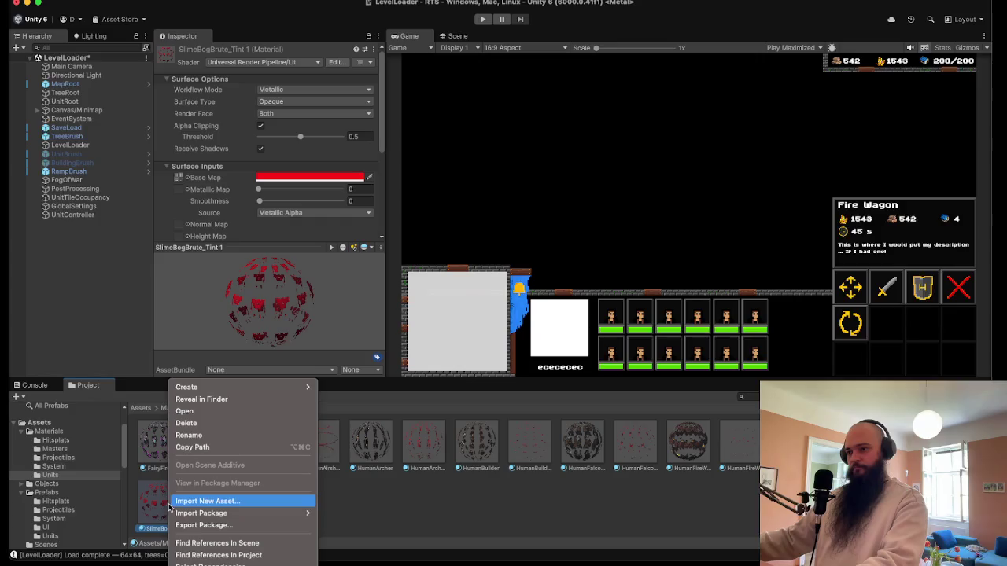
left_click(197, 435)
type("SlimeSham")
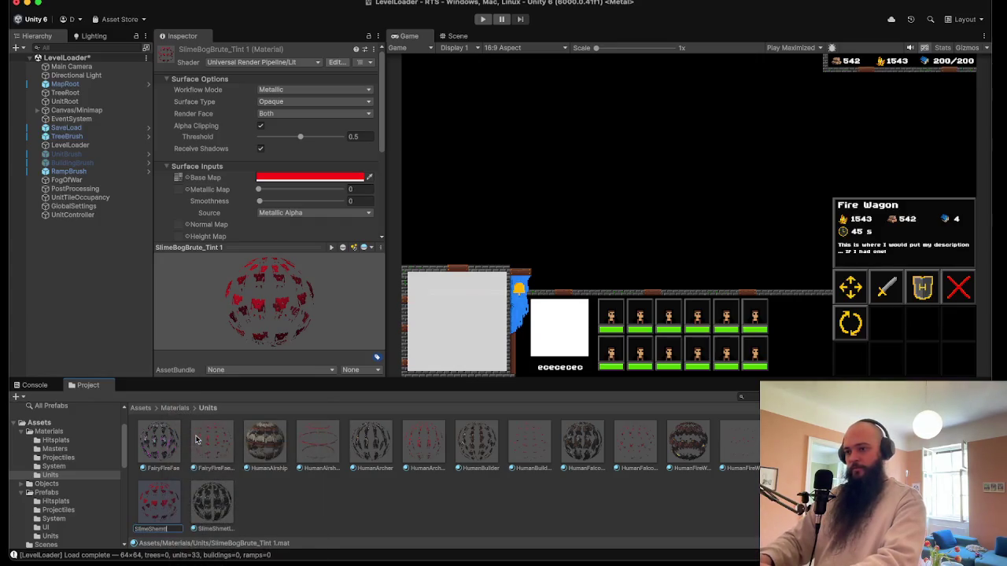
type("int")
key("Return")
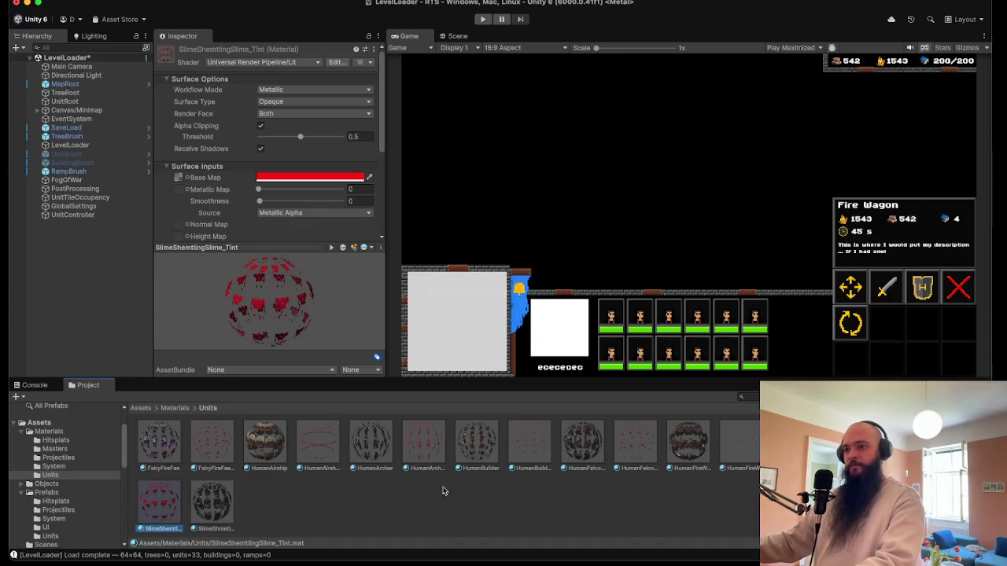
left_click(215, 504)
left_click(172, 506)
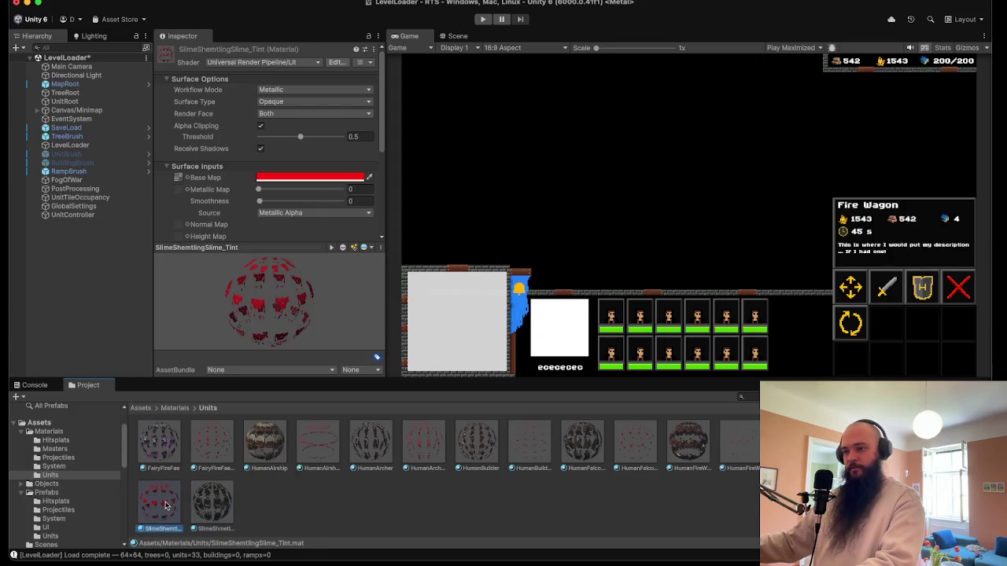
right_click(167, 505)
left_click(186, 435)
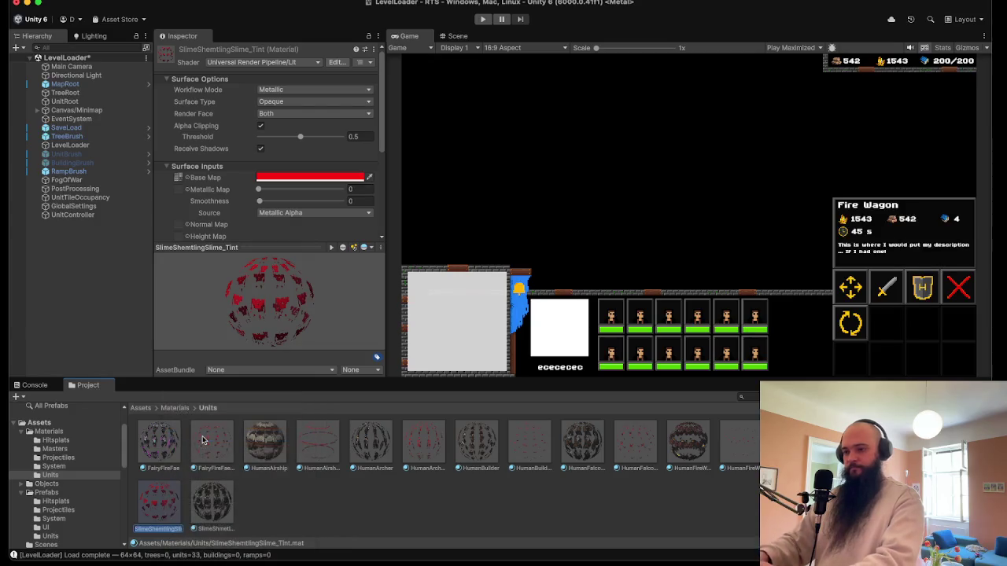
type("SlimeShmel")
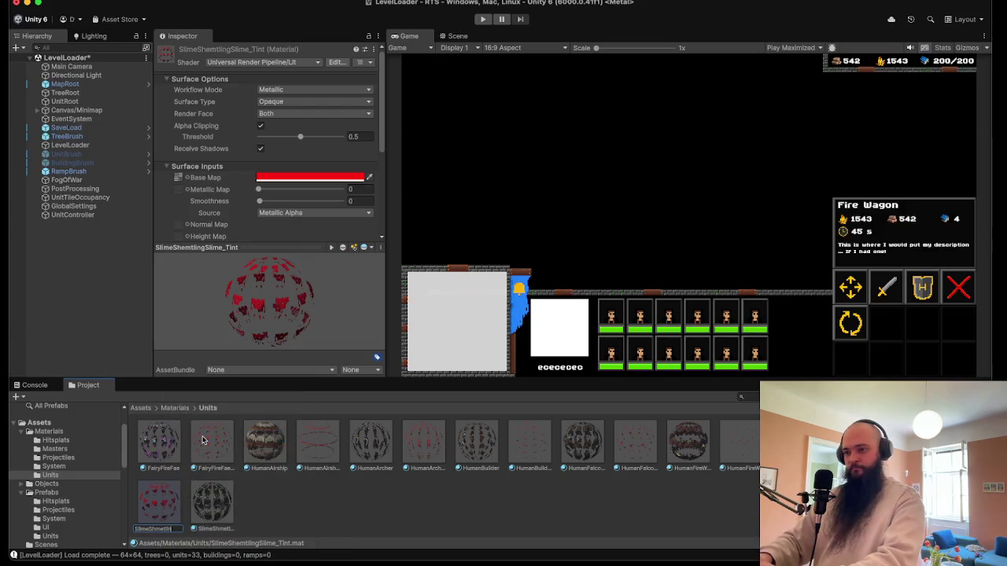
key("Return")
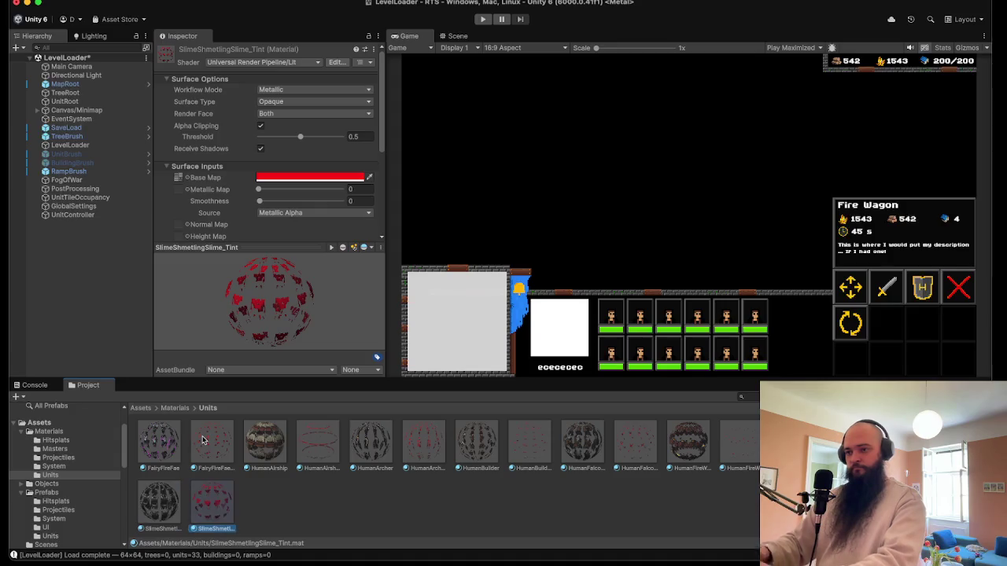
- Set both new materials' Base Maps to the Shmetling slime textures
left_click(189, 181)
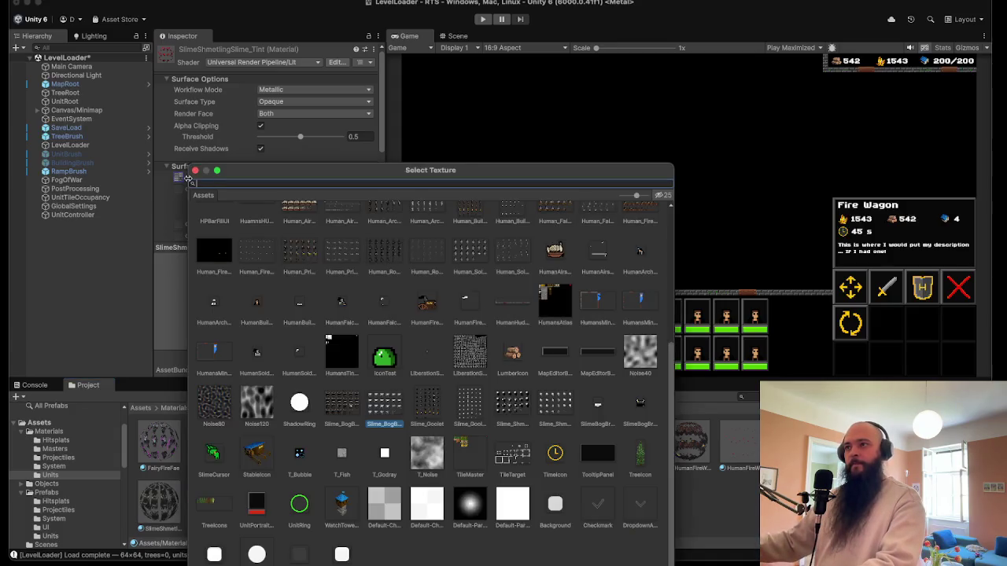
type("shm")
left_click(305, 234)
double_click(305, 234)
left_click(160, 503)
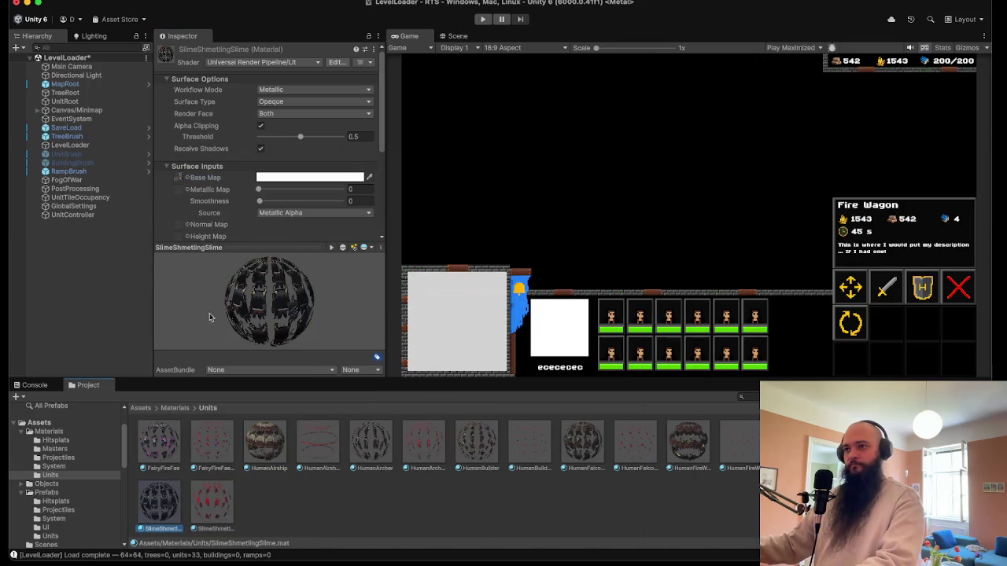
left_click(188, 177)
type("shmet")
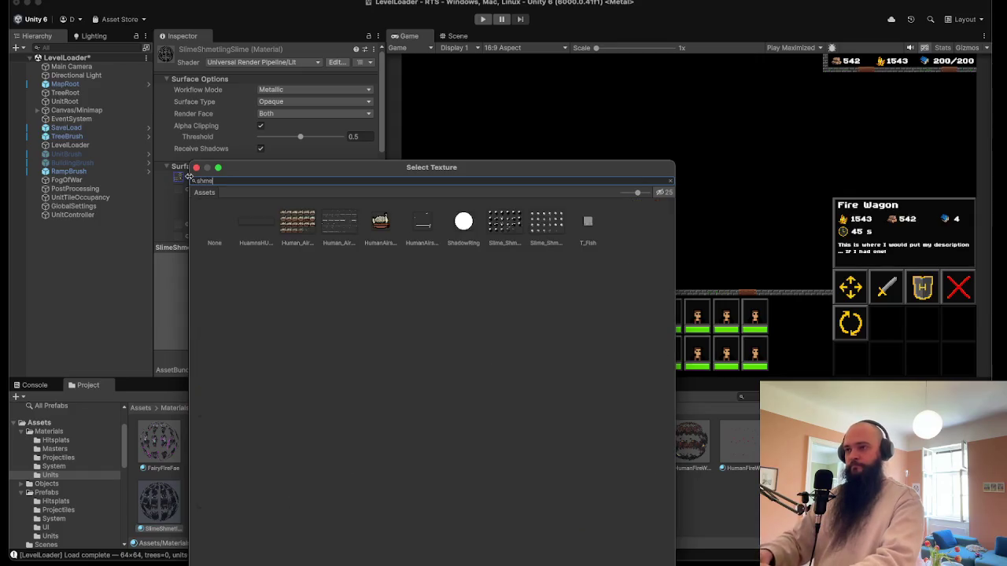
double_click(261, 234)
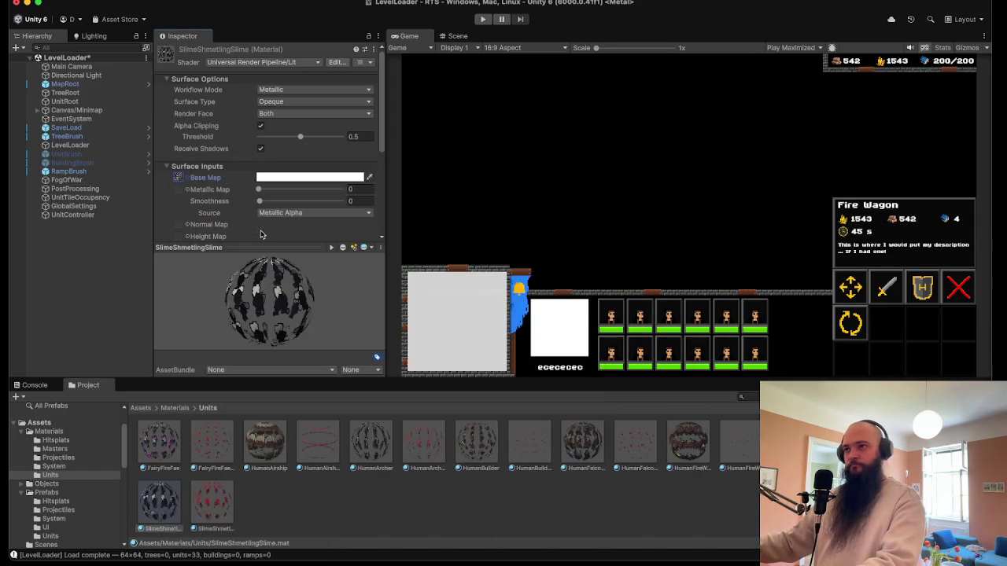
- Compare the SlimeShmetlingSlime and SlimeShmetlingSlime_Tint materials and save the changes
left_click(230, 506)
left_click(144, 501)
left_click(200, 504)
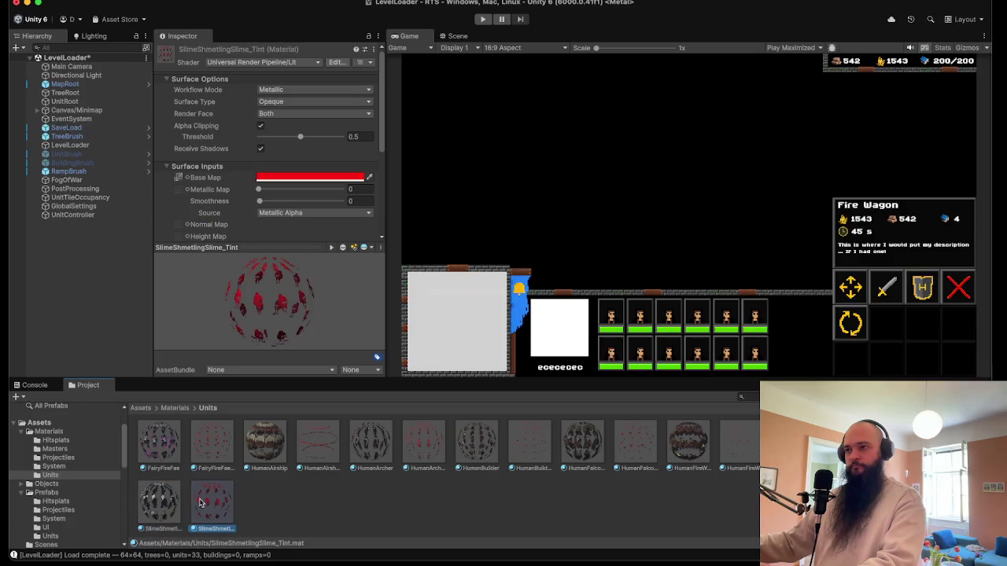
left_click(82, 47)
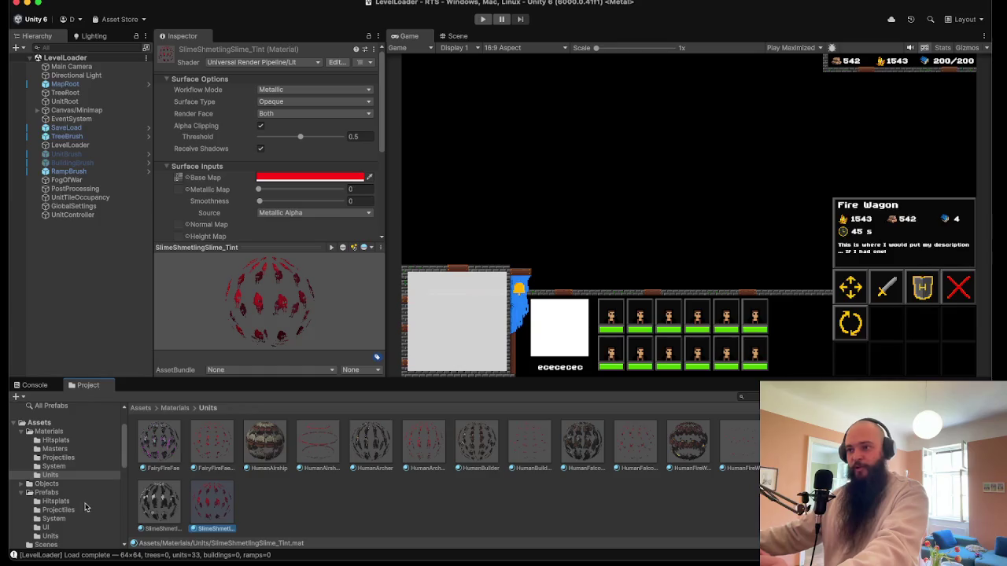
scroll(113, 469, "down", 2)
scroll(61, 427, "up", 1)
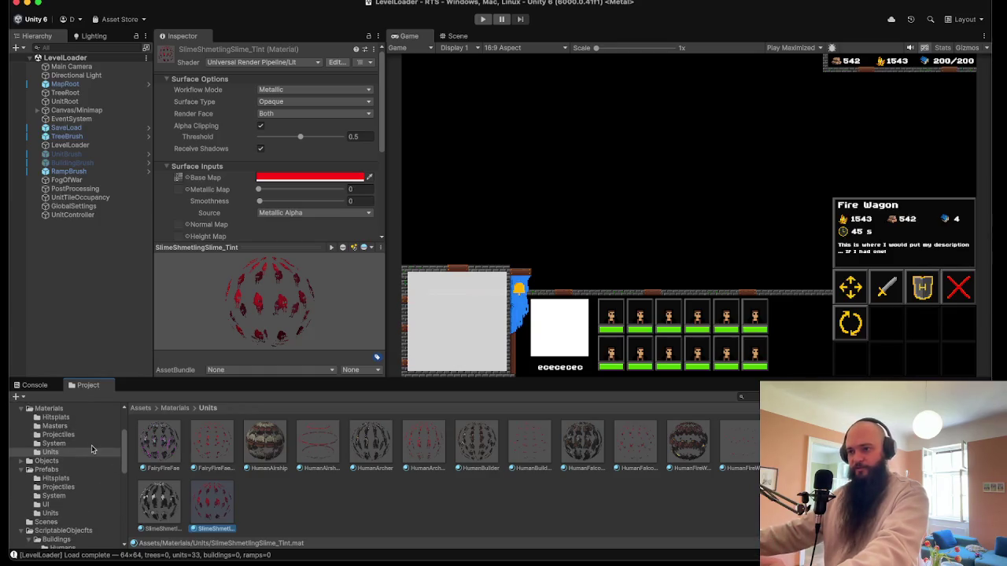
scroll(76, 459, "up", 1)
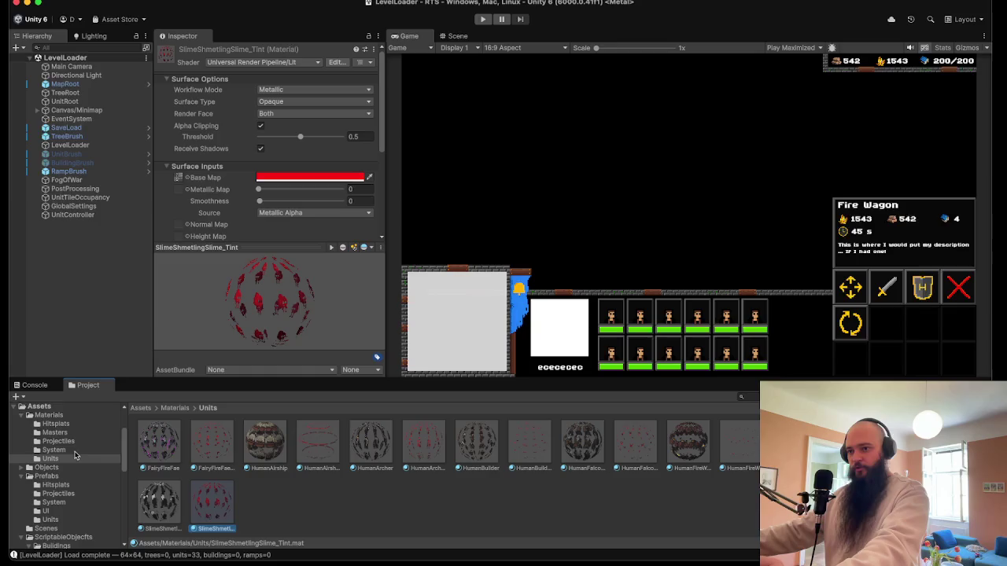
left_click(50, 520)
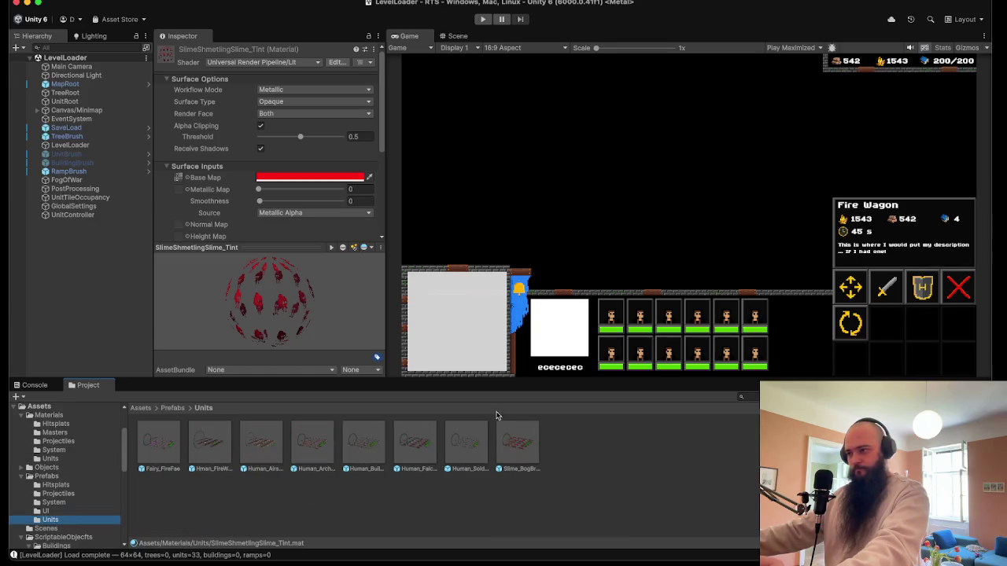
- Duplicate the Human_FalconRider prefab in Prefabs/Units
left_click(354, 441)
left_click(329, 447)
left_click(264, 445)
left_click(200, 447)
left_click(458, 453)
left_click(417, 454)
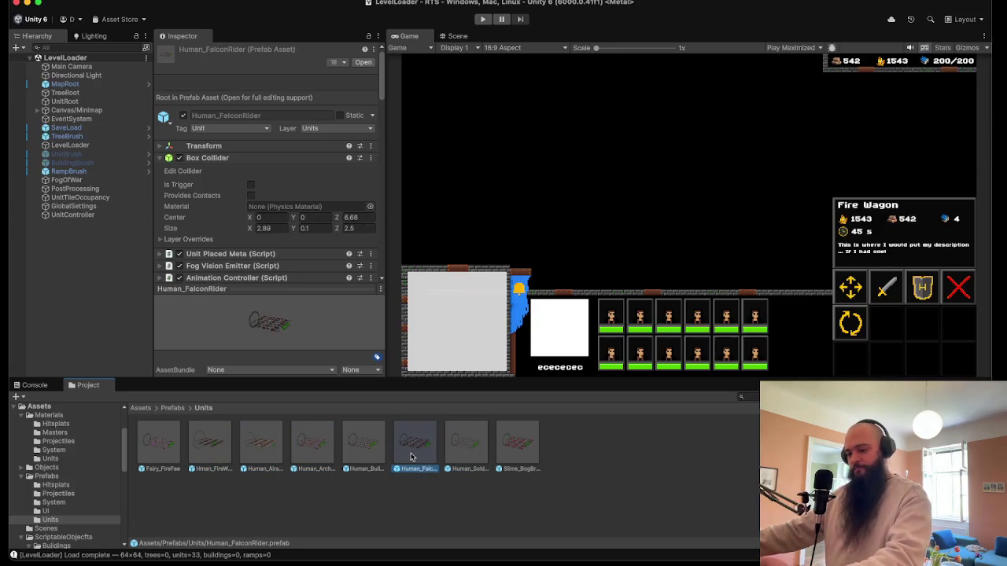
key("cmd+d")
- Rename the copy to Slime_ShmetlingSlime and open it in prefab mode
right_click(464, 445)
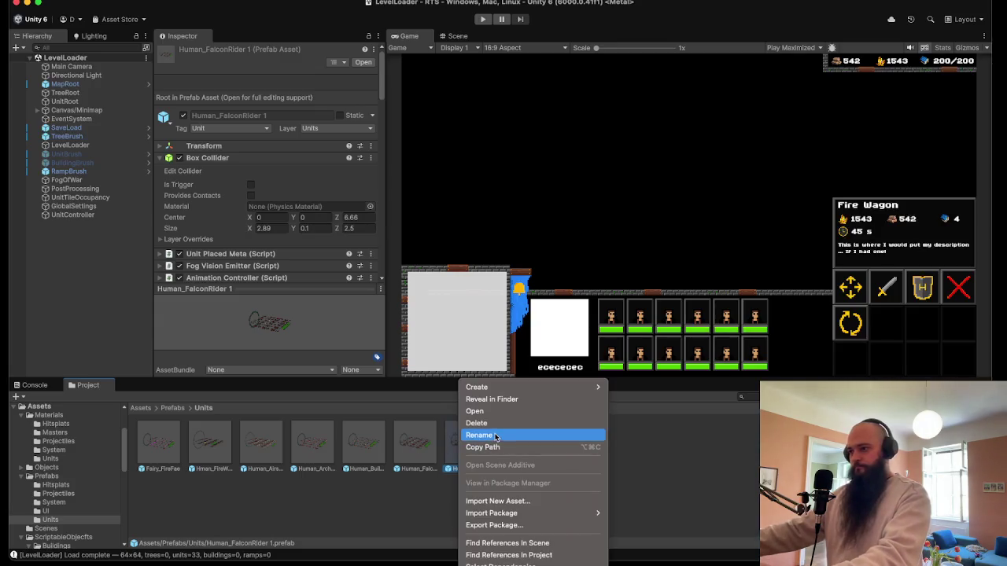
left_click(496, 435)
type("Sco")
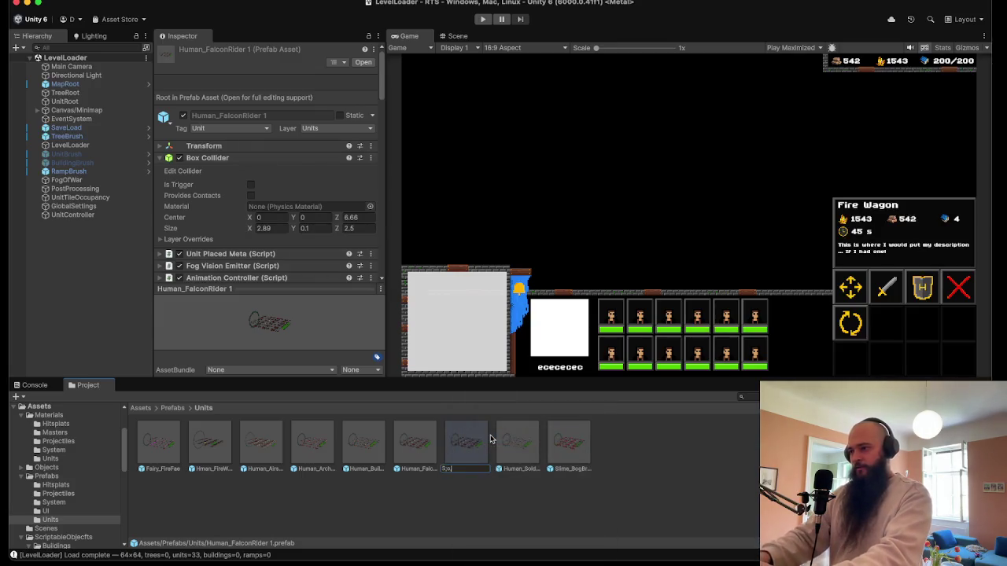
type("lime")
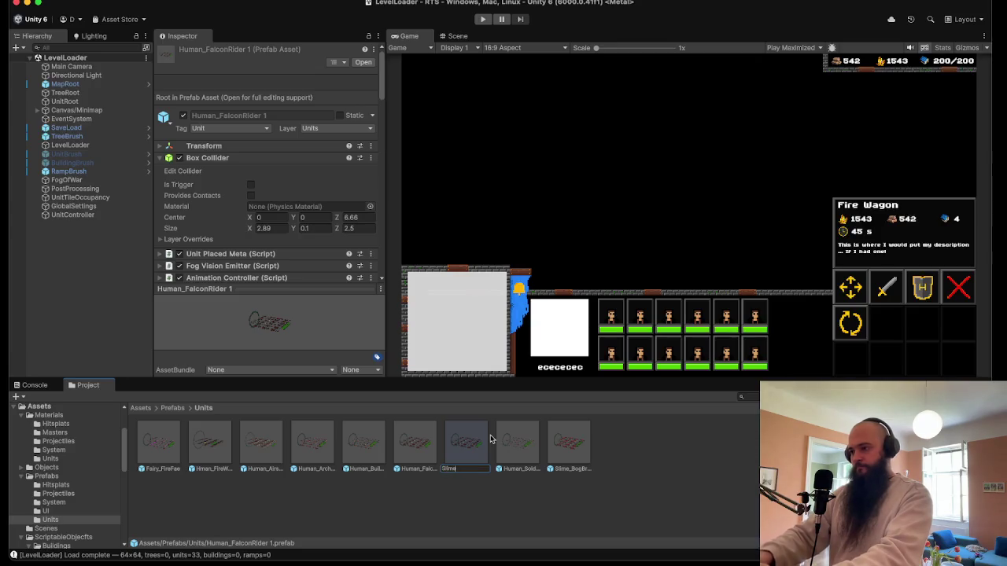
type("_Shmetlime")
key("Return")
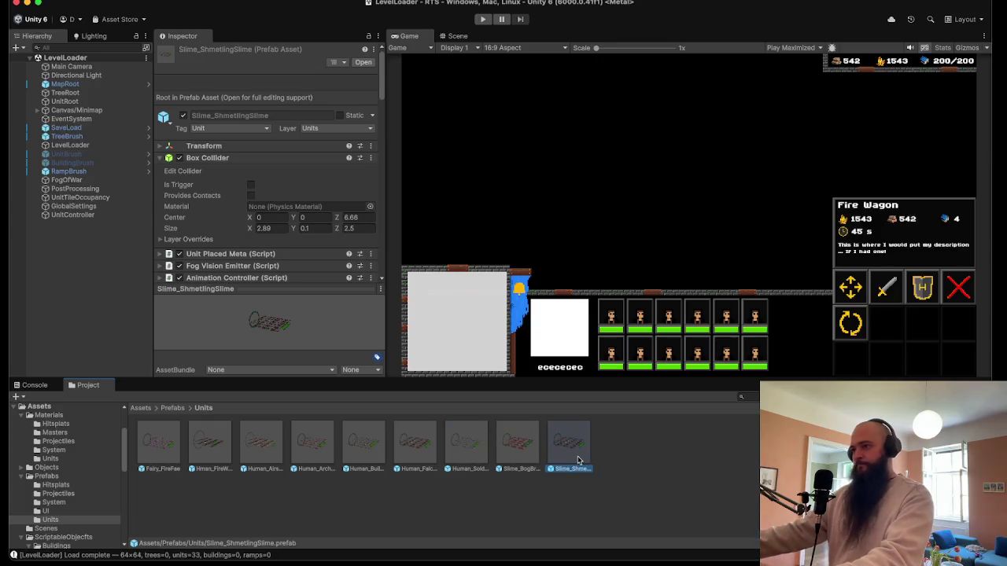
double_click(563, 446)
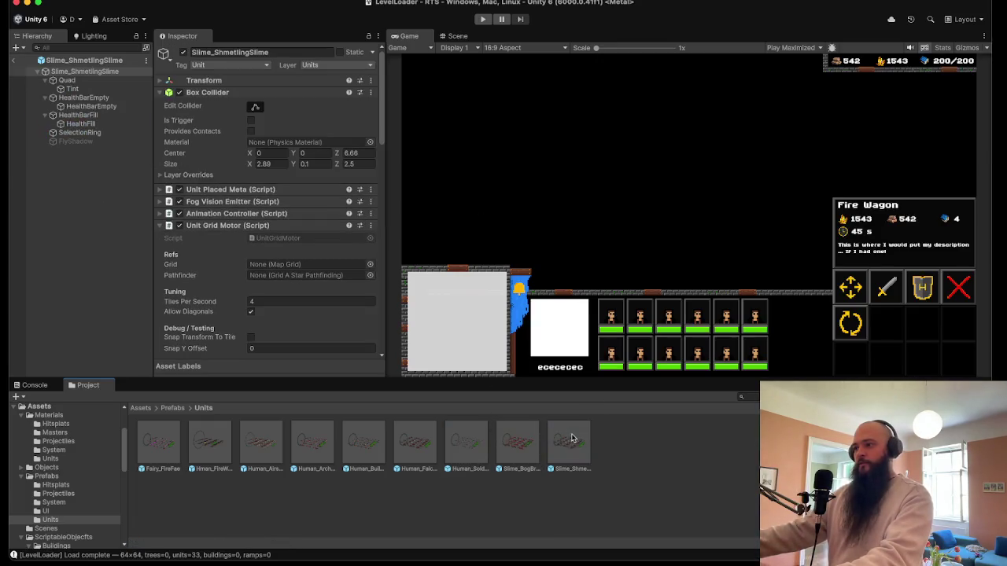
left_click(453, 35)
scroll(627, 252, "down", 5)
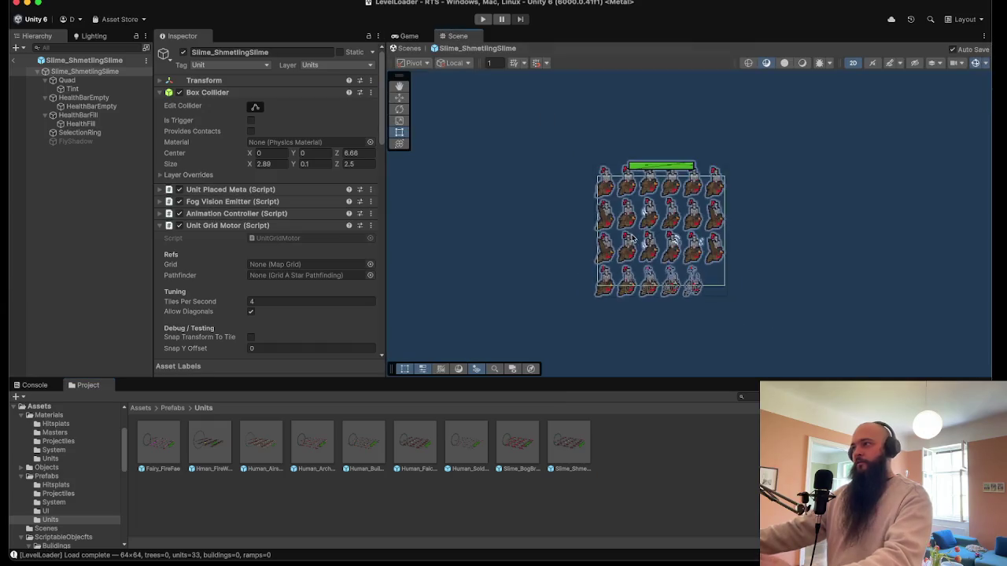
left_click(853, 63)
key("w")
scroll(665, 305, "down", 5)
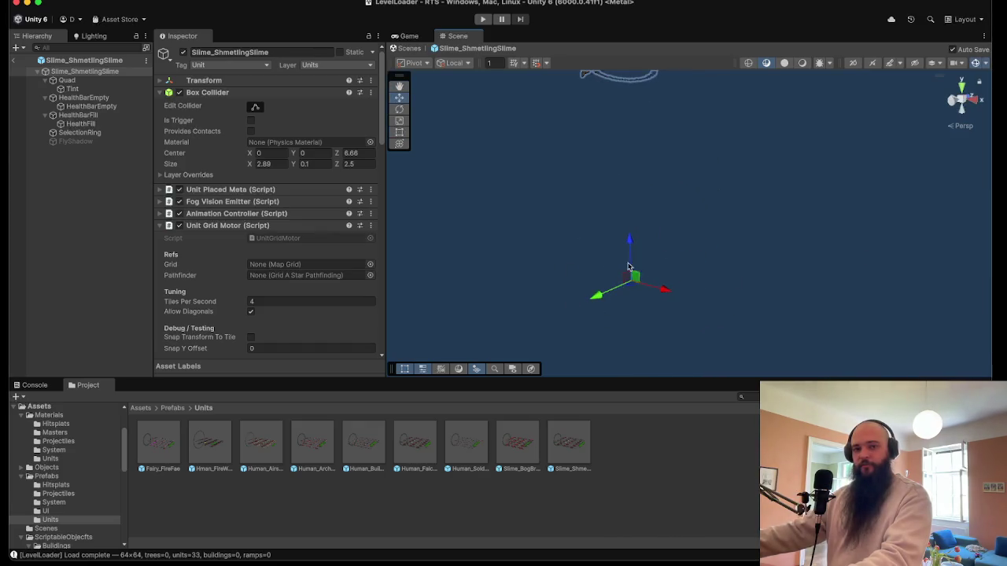
mouse_move(688, 225)
left_mouse_down()
mouse_move(703, 301)
mouse_move(690, 294)
mouse_move(695, 196)
mouse_move(740, 79)
left_mouse_up()
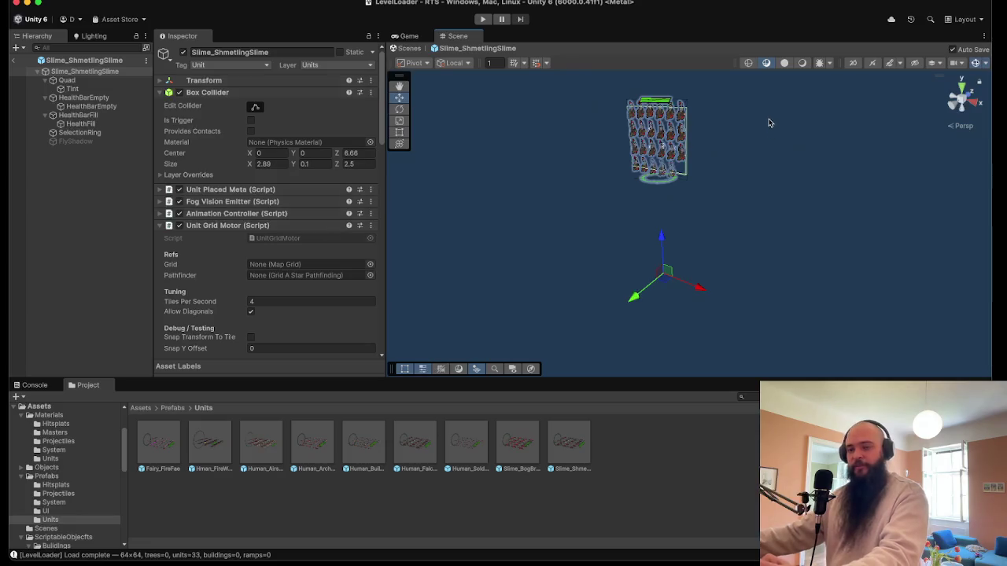
left_click_drag(666, 277, 685, 193)
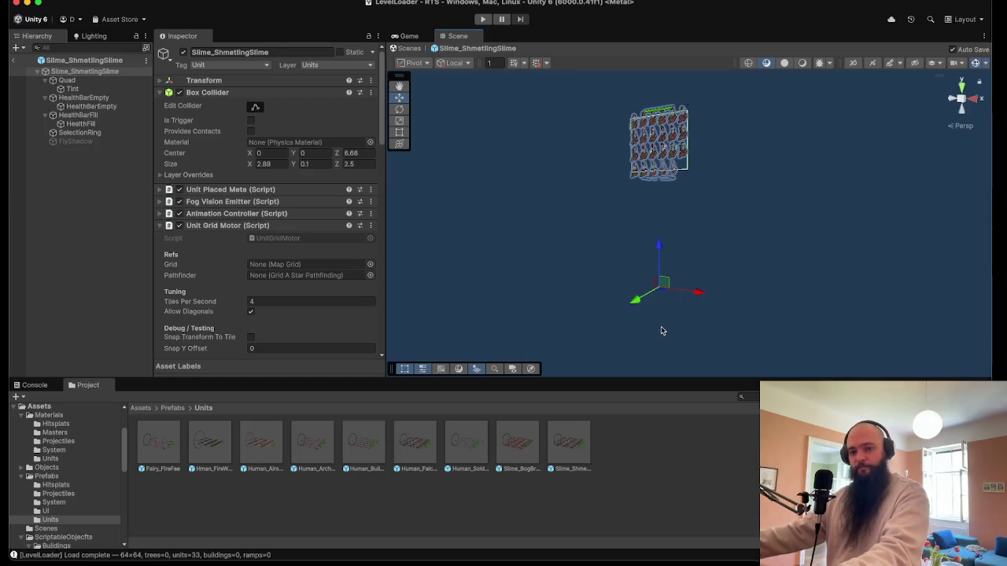
scroll(700, 236, "up", 2)
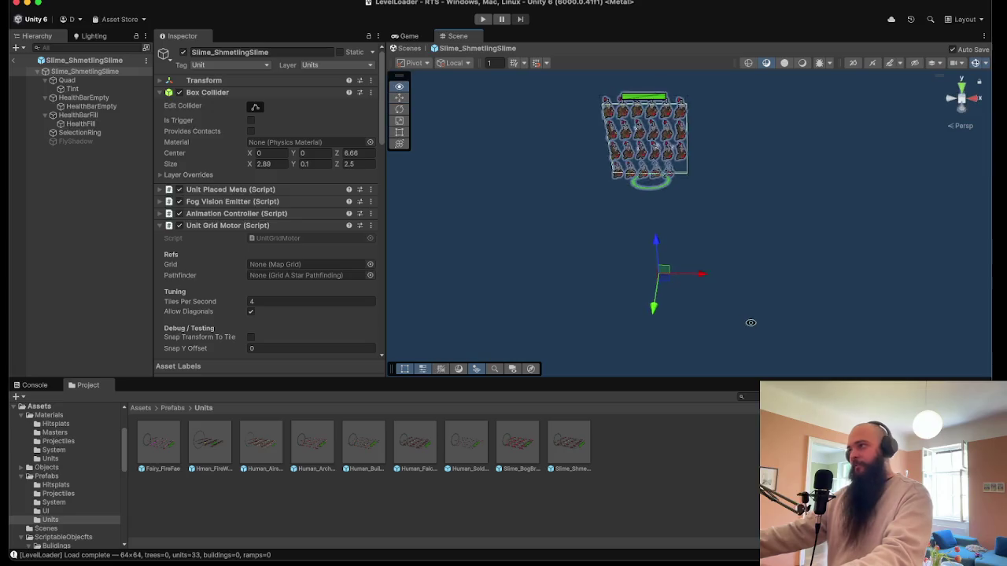
scroll(600, 180, "up", 4)
scroll(747, 261, "up", 5)
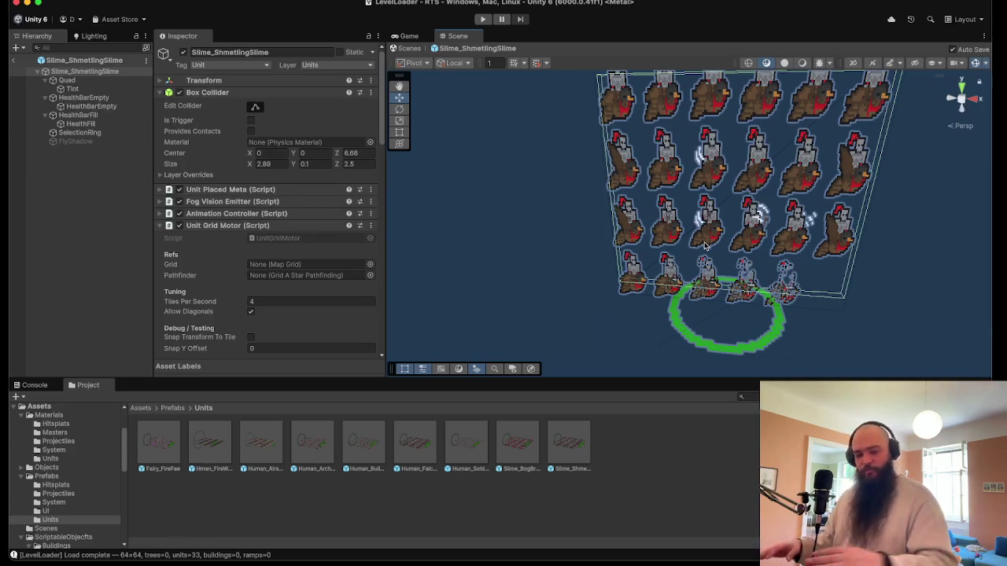
left_click_drag(676, 130, 589, 152)
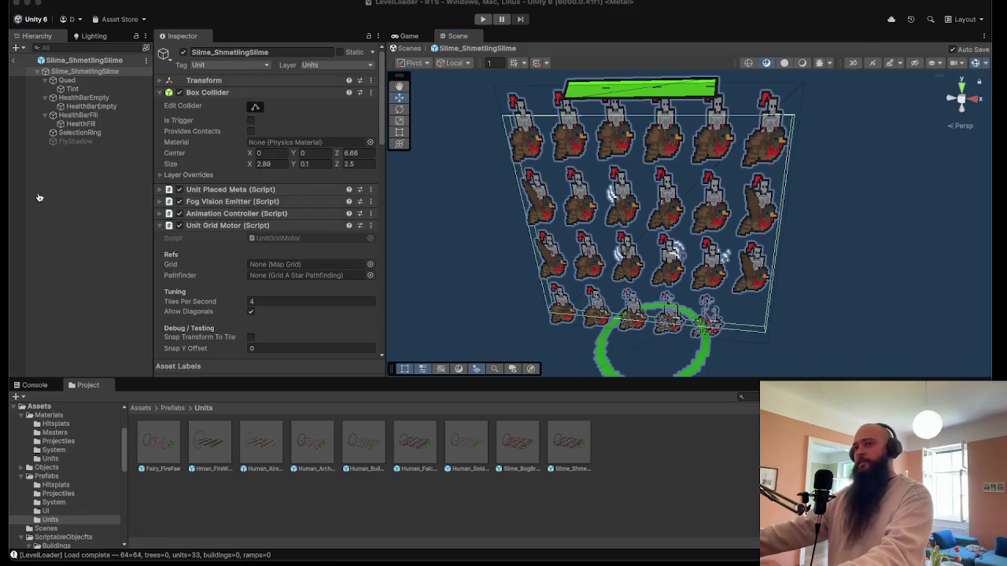
left_click(144, 203)
mouse_move(695, 244)
left_mouse_down()
mouse_move(805, 298)
mouse_move(813, 275)
mouse_move(836, 265)
mouse_move(829, 279)
left_mouse_up()
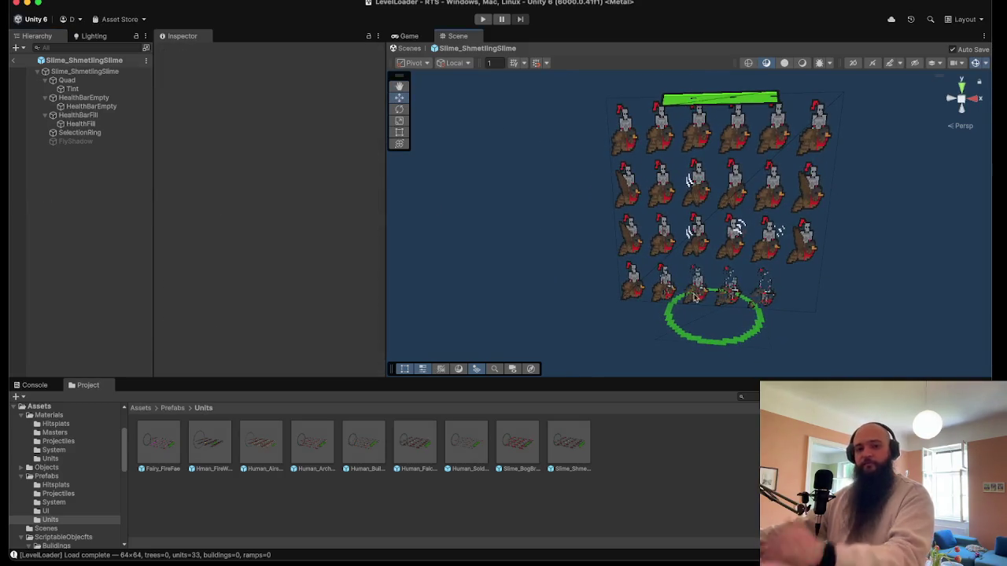
left_click(649, 221)
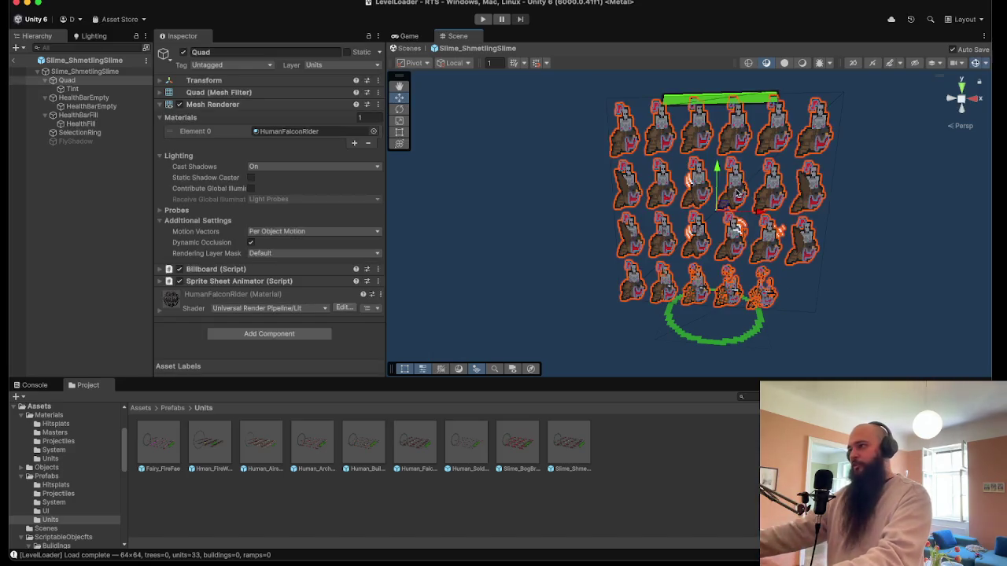
- Assign the SlimeShmetlingSlime material to the Quad's Element 0
left_click(854, 235)
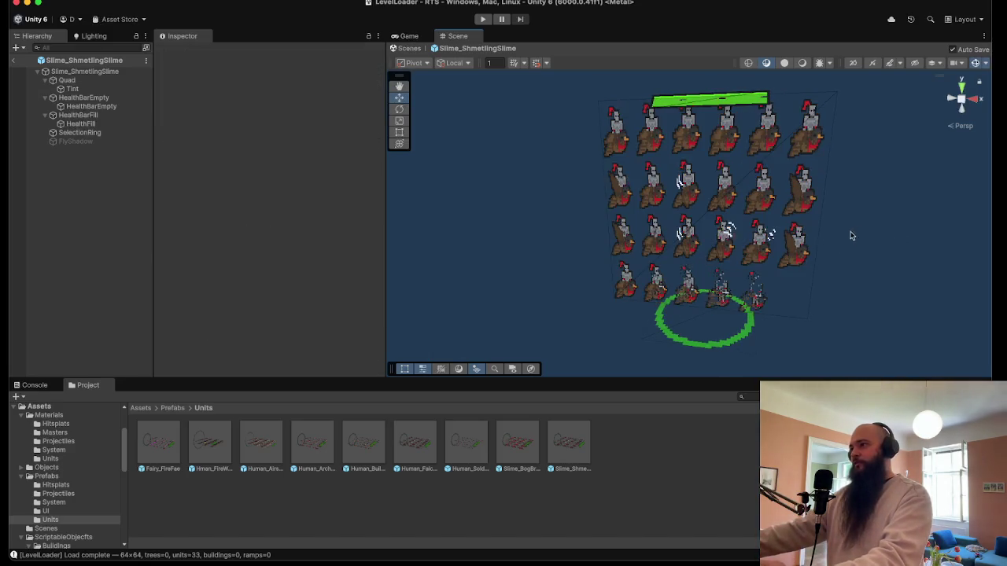
left_click(770, 194)
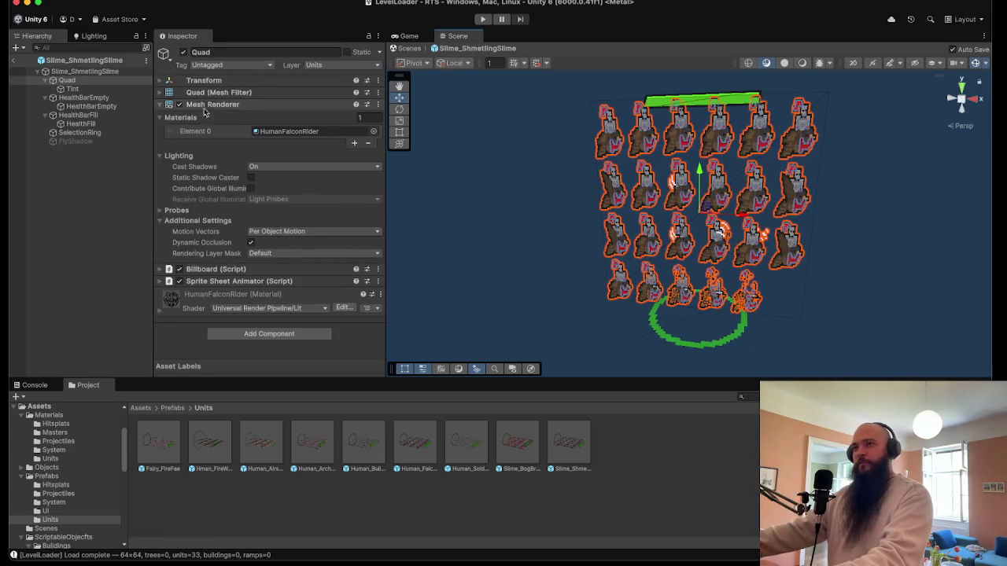
left_click(373, 131)
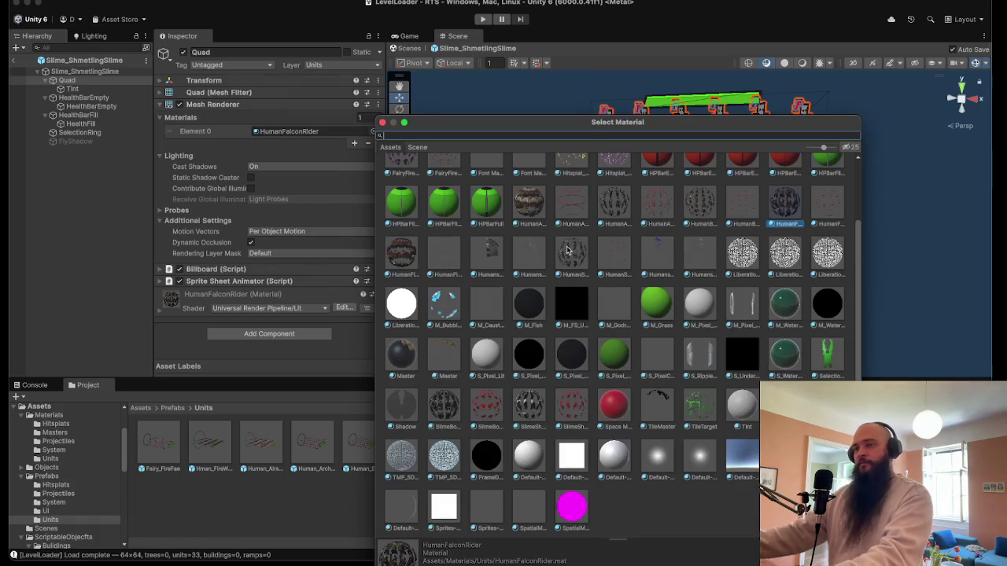
type("Slime")
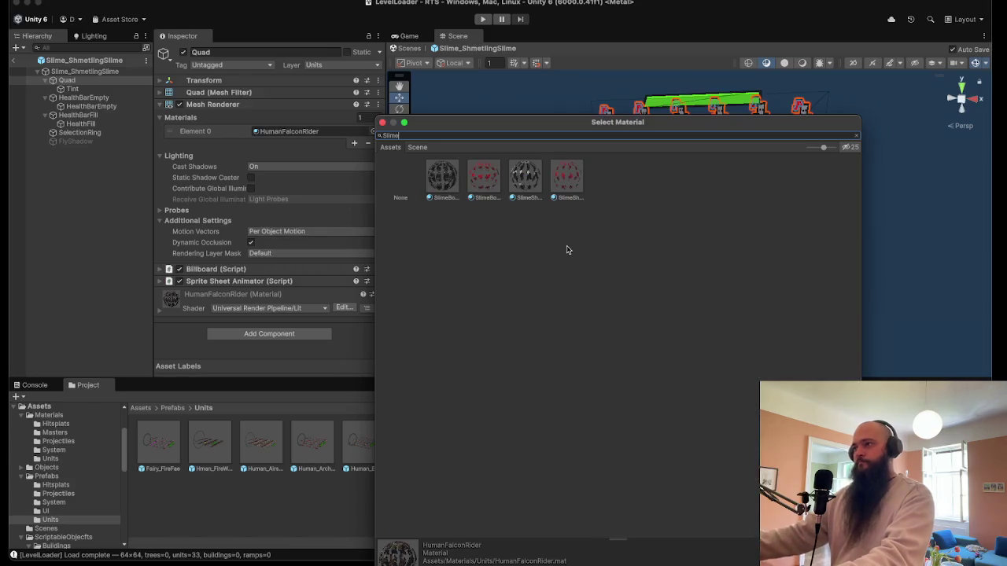
double_click(526, 177)
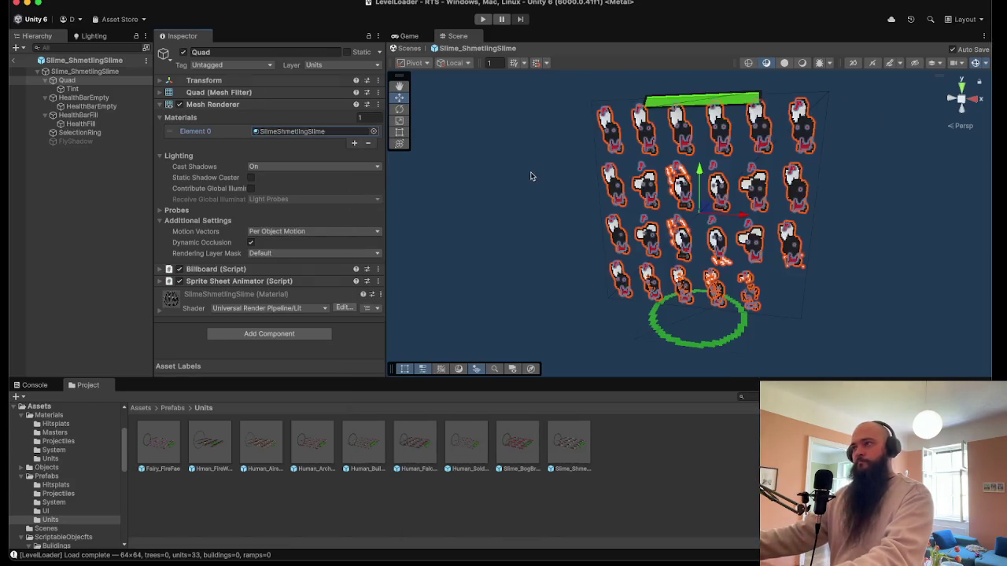
- Assign the SlimeShmetlingSlime material to the Tint object's Mesh Renderer
left_click(73, 89)
left_click(371, 131)
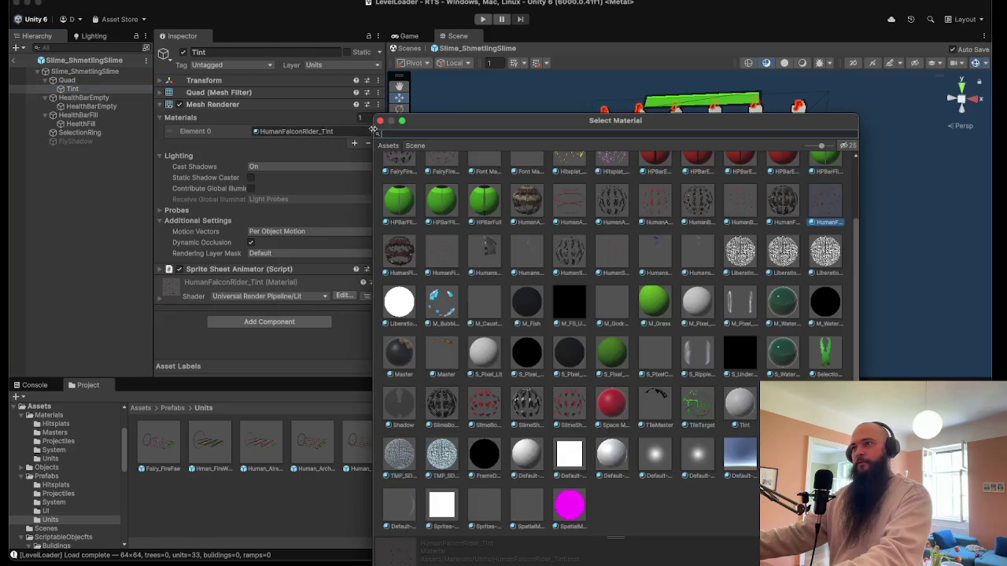
type("slime")
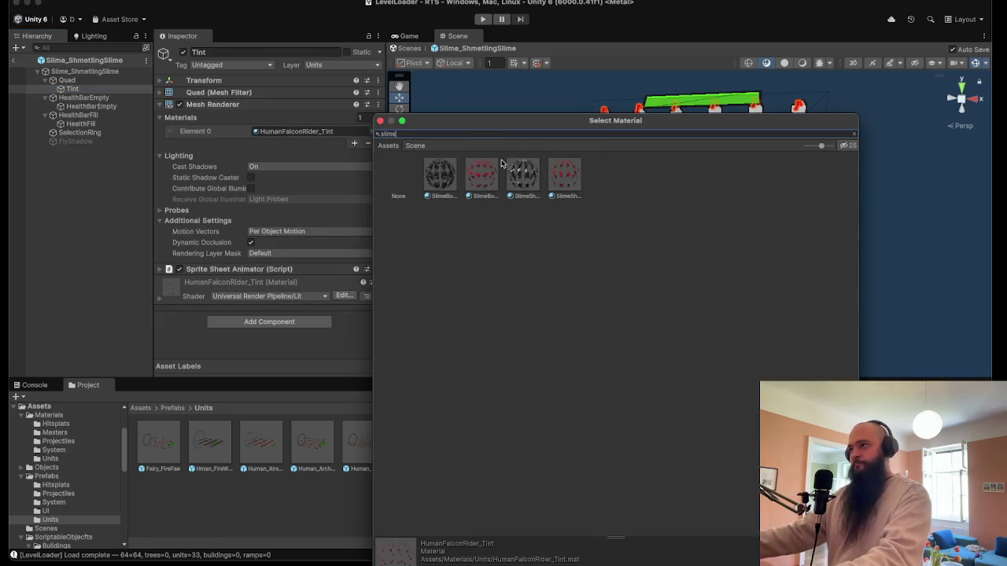
double_click(518, 179)
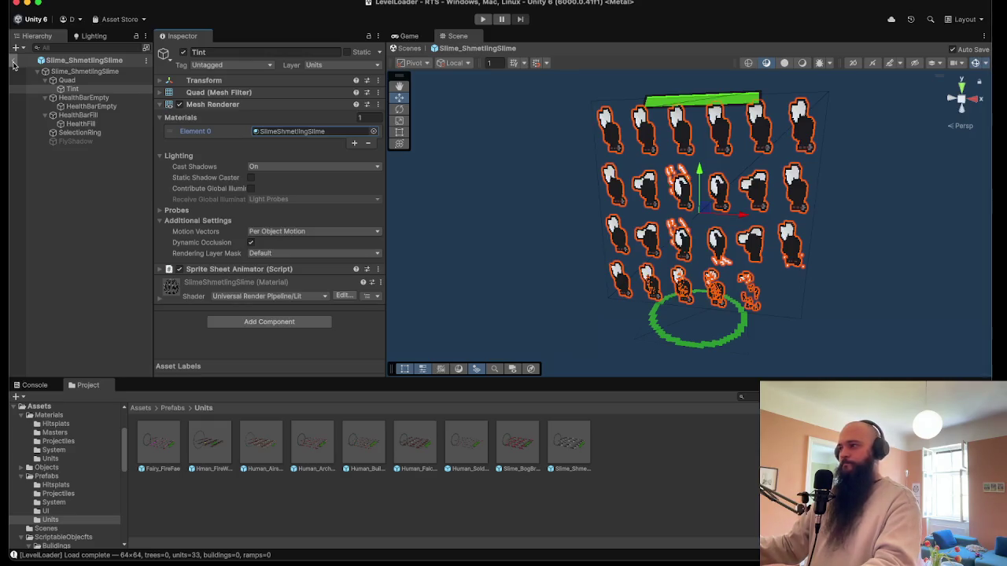
- Exit prefab mode to LevelLoader and browse Human, portrait and Slime texture folders to Units/Slime
left_click(13, 62)
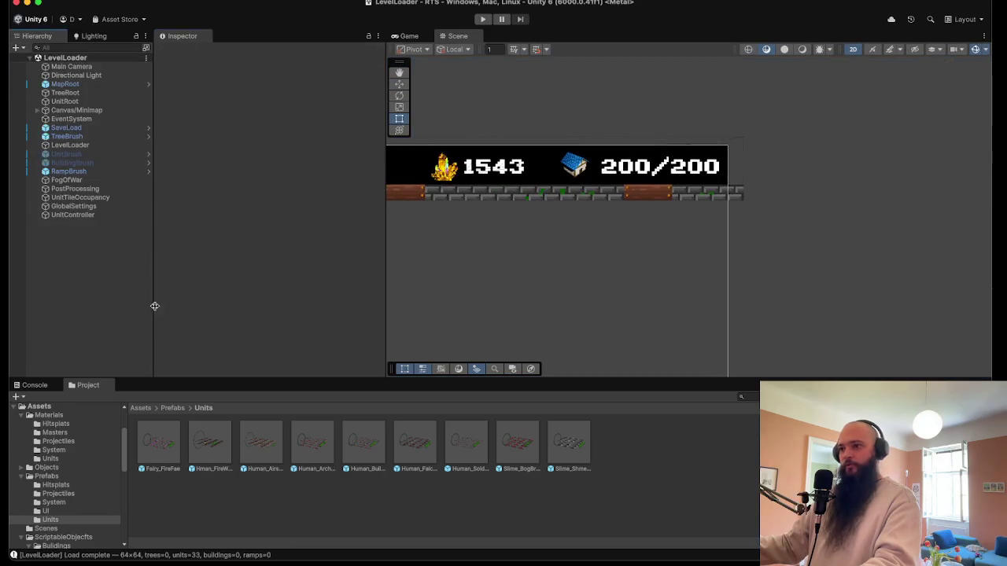
scroll(85, 494, "down", 5)
scroll(85, 494, "down", 3)
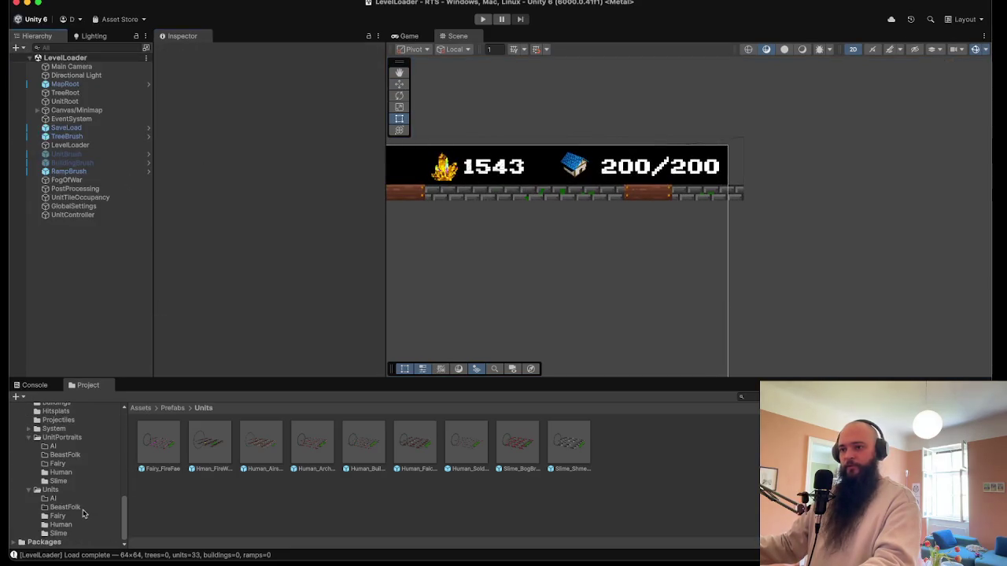
left_click(80, 524)
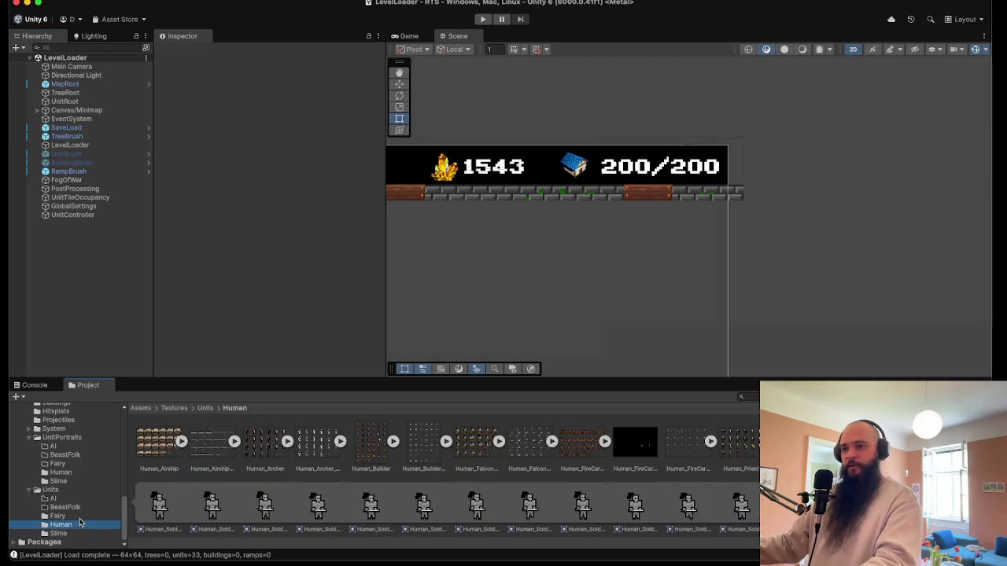
left_click(75, 474)
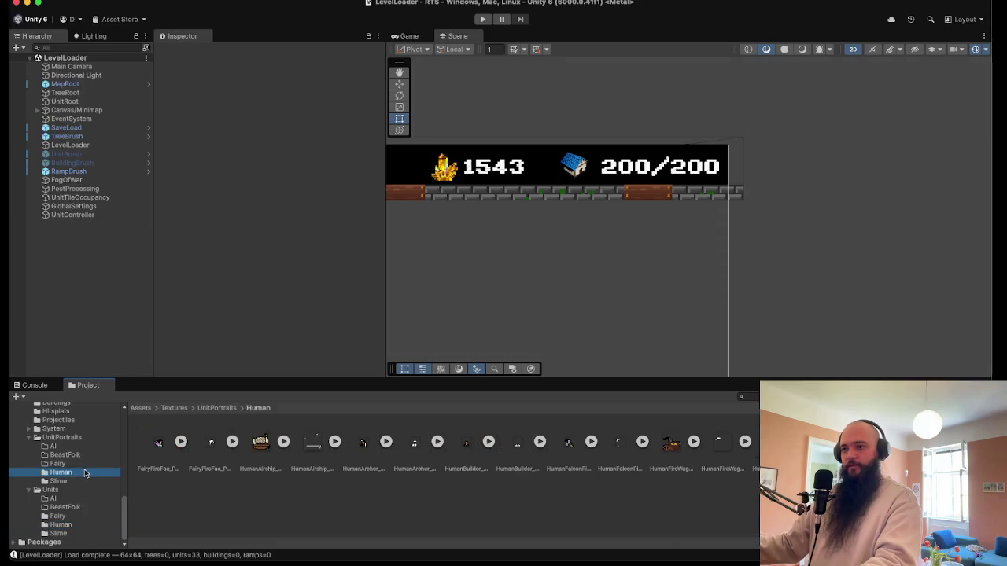
left_click(77, 482)
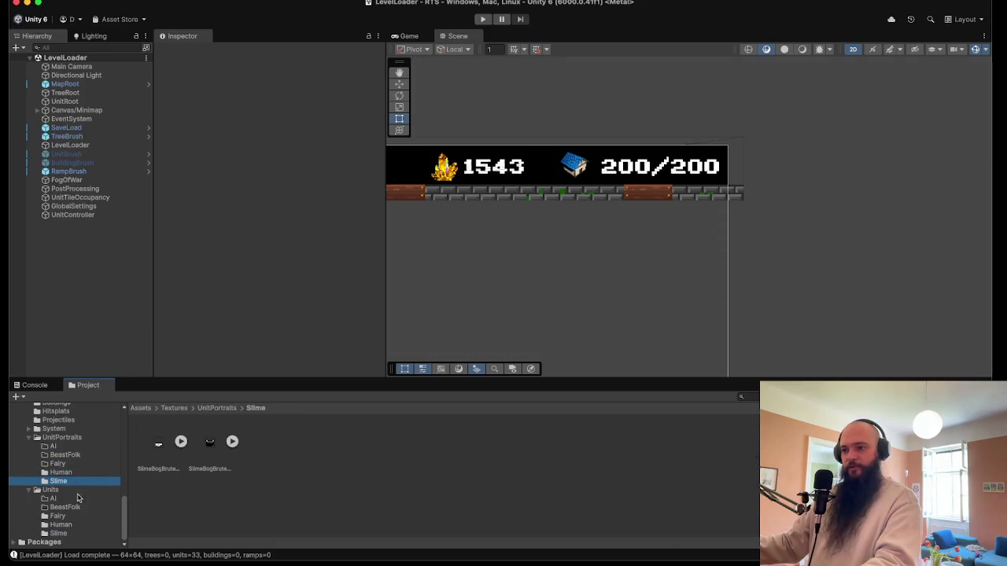
left_click(69, 534)
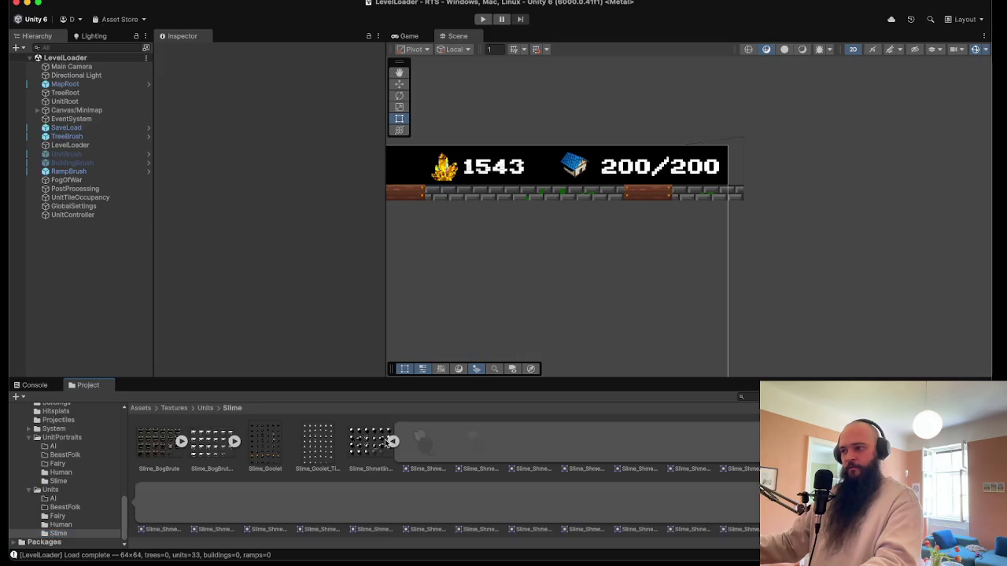
left_click(391, 441)
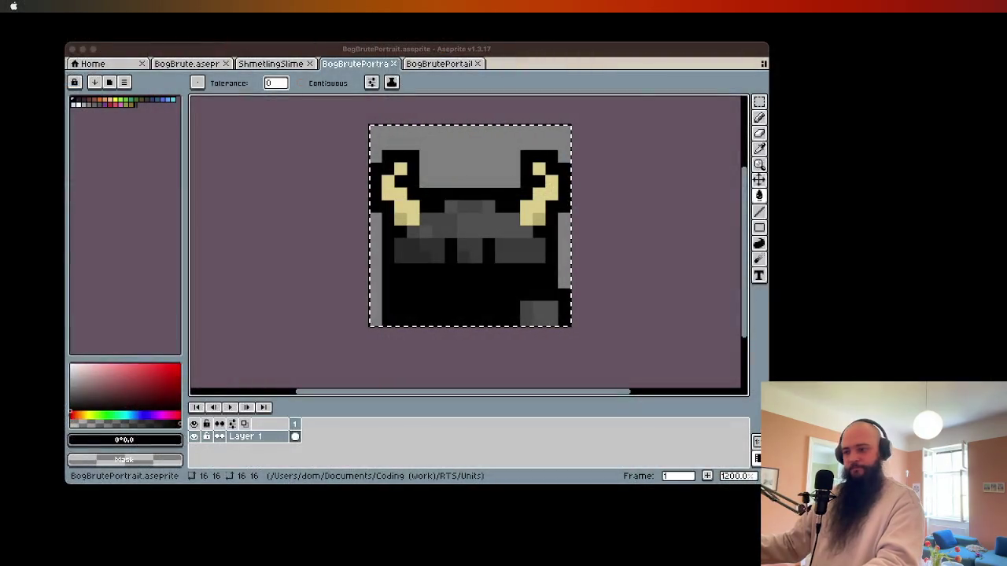
- Copy the whole ShmetlingSlime sprite into a new blank 32x32 sprite
left_click(271, 64)
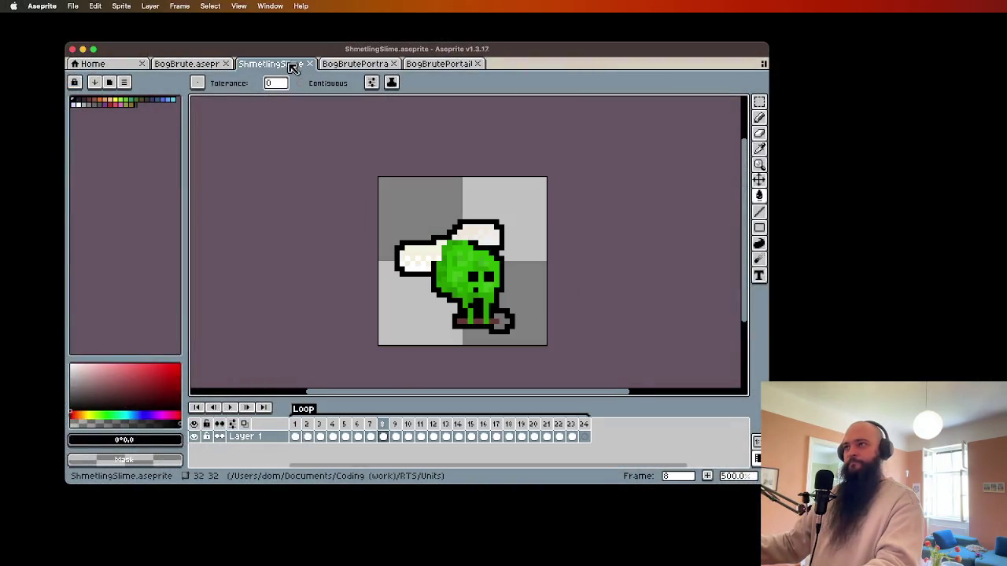
scroll(360, 159, "up", 1)
key("super+a")
left_click(72, 6)
left_click(75, 18)
key("Return")
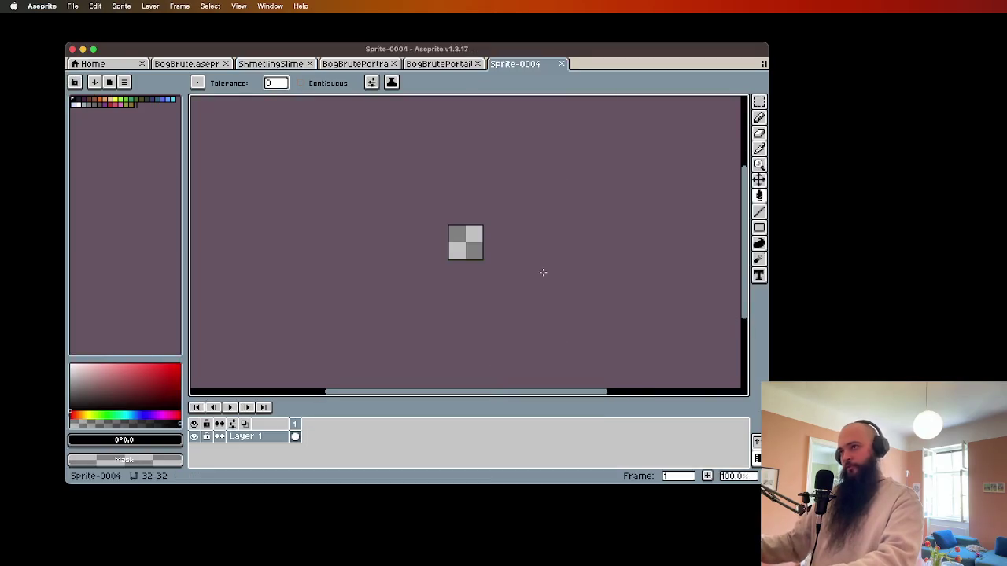
key("super+v")
- Resize the pasted slime sprite down to 24x24 with nearest-neighbor
scroll(551, 234, "up", 3)
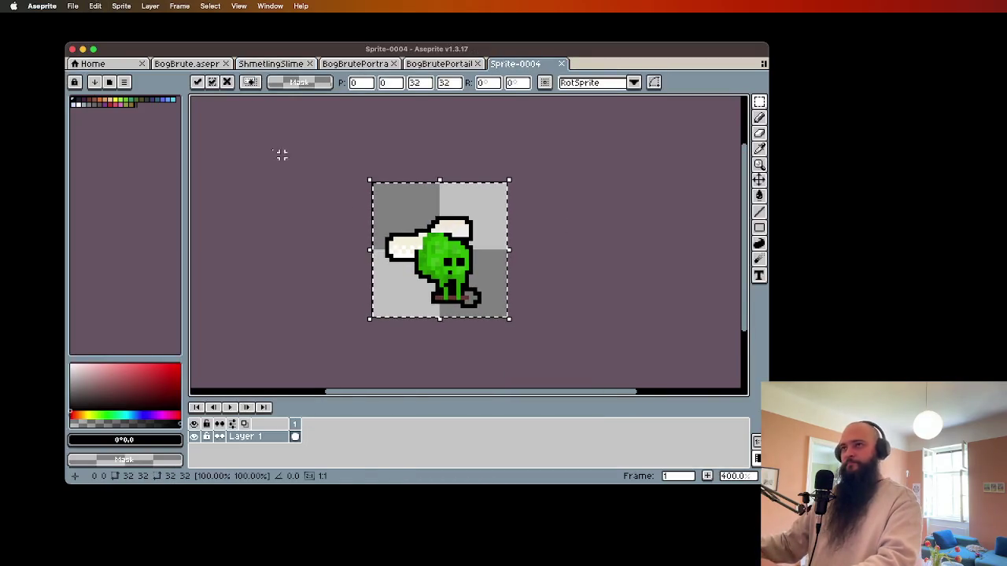
left_click(121, 5)
mouse_move(125, 41)
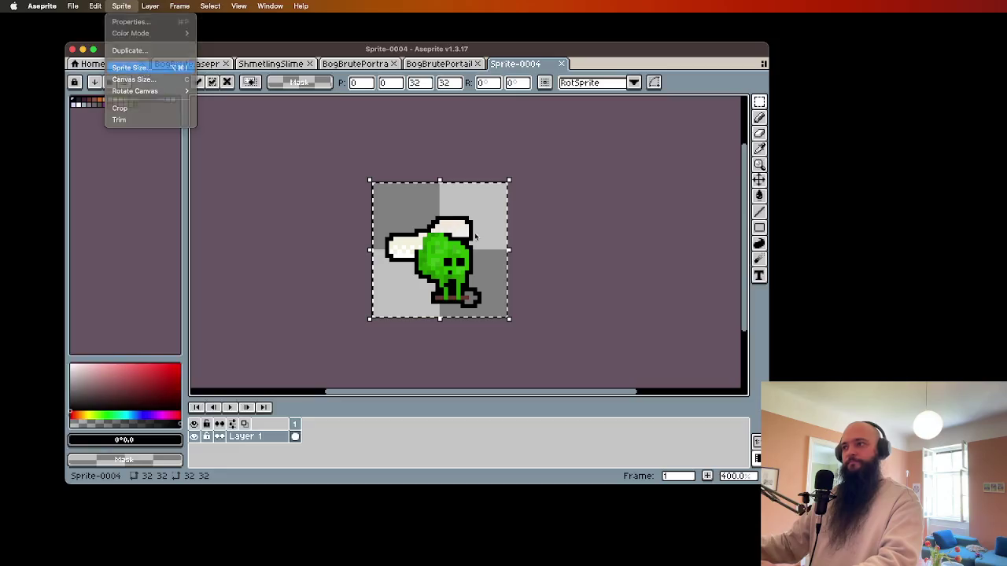
left_click(132, 68)
type("24")
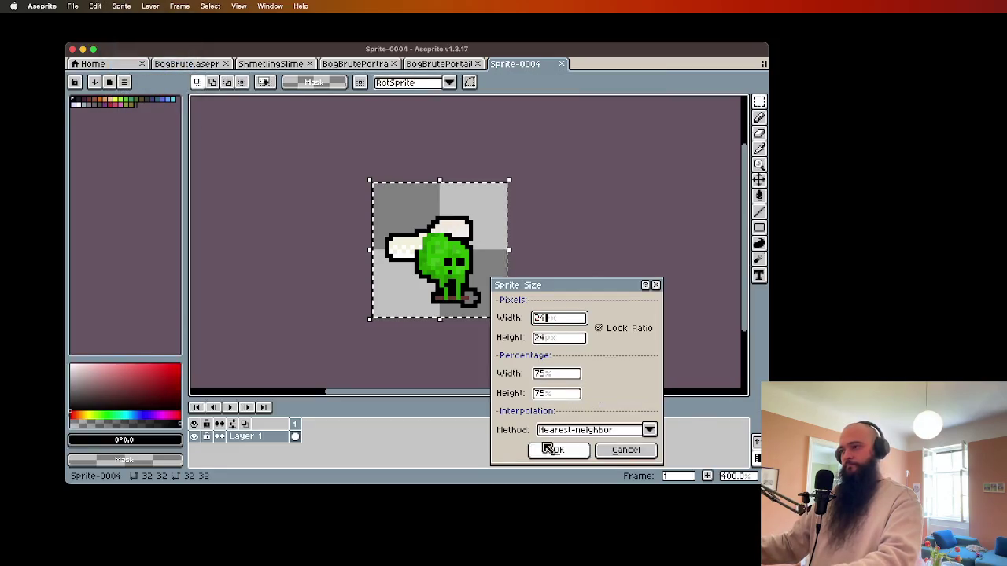
left_click(557, 450)
- Create a new 16x16 transparent sprite and paste the 24x24 slime into it
scroll(483, 348, "up", 2)
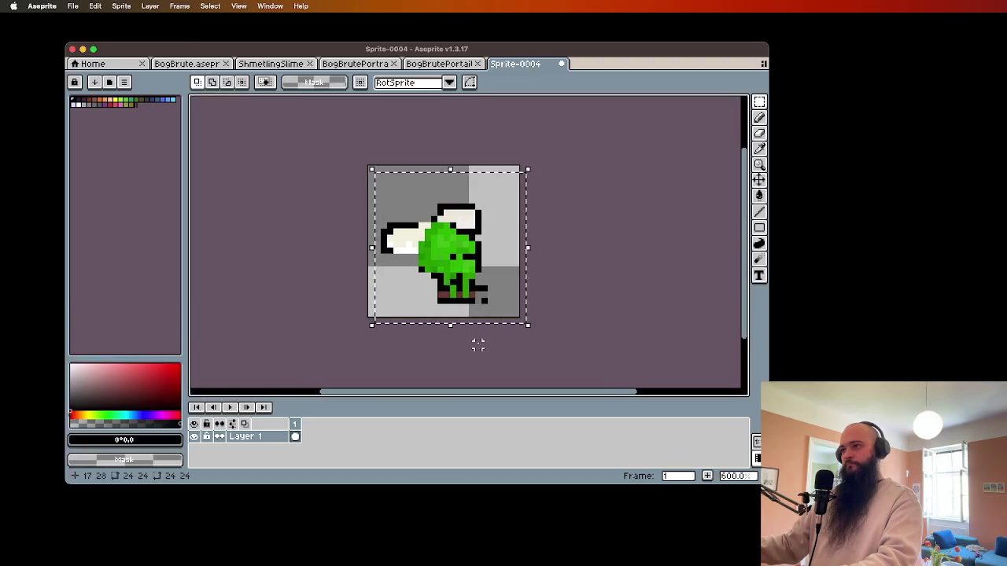
left_click(72, 5)
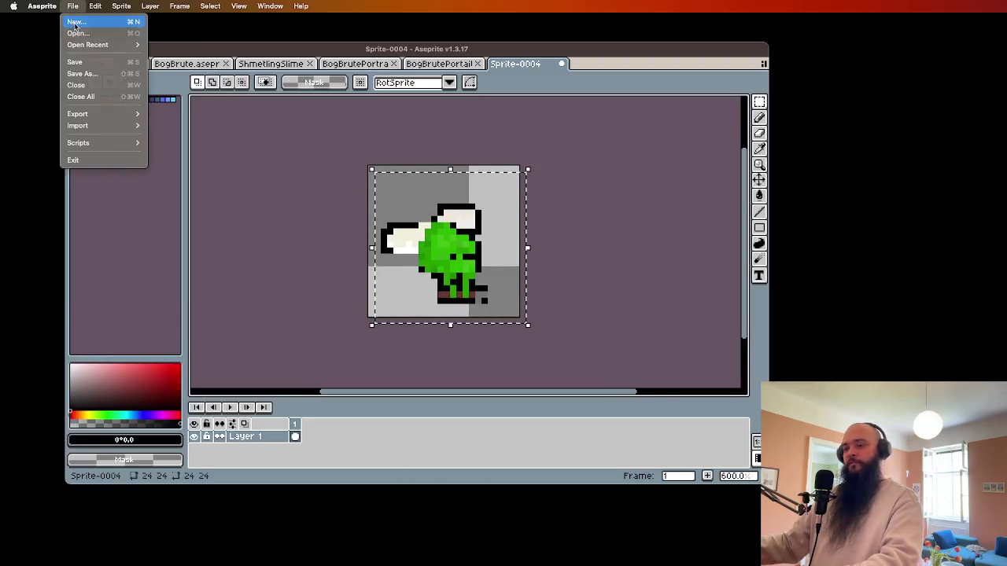
left_click(79, 20)
type("16")
key("Tab")
type("16")
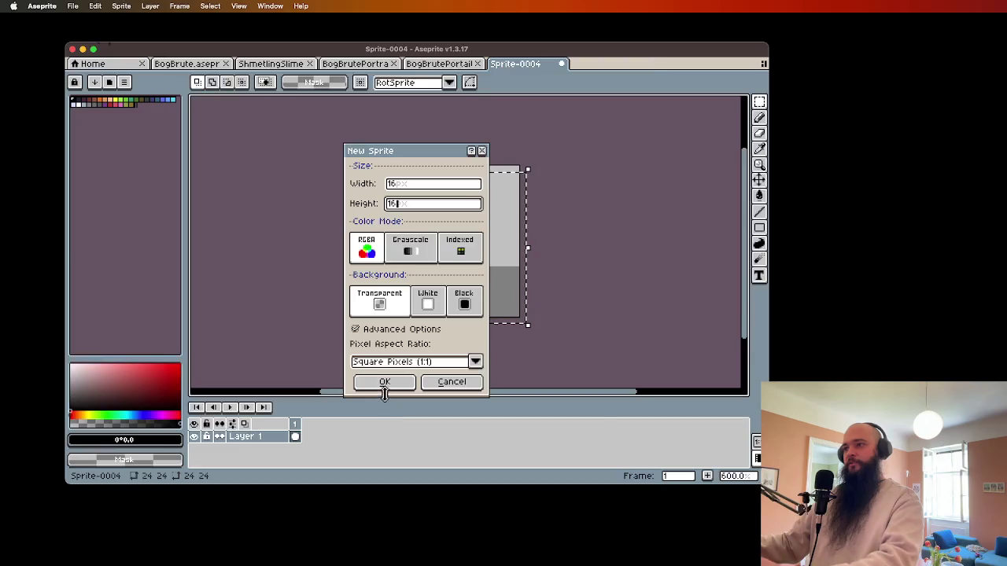
left_click(385, 382)
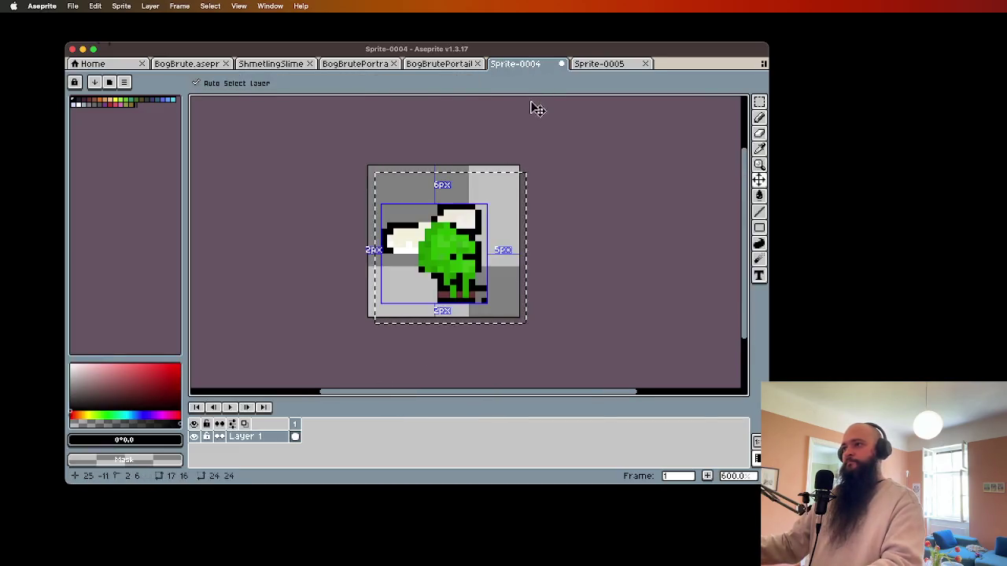
scroll(495, 249, "up", 3)
scroll(495, 249, "down", 2)
key("super+v")
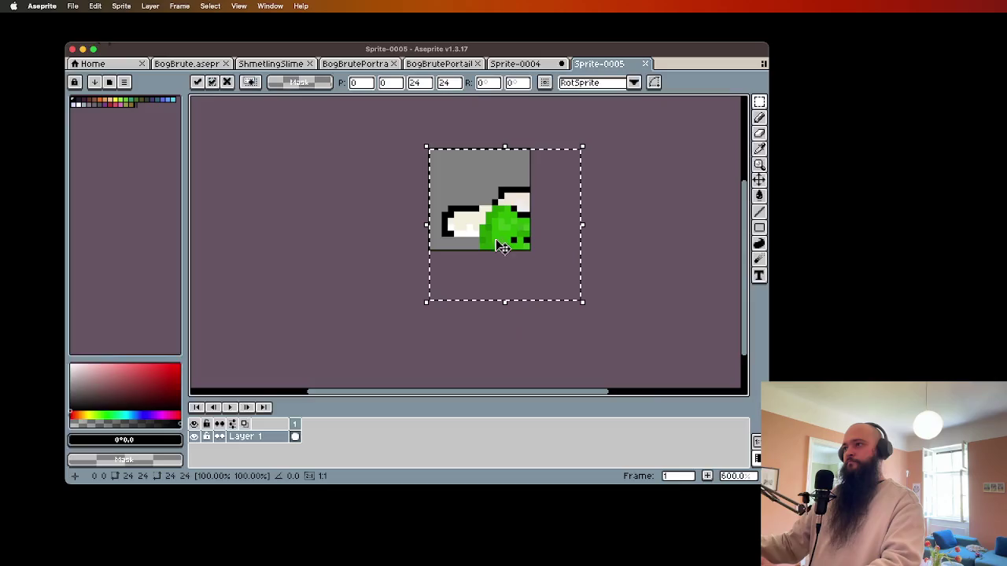
- Nudge the pasted slime one pixel right and commit it in place
left_click_drag(494, 228, 510, 202)
scroll(490, 261, "up", 3)
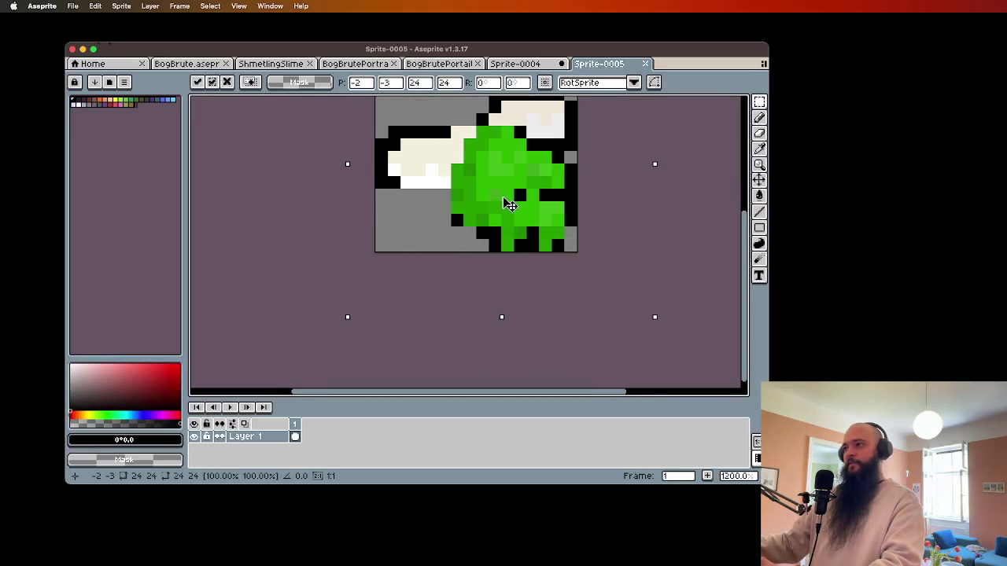
scroll(505, 219, "up", 2)
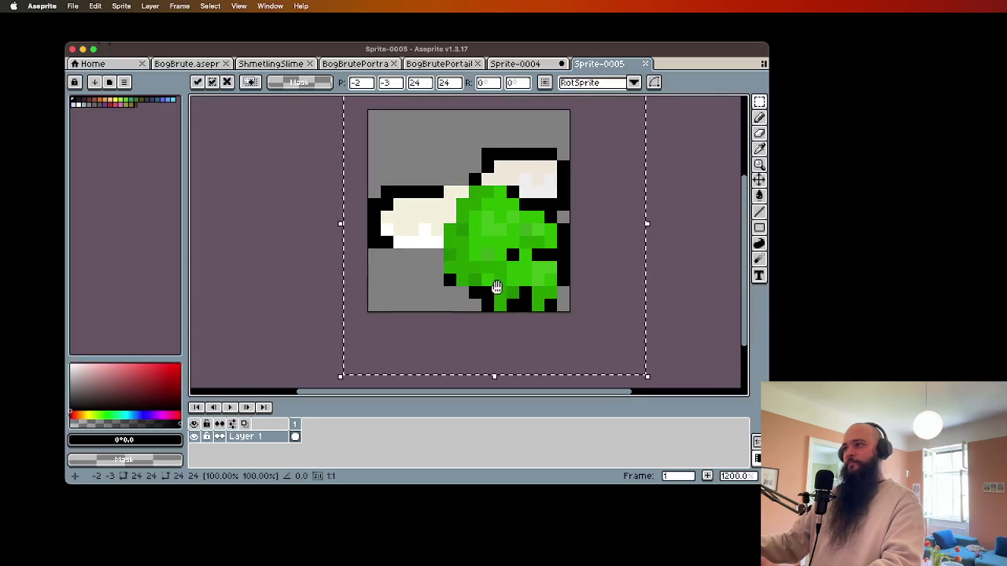
left_click(677, 280)
- Pencil black outline pixels along the right and bottom edges and beside the wing
key("i")
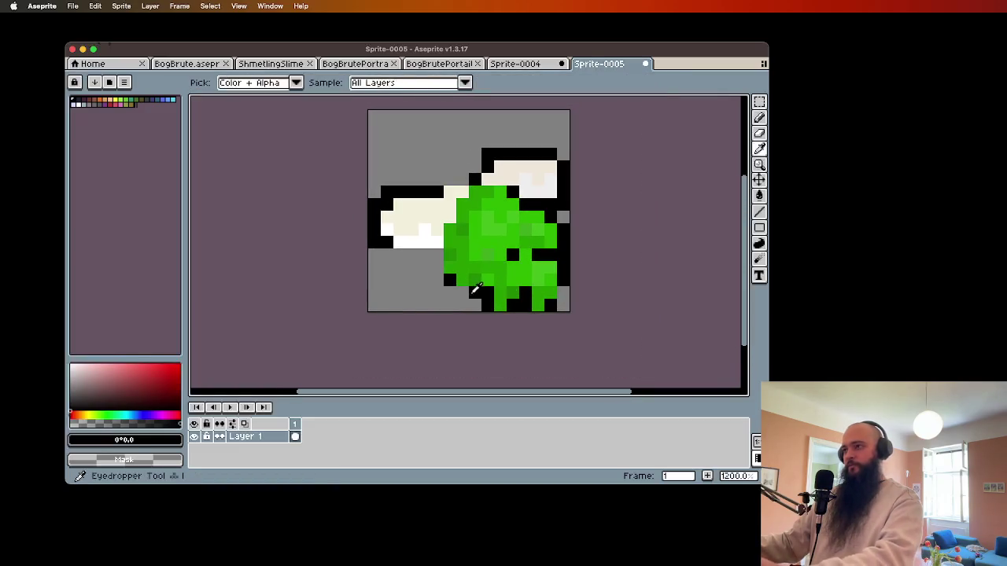
key("b")
mouse_move(437, 280)
left_mouse_down()
mouse_move(437, 257)
mouse_move(441, 287)
mouse_move(424, 260)
mouse_move(385, 255)
left_mouse_up()
mouse_move(437, 167)
left_mouse_down()
mouse_move(438, 180)
mouse_move(465, 180)
left_mouse_up()
key("ctrl+z")
left_click(475, 167)
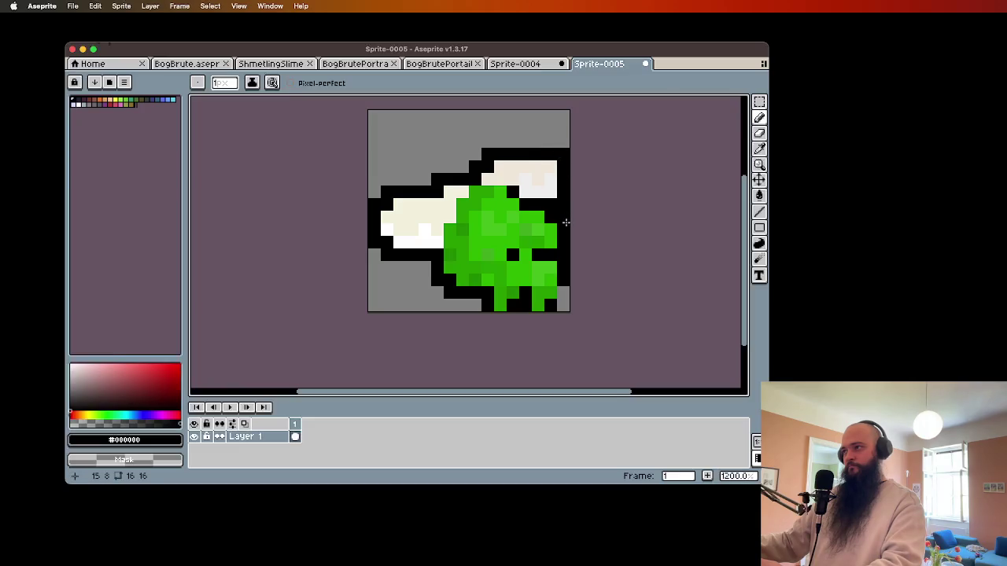
- Add a black mouth pixel below the slime's eyes
left_click(552, 252, "alt")
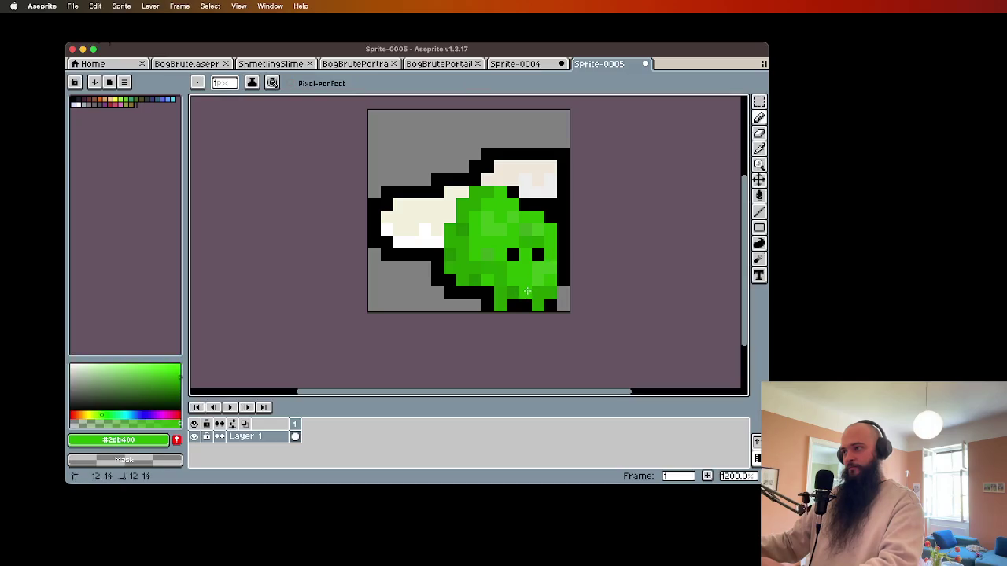
left_click(525, 305, "alt")
left_click(524, 279)
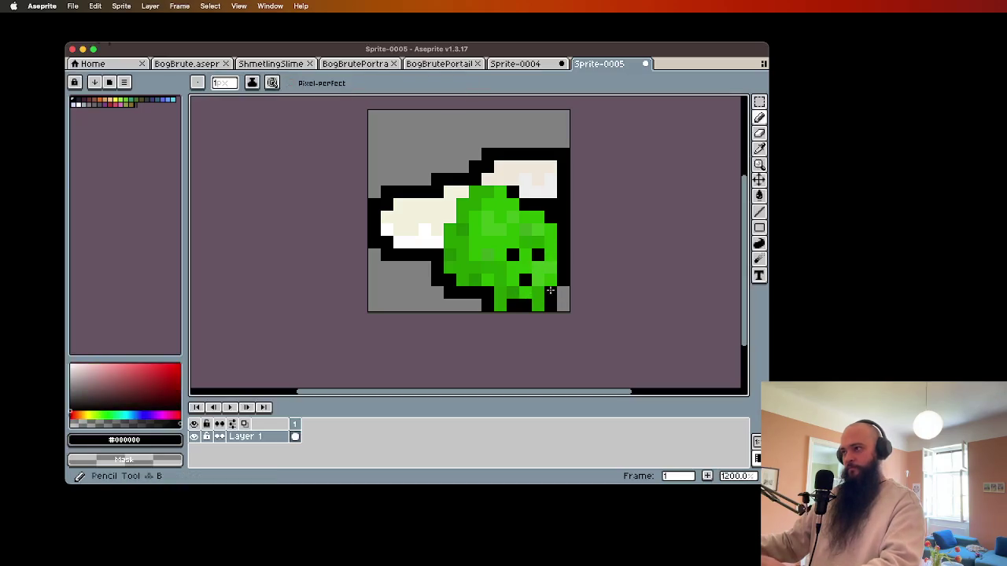
key("alt")
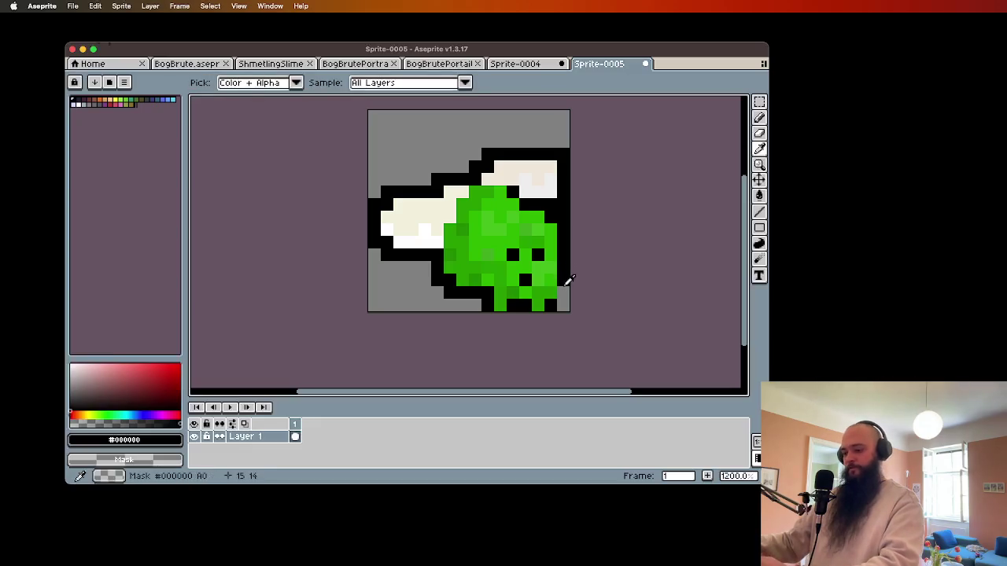
scroll(592, 330, "down", 2)
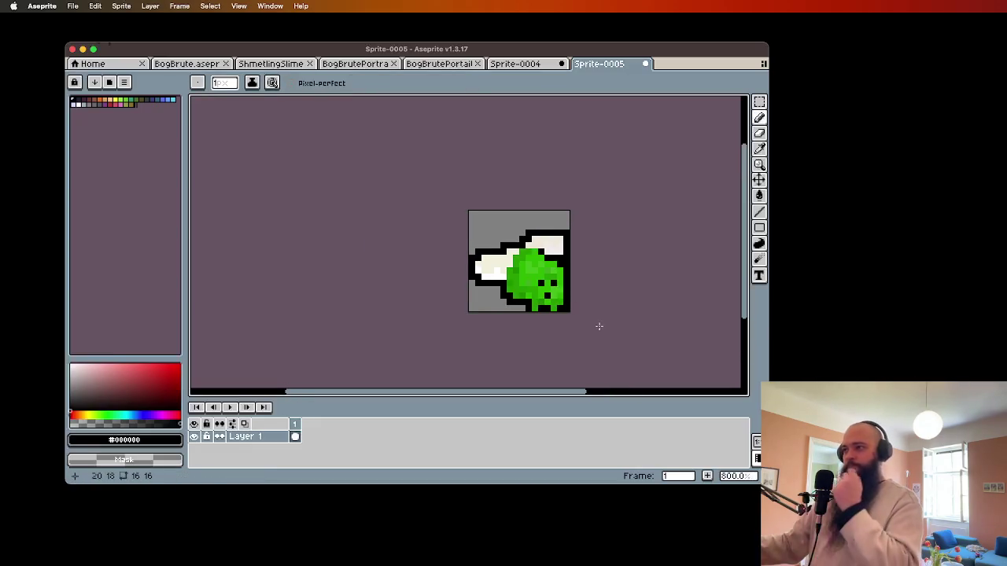
scroll(584, 324, "up", 2)
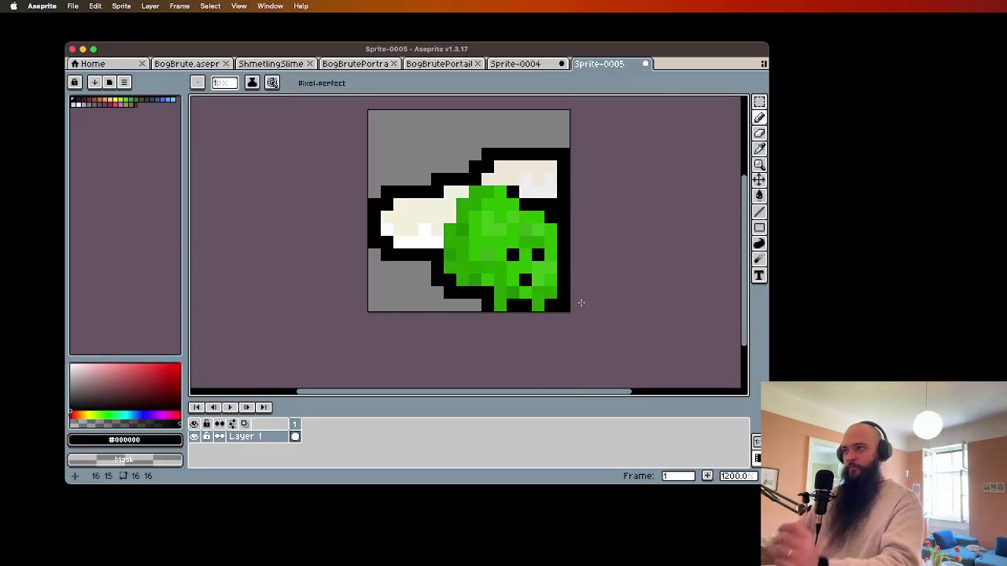
left_click(759, 101)
- Select the left wing and shift it to the right
left_click_drag(375, 165, 405, 261)
mouse_move(393, 225)
left_mouse_down()
mouse_move(411, 229)
mouse_move(425, 211)
left_mouse_up()
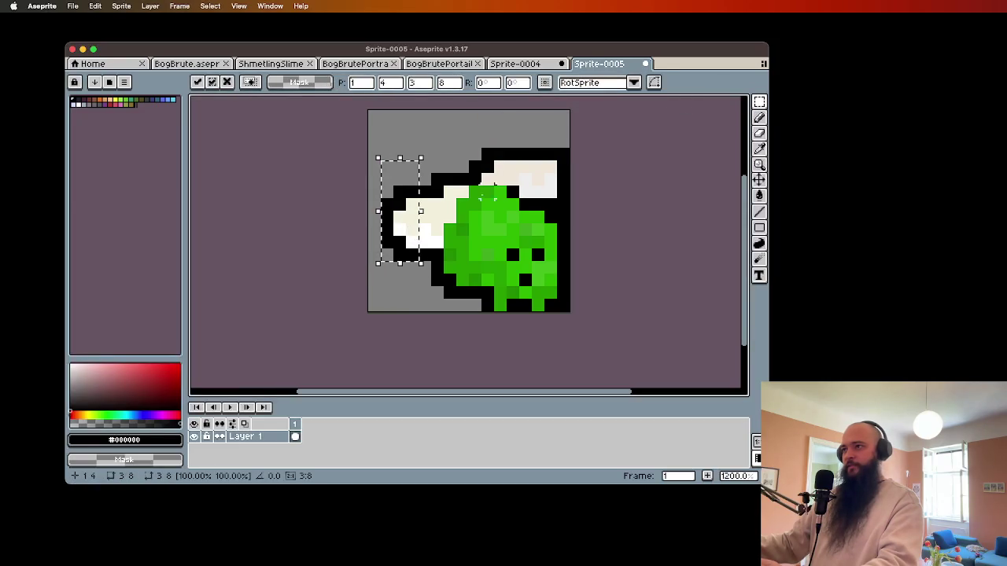
key("Return")
- Select the whole canvas and nudge the slime one pixel left
key("ctrl+a")
key("Up")
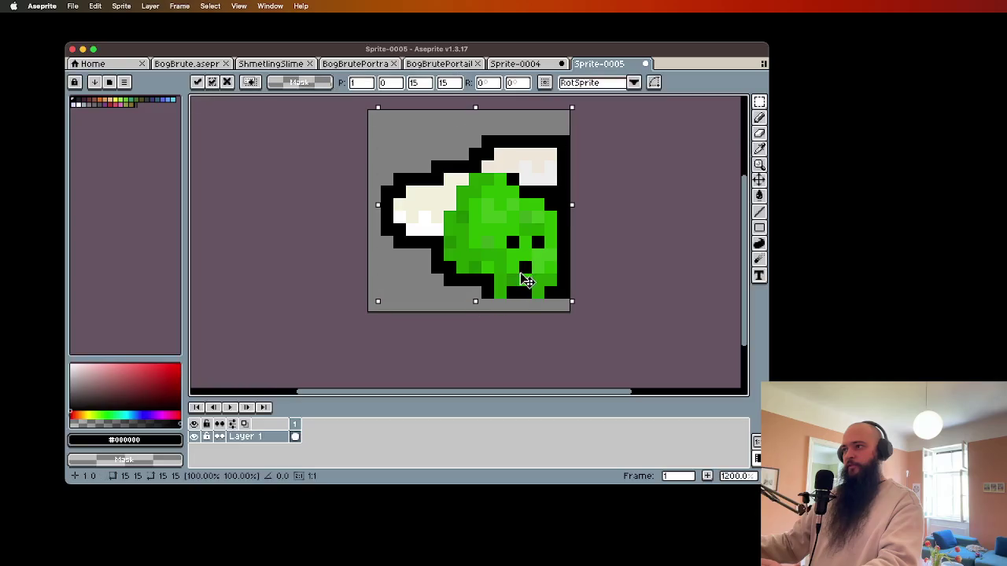
key("Left")
key("Down")
key("Return")
- Draw a black outline line down the slime's right edge
key("i")
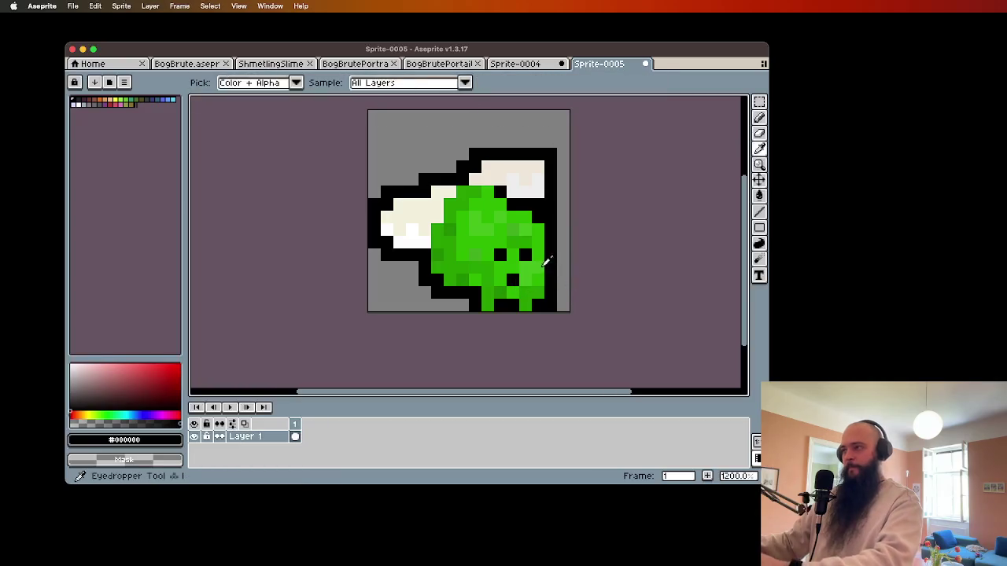
left_click(541, 256)
key("b")
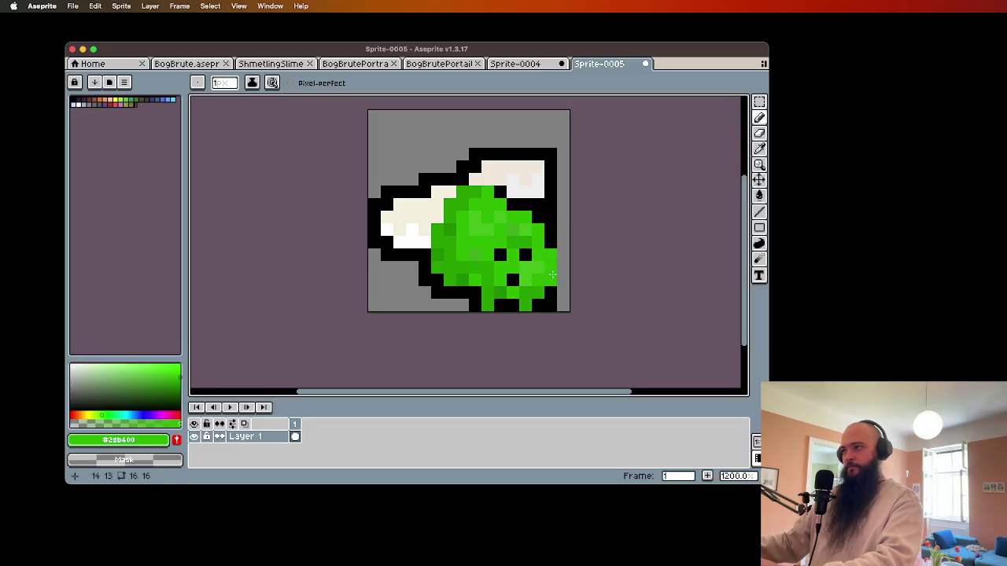
key("u")
left_click(563, 231)
key("super+z")
key("b")
left_click(562, 232)
key("super+z")
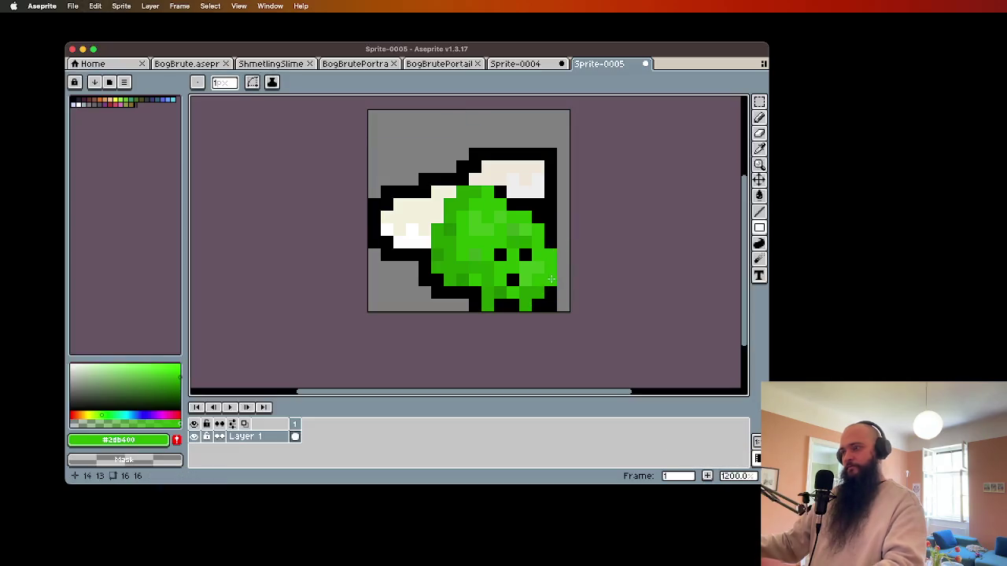
left_click(553, 234, "alt")
left_click_drag(563, 249, 567, 284)
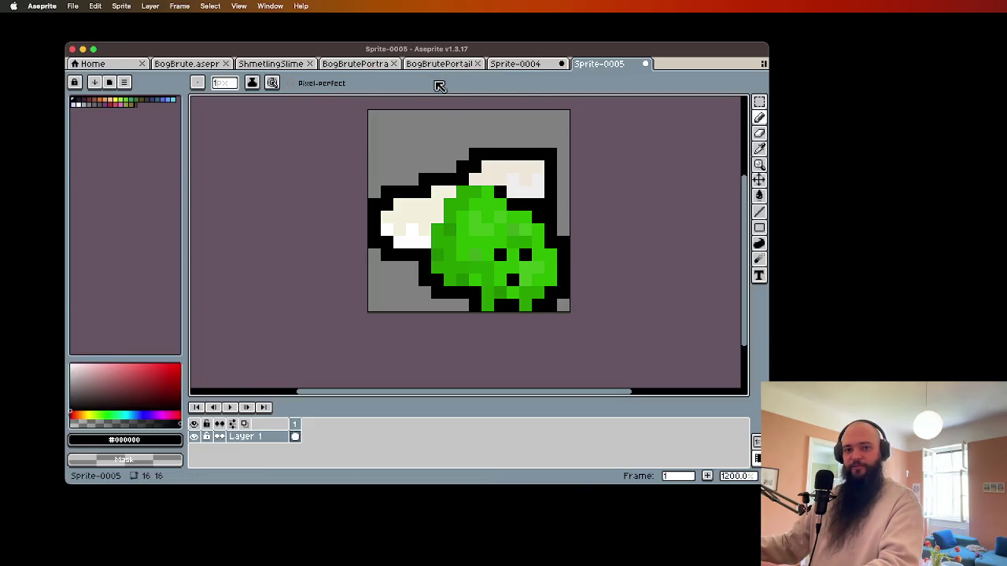
- Try moving the slime up one pixel, then revert it
left_click(759, 179)
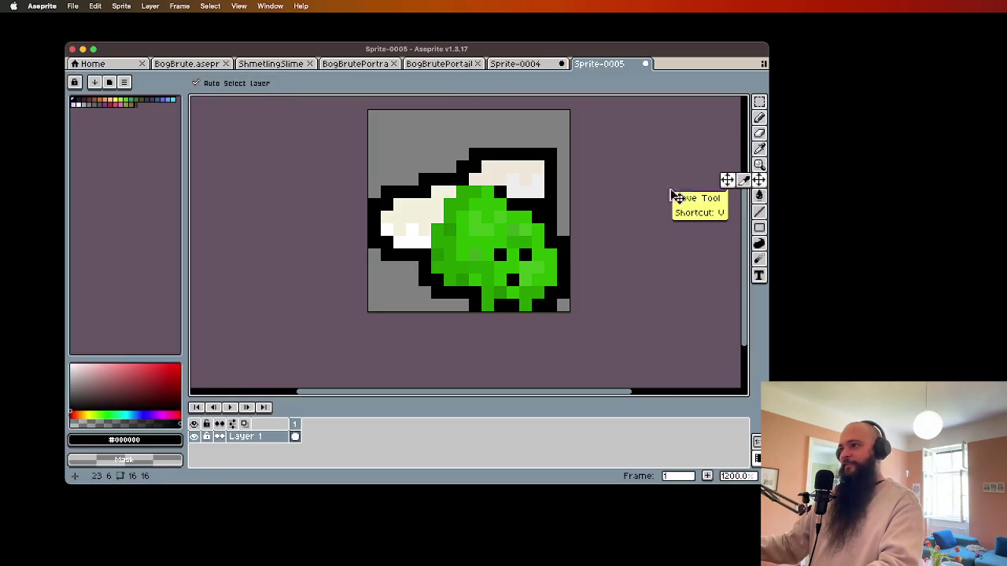
left_click_drag(577, 228, 576, 216)
key("i")
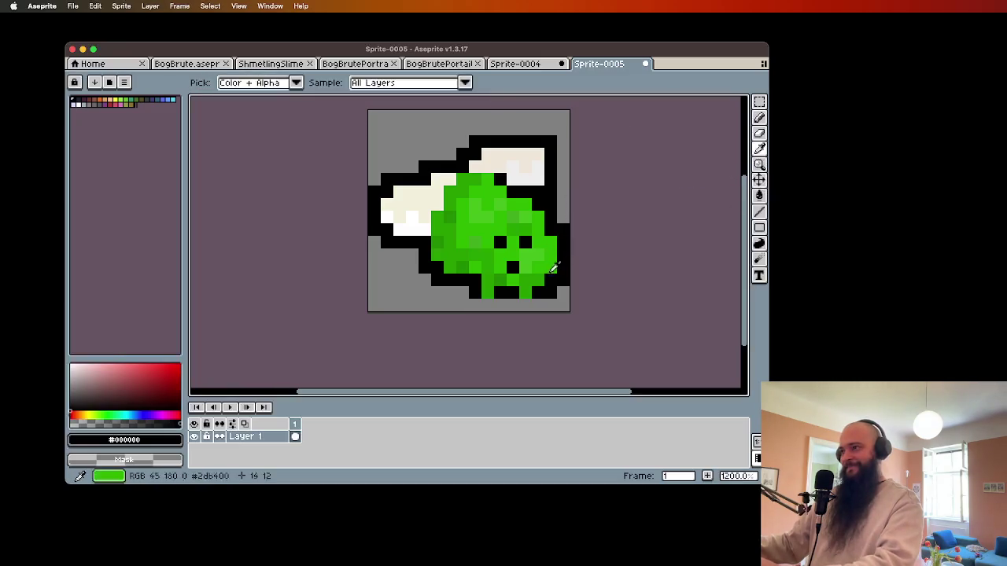
left_click(759, 180)
key("super+z")
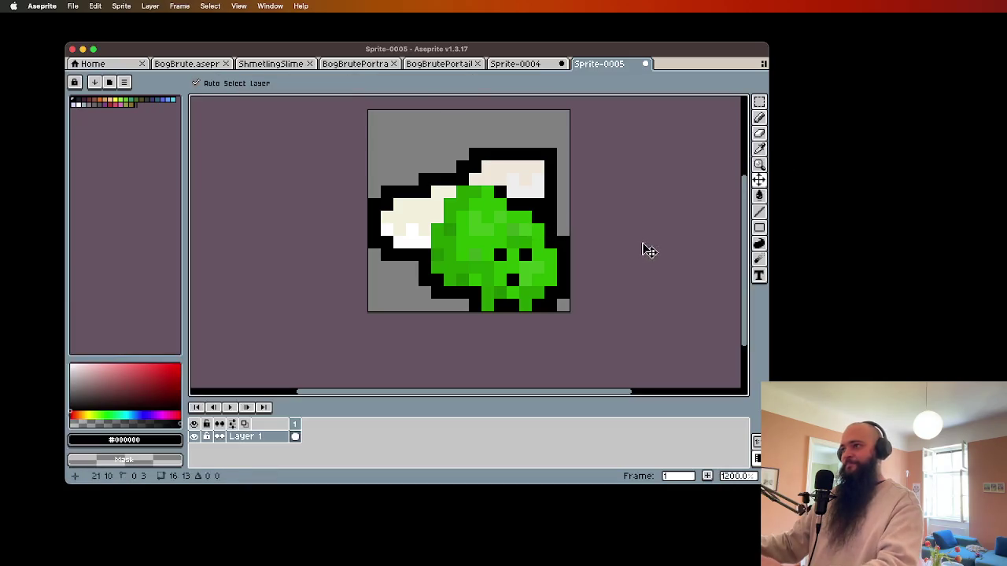
scroll(634, 252, "up", 3)
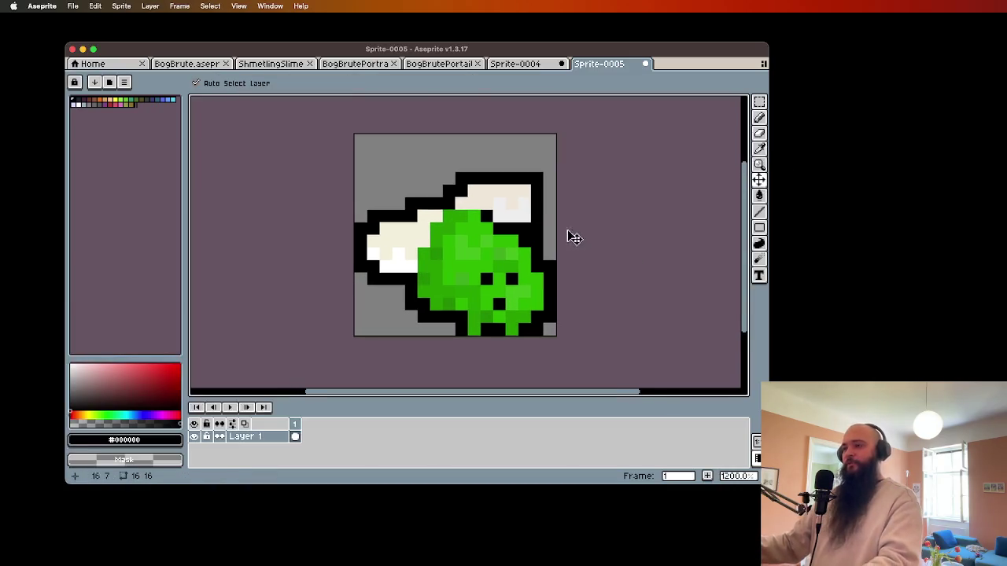
key("super+s")
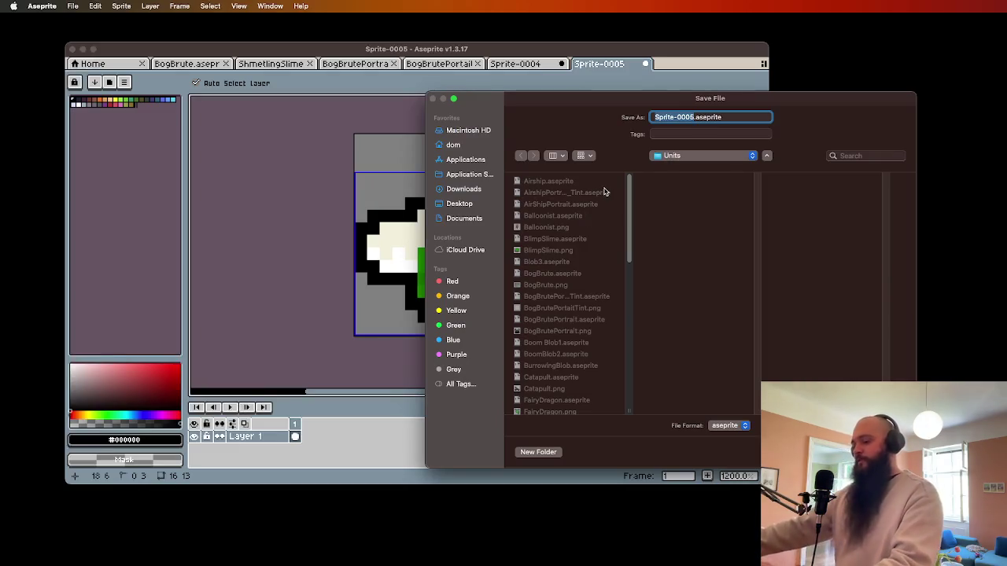
- Save the slime as ShmetlingSlimePortrait.aseprite
type("Shem")
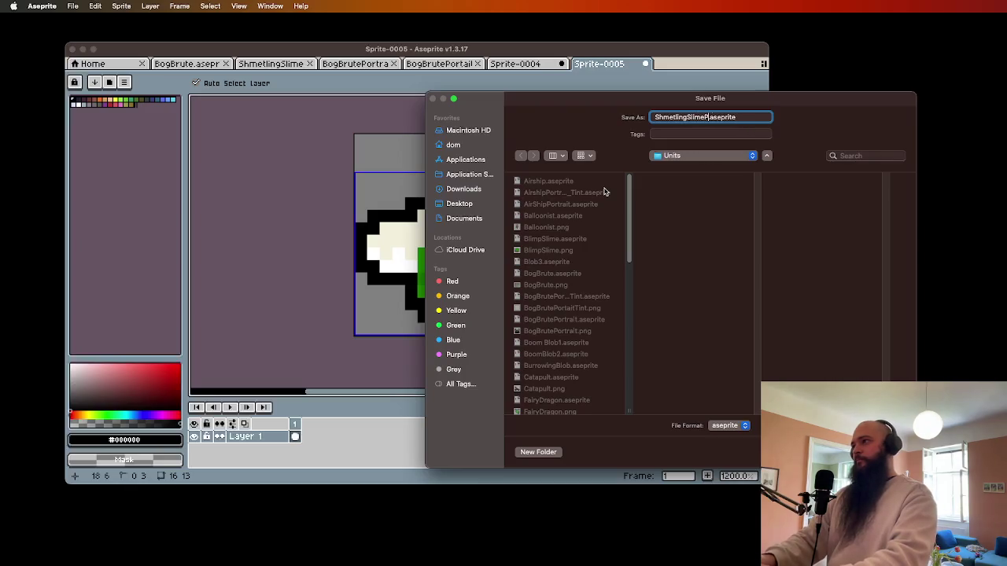
key("Return")
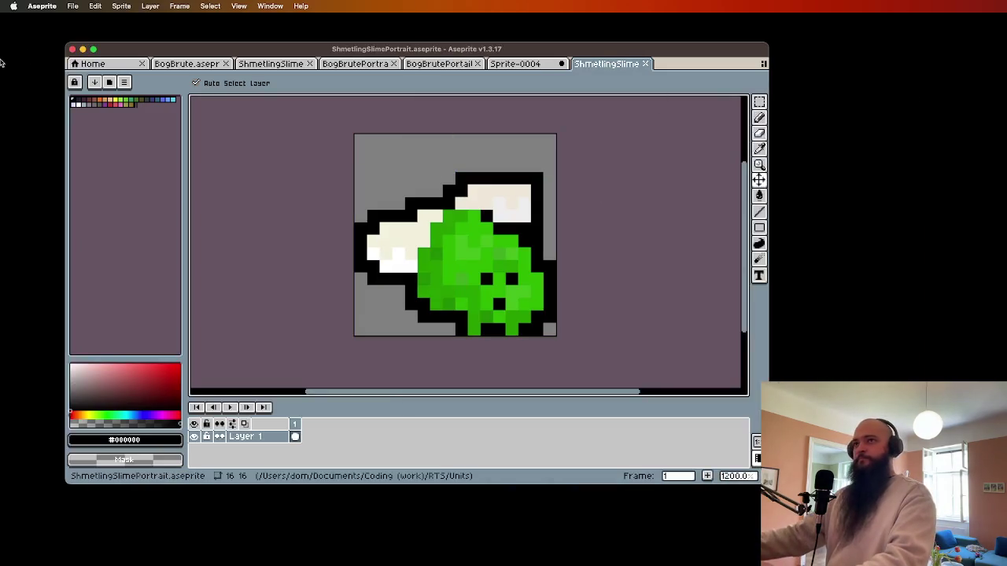
key("super+a")
- Paste the slime into a new 16x16 sprite and save it as SmetlingSlimePortraitTint.aseprite
left_click(72, 6)
left_click(88, 27)
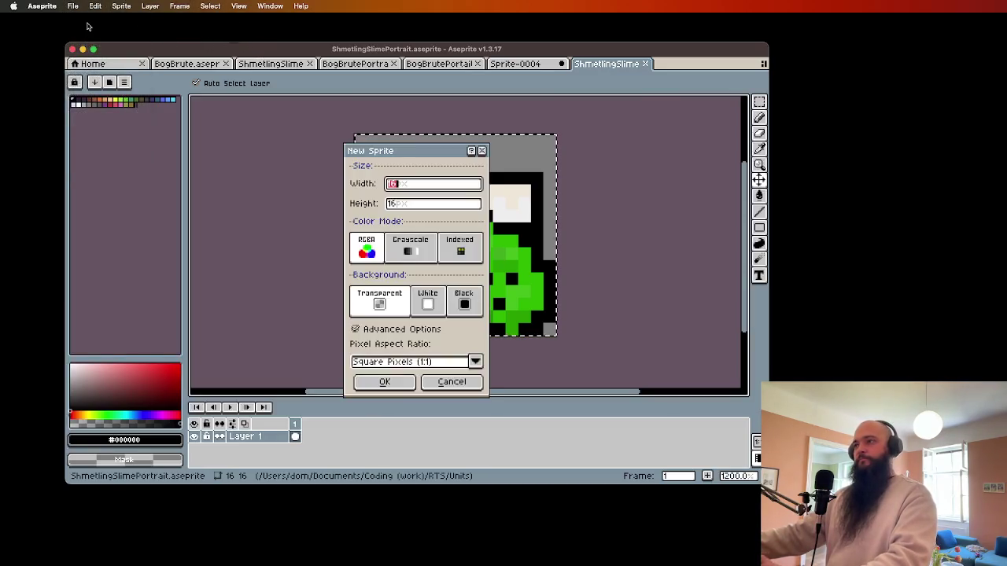
key("Return")
key("super+v")
key("super+s")
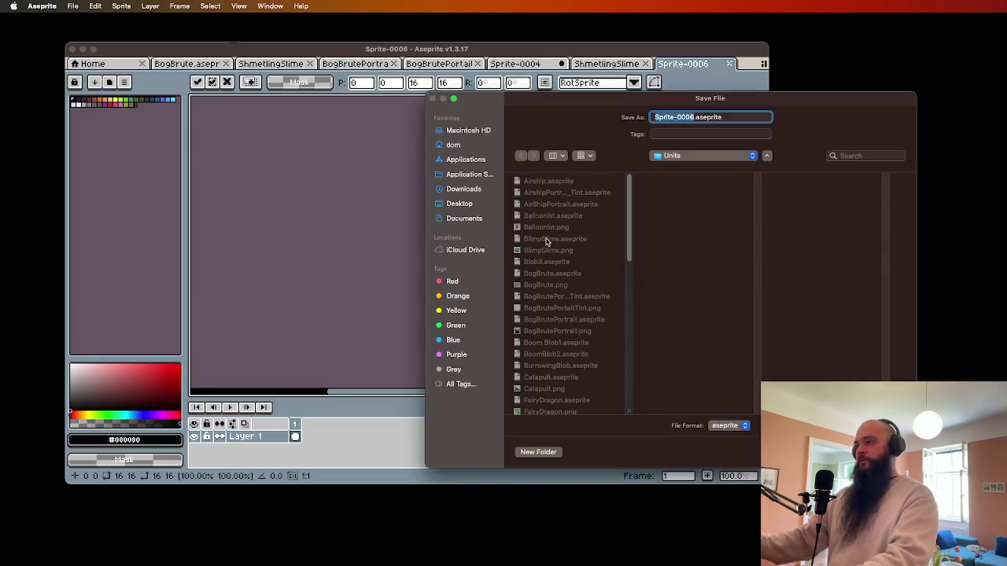
type("SmetlingSlimePortraitT")
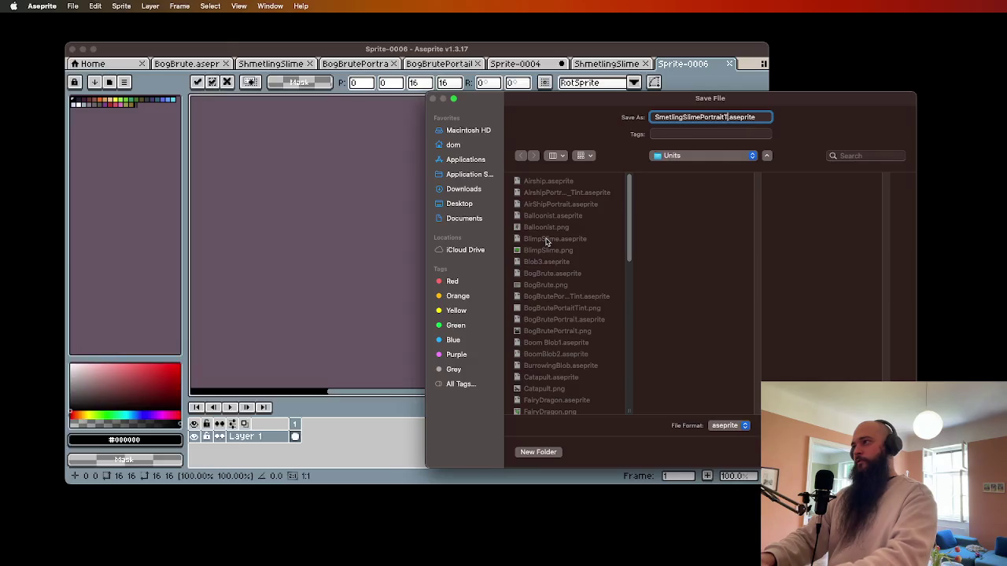
key("Return")
scroll(544, 241, "up", 5)
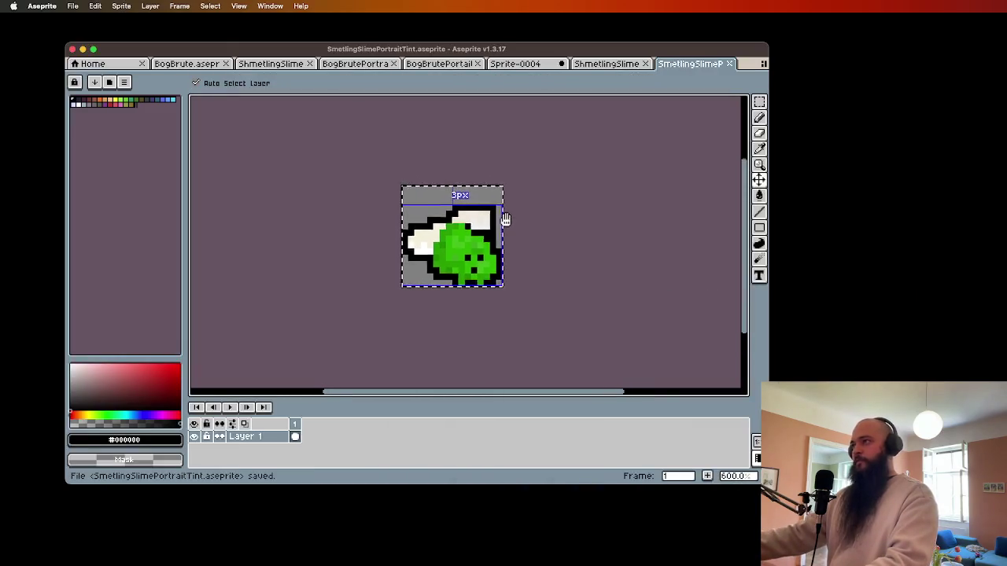
- Bucket-fill the black outline and all wing blocks with a fully transparent colour
scroll(510, 218, "up", 5)
scroll(523, 214, "down", 4)
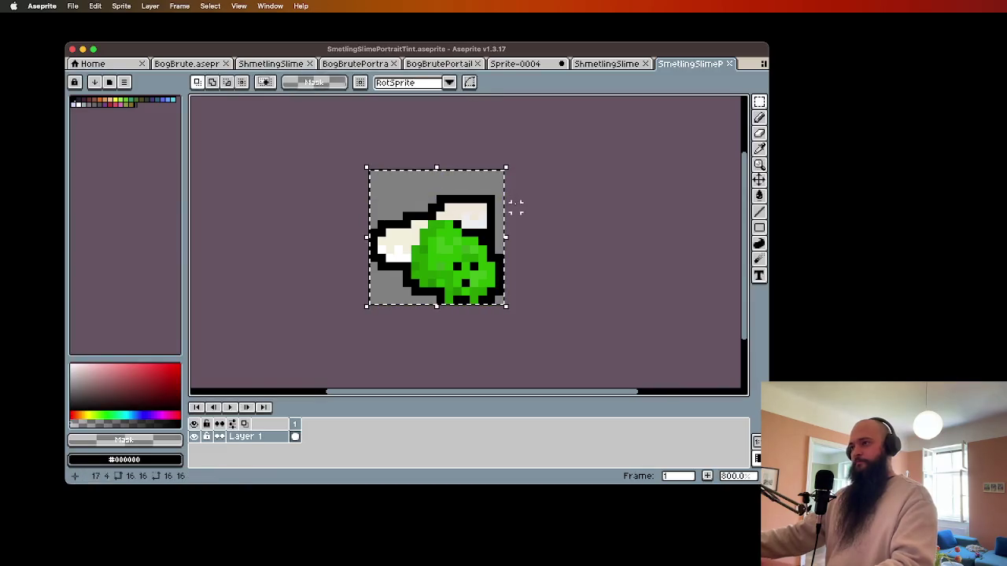
scroll(516, 207, "up", 3)
key("g")
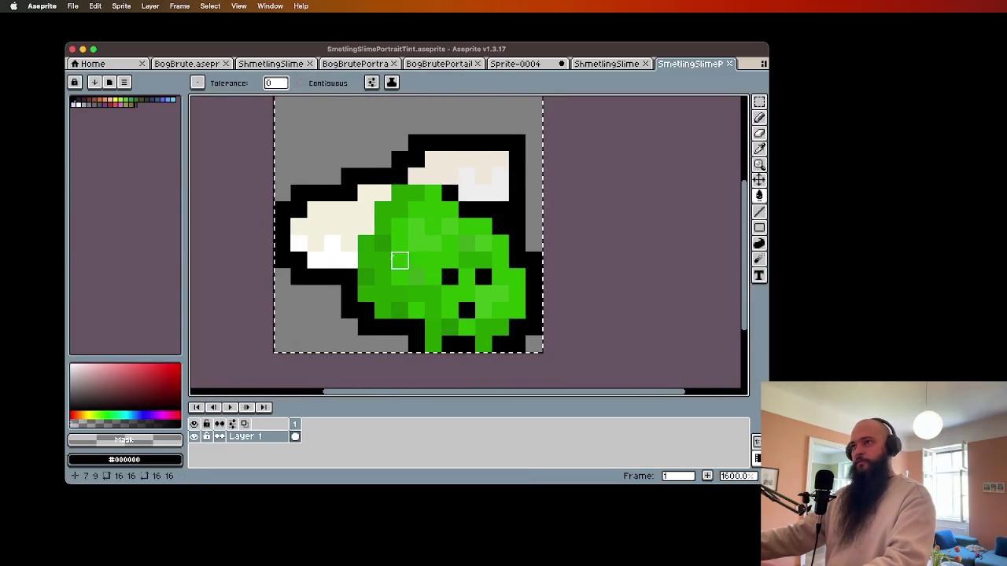
left_click(332, 227)
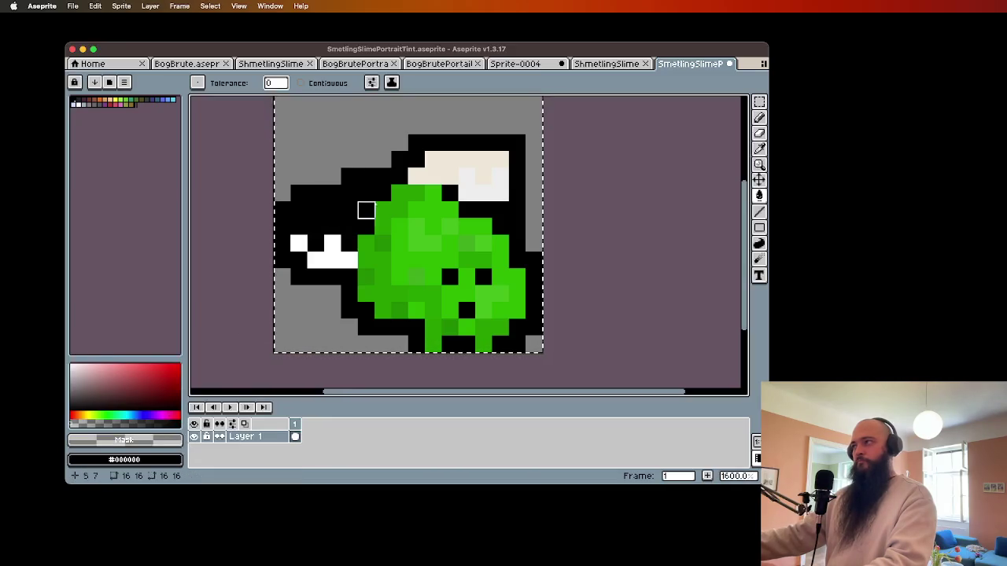
left_click(497, 191)
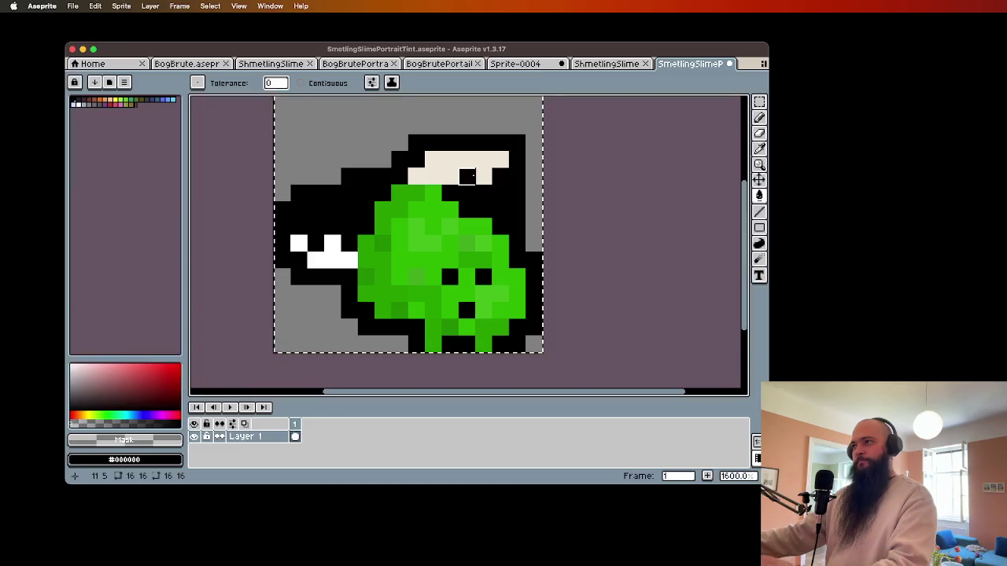
key("super+z")
left_click(125, 459)
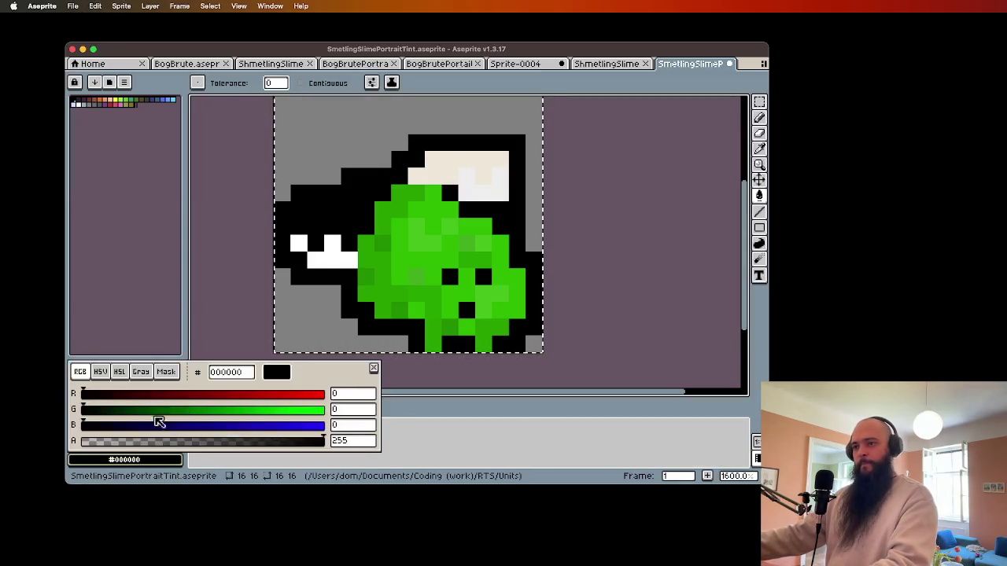
left_click(101, 440)
left_click(348, 193)
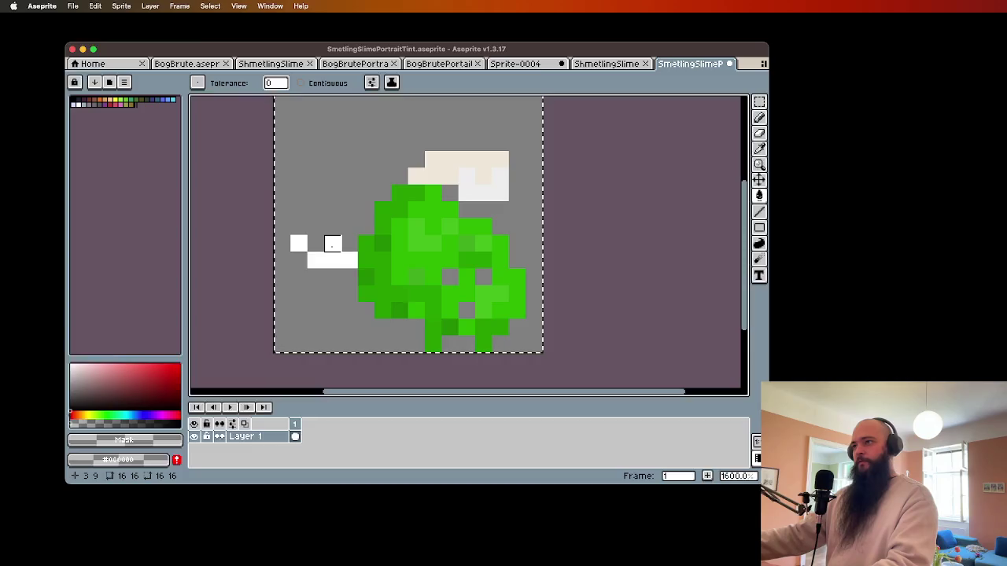
left_click(332, 245)
left_click(433, 175)
left_click(483, 192)
- Turn the light-green eye pixels opaque white
left_click(101, 365)
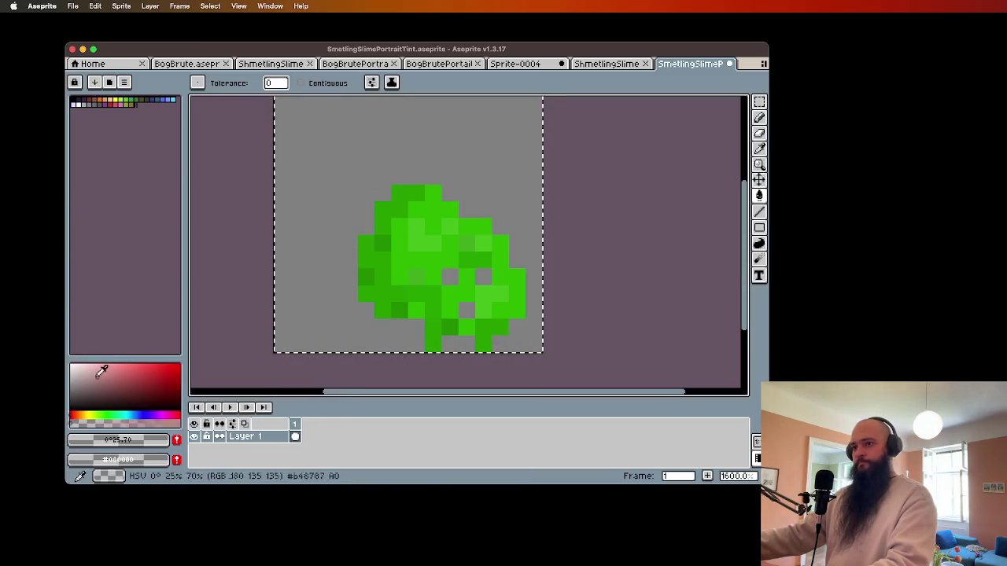
left_click(482, 294)
key("super+z")
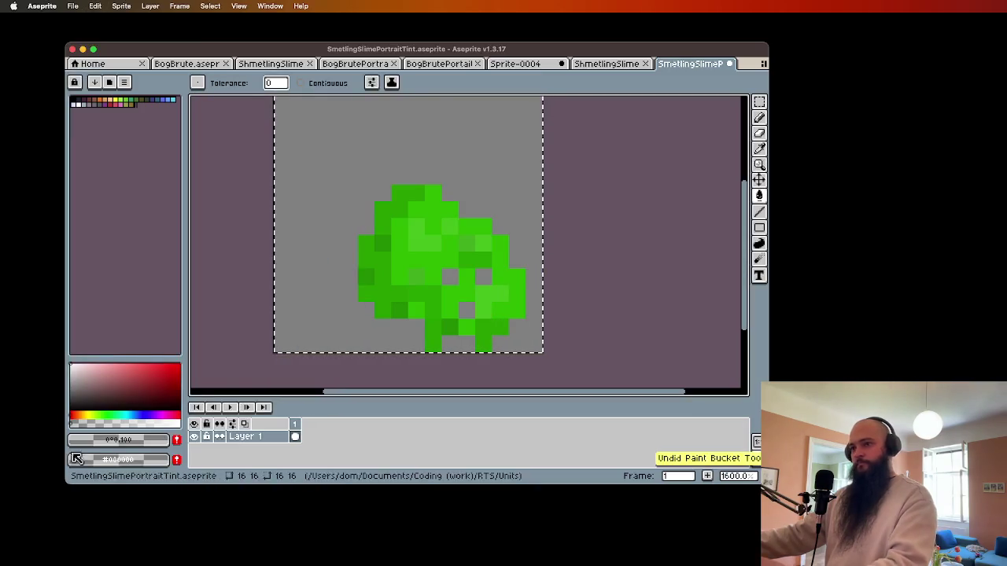
left_click(178, 442)
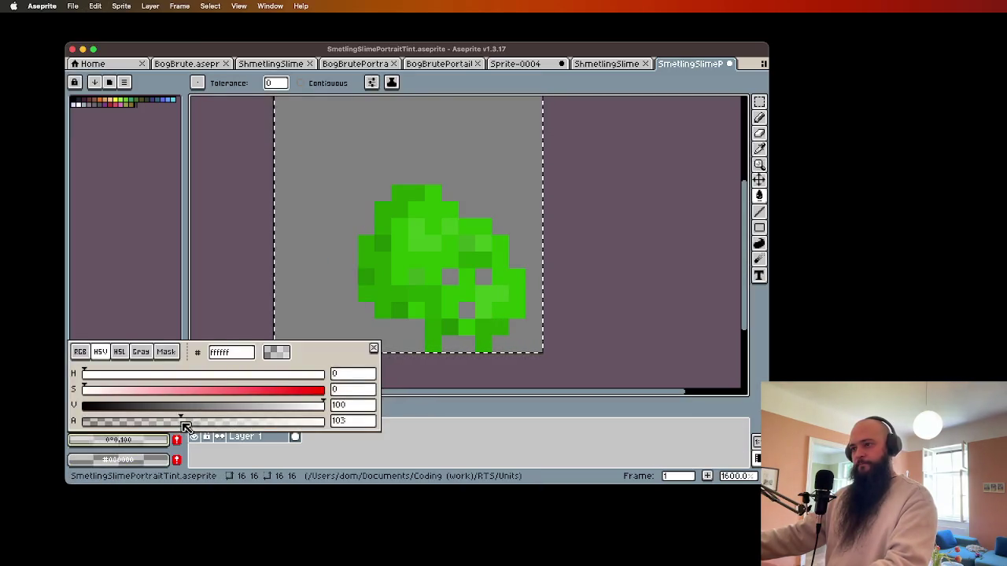
left_click(184, 421)
left_click(427, 438)
left_click(486, 290)
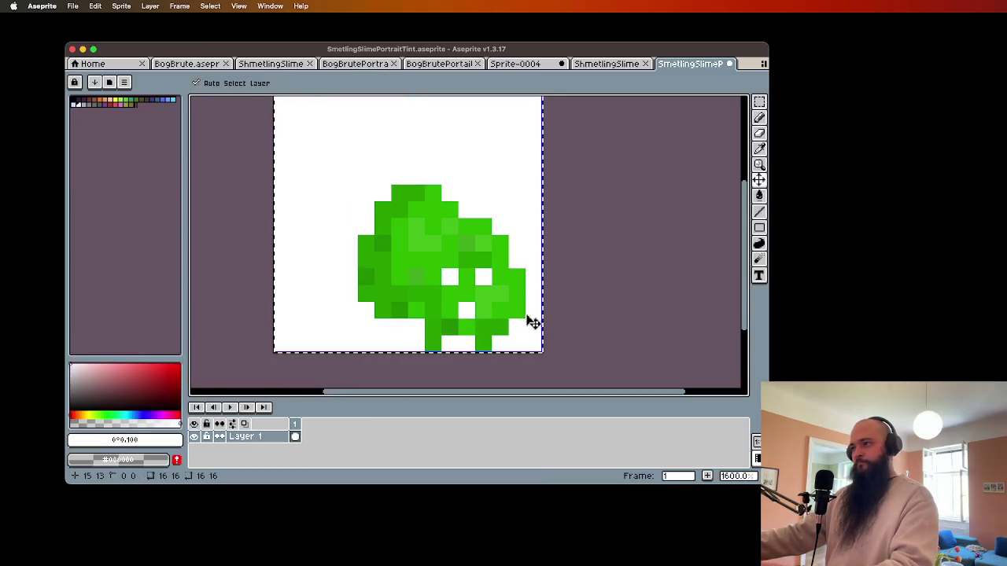
key("super+z")
left_click(492, 295)
- Recolour the lightest green shades in 95% and 90% brightness greys
left_click(74, 367)
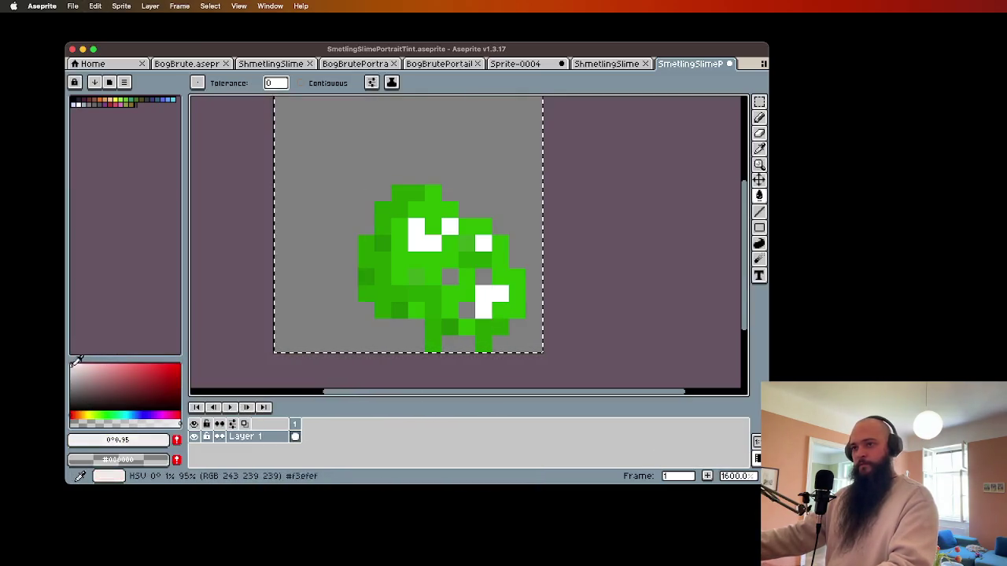
left_click(463, 262)
left_click(467, 244)
left_click(416, 276)
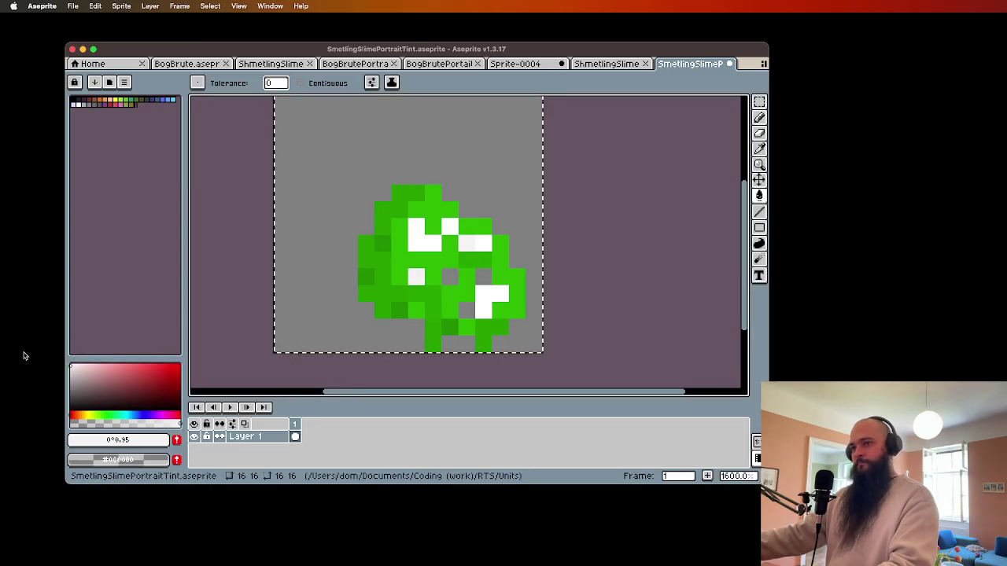
left_click(76, 363)
left_click(446, 262)
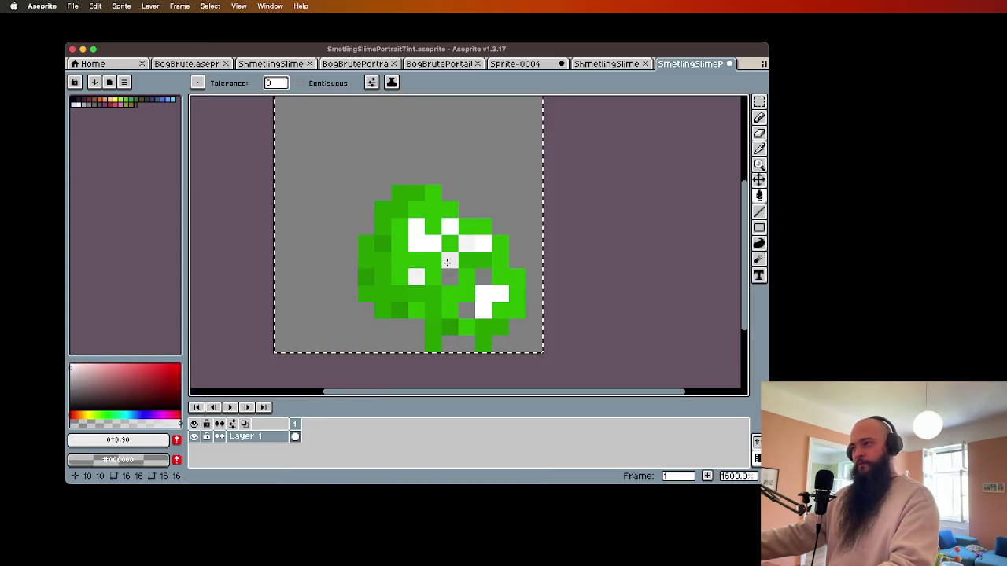
left_click(429, 262)
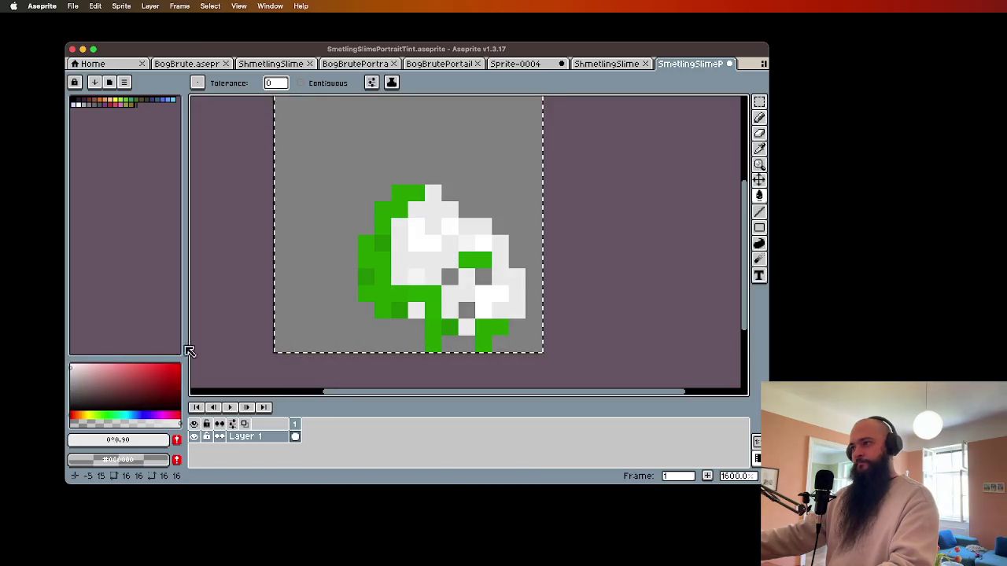
- Recolour further green shades in 81% and 75% brightness greys
left_click(71, 371)
left_click(390, 261)
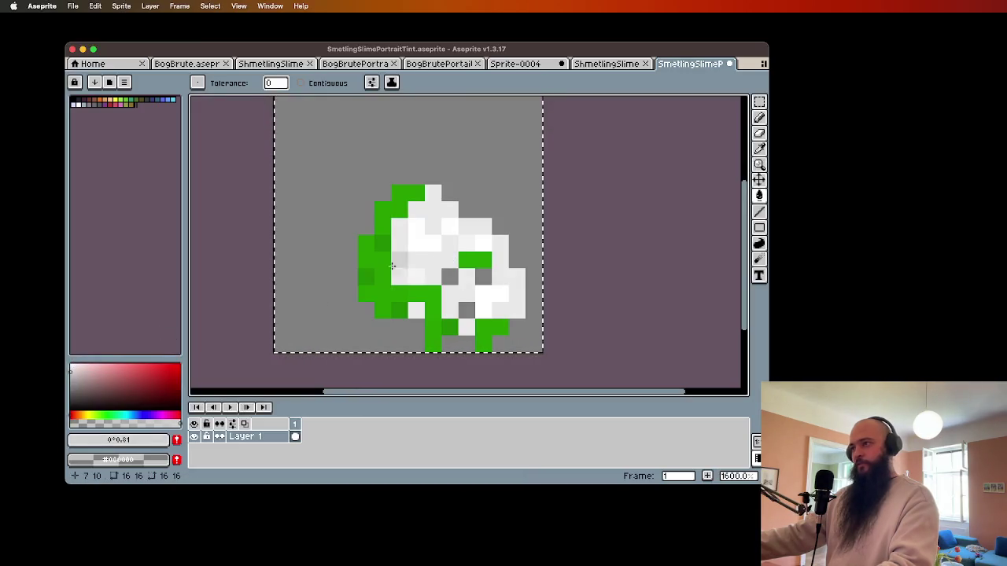
left_click(383, 283)
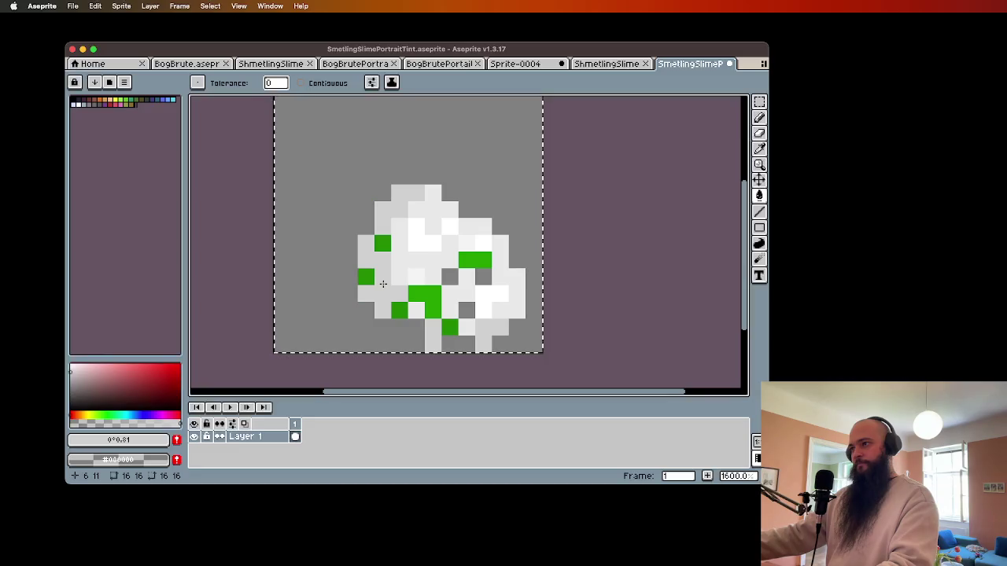
left_click(71, 375)
left_click(384, 242)
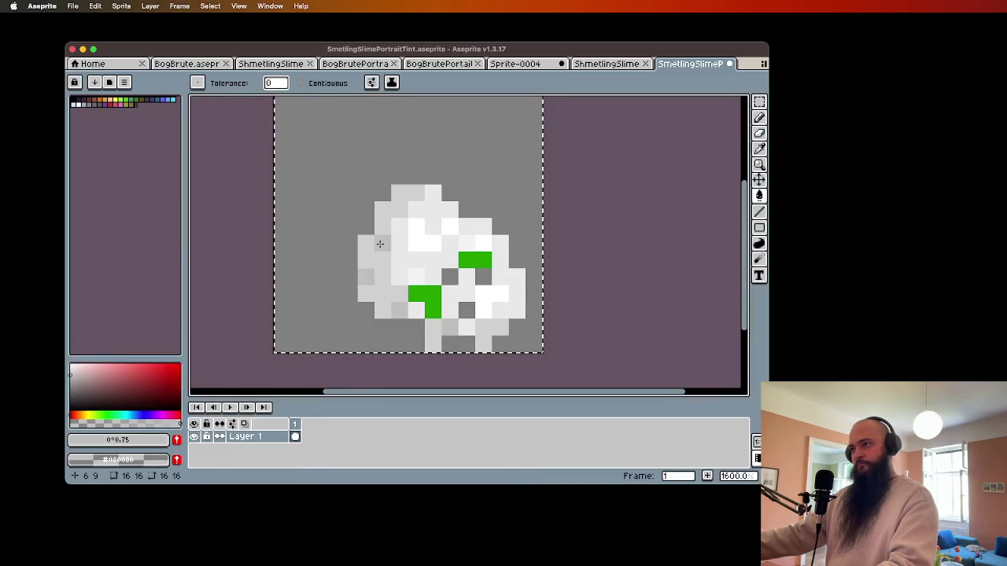
left_click(71, 376)
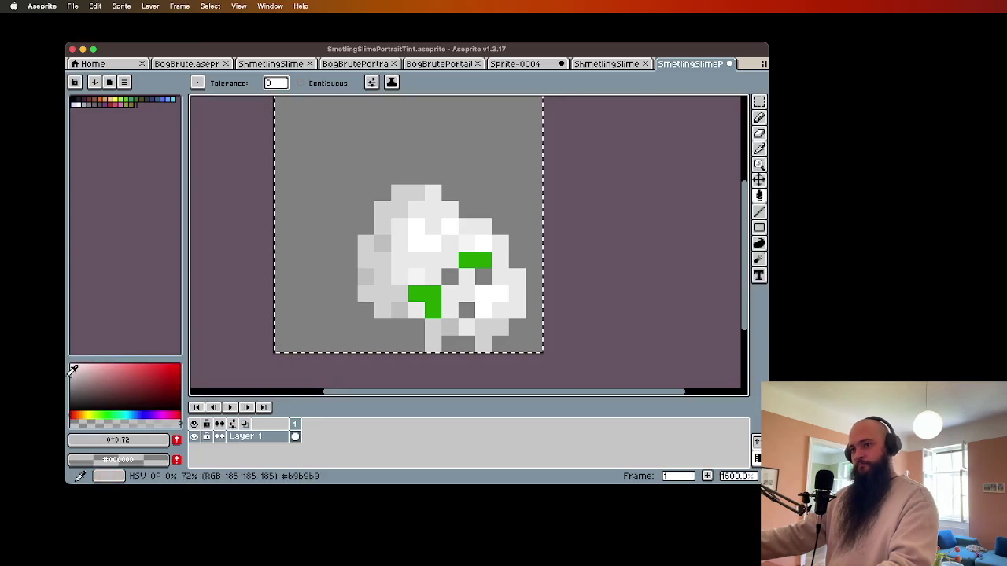
- Fill the last green patches with darker grey and save the tint file
left_click(399, 312)
left_click(425, 293)
scroll(644, 347, "down", 1)
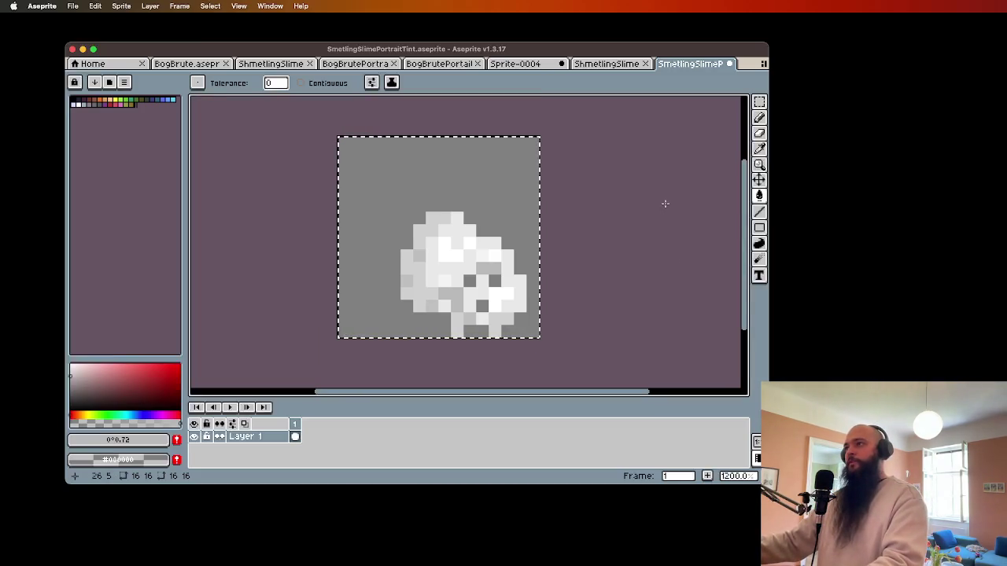
key("super+s")
- Export the greyscale tint image and switch to the ShmetlingSlimePortrait document
left_click(72, 6)
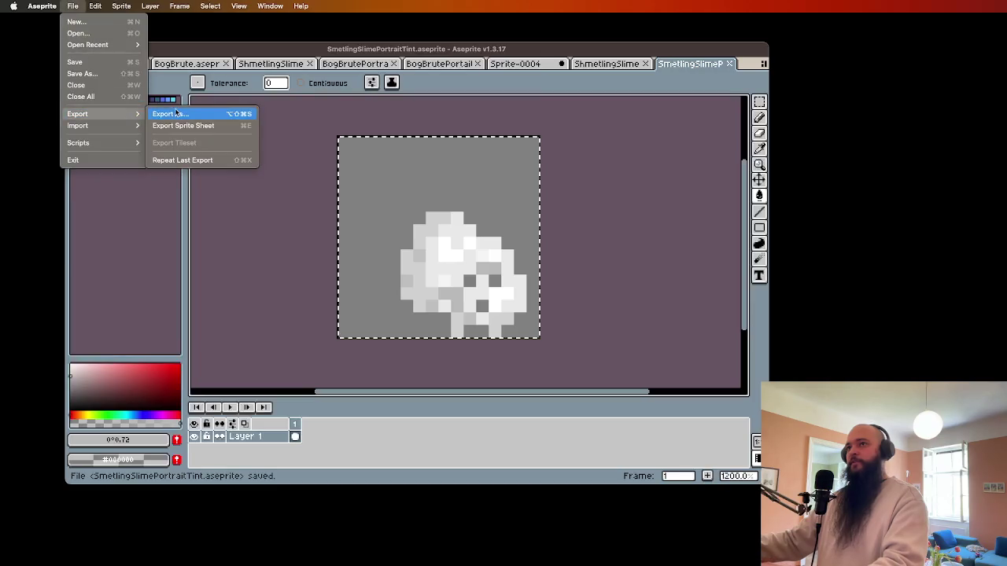
left_click(189, 114)
left_click(263, 255)
key("ctrl+shift+Tab")
scroll(459, 234, "up", 1)
left_click(73, 411)
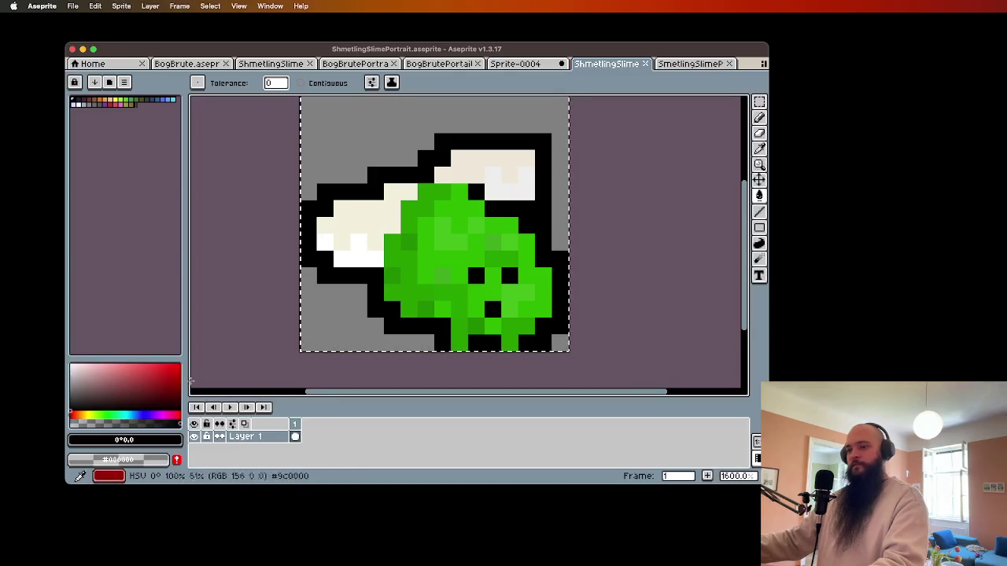
- Bucket-fill every green shade of the slime body black and save ShmetlingSlimePortrait.aseprite
left_click(434, 250)
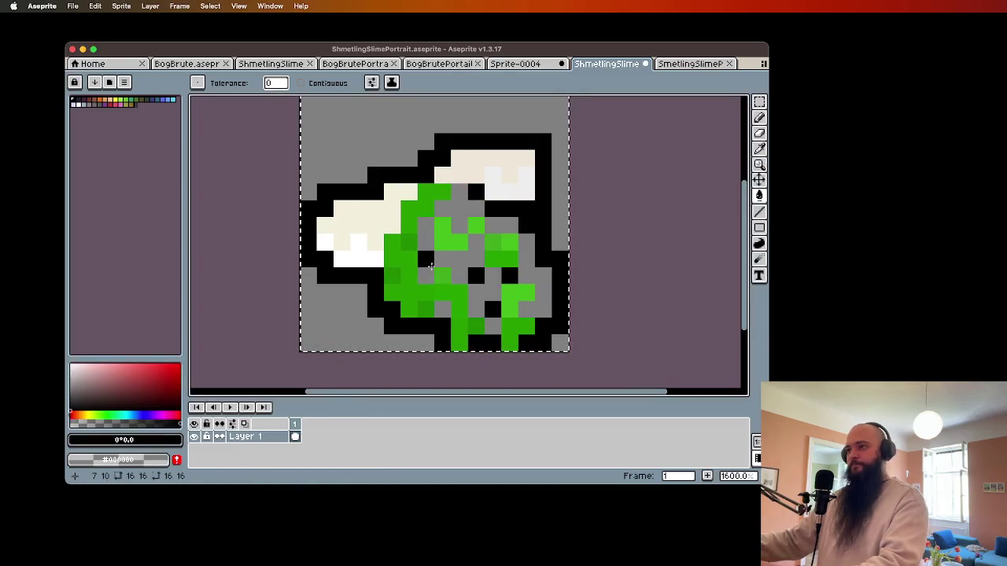
left_click(438, 274)
left_click(433, 264)
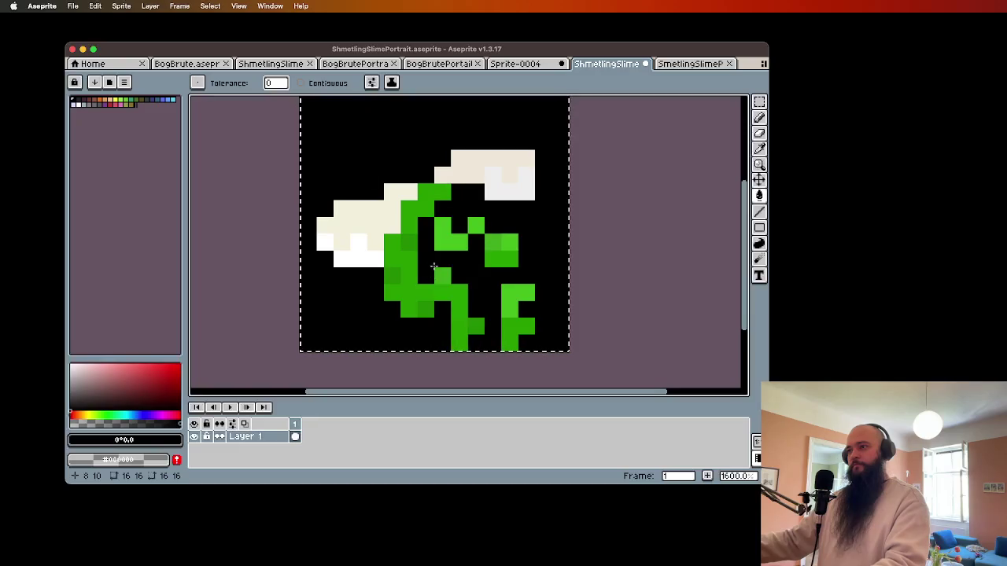
key("super+z")
key("super+z")
left_click(438, 269)
left_click(425, 287)
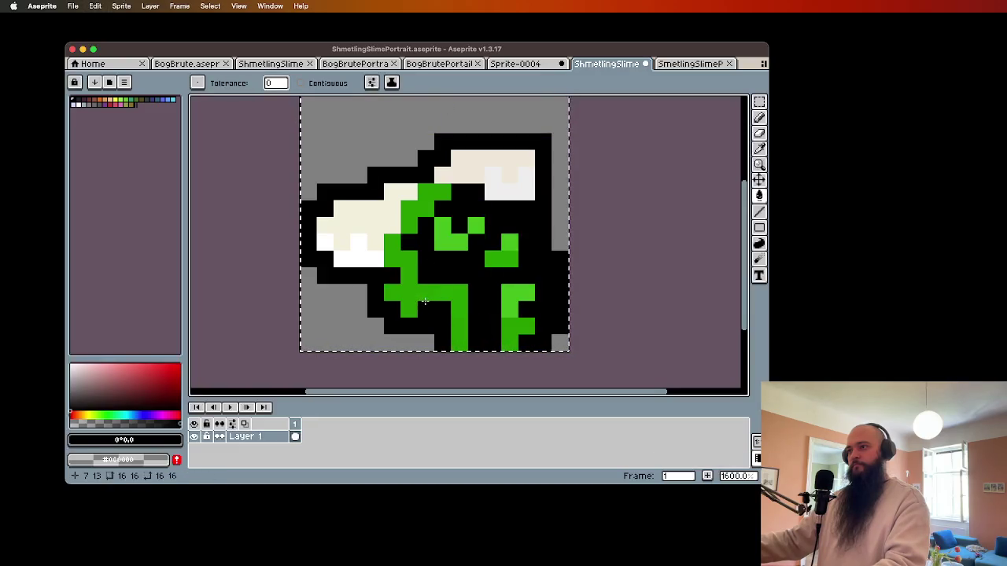
left_click(414, 294)
left_click(457, 292)
left_click(471, 238)
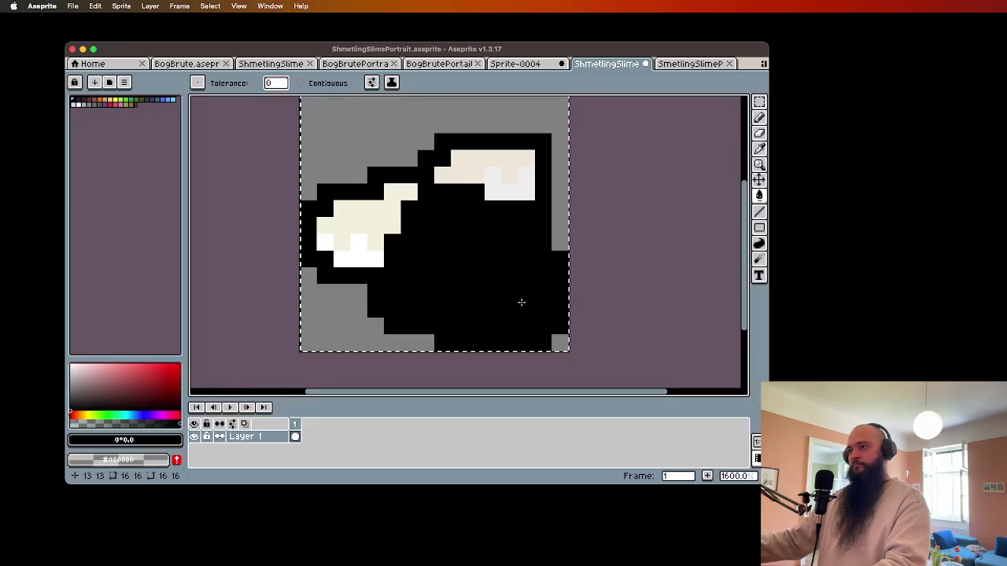
scroll(521, 303, "down", 3)
key("super+s")
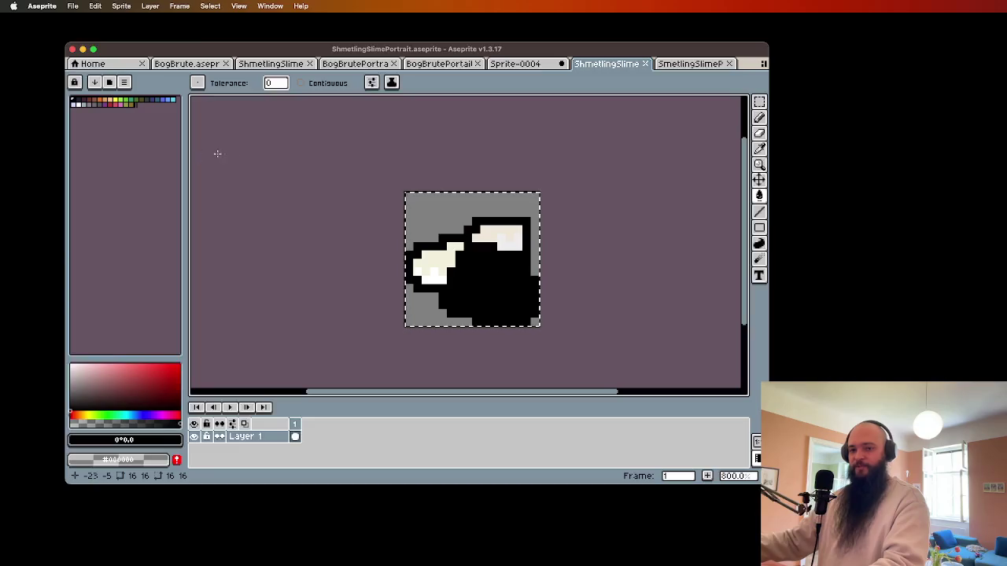
- Export the blacked-out portrait at 100% canvas size with visible layers
left_click(73, 5)
mouse_move(94, 114)
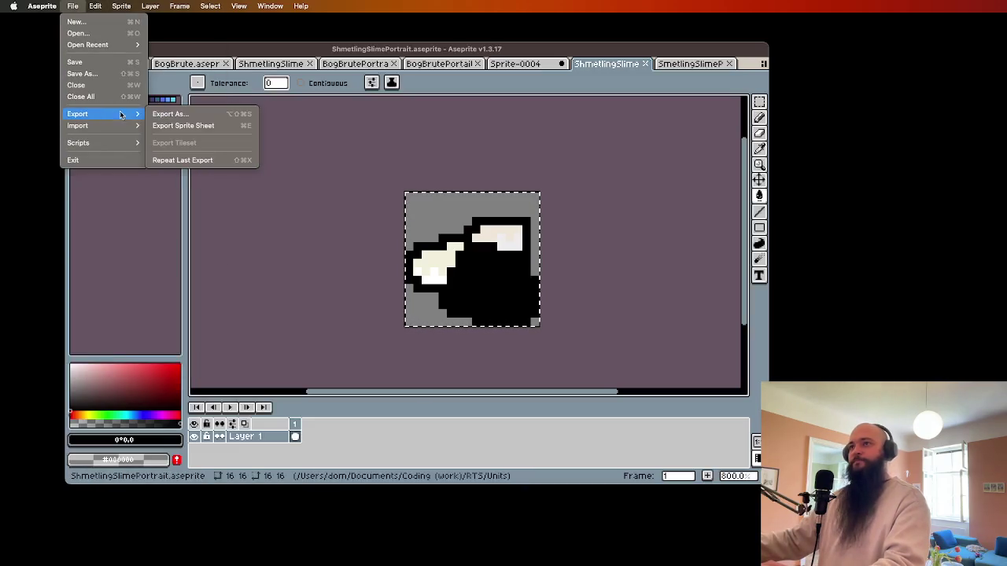
left_click(170, 116)
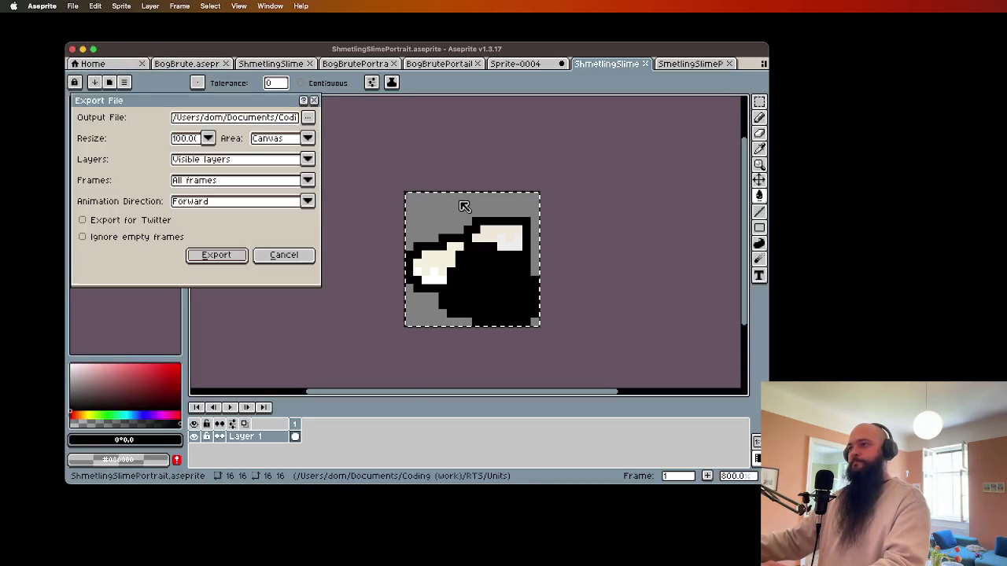
left_click(226, 256)
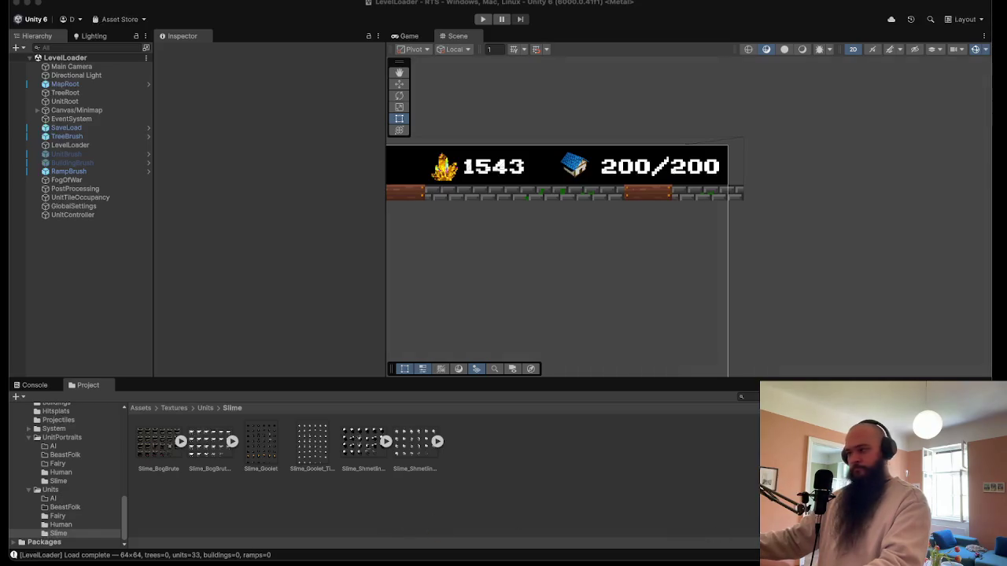
- Import the Shmetling Slime portrait and tint PNGs into the Slime folder and select both
left_click(71, 479)
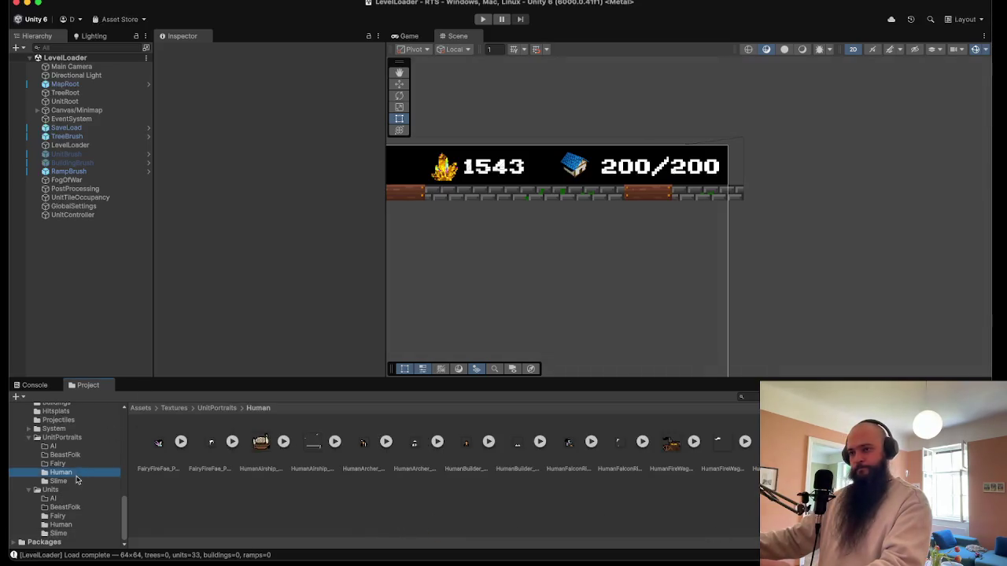
left_click_drag(405, 488, 281, 474)
left_click(160, 449)
left_click(308, 461, "super")
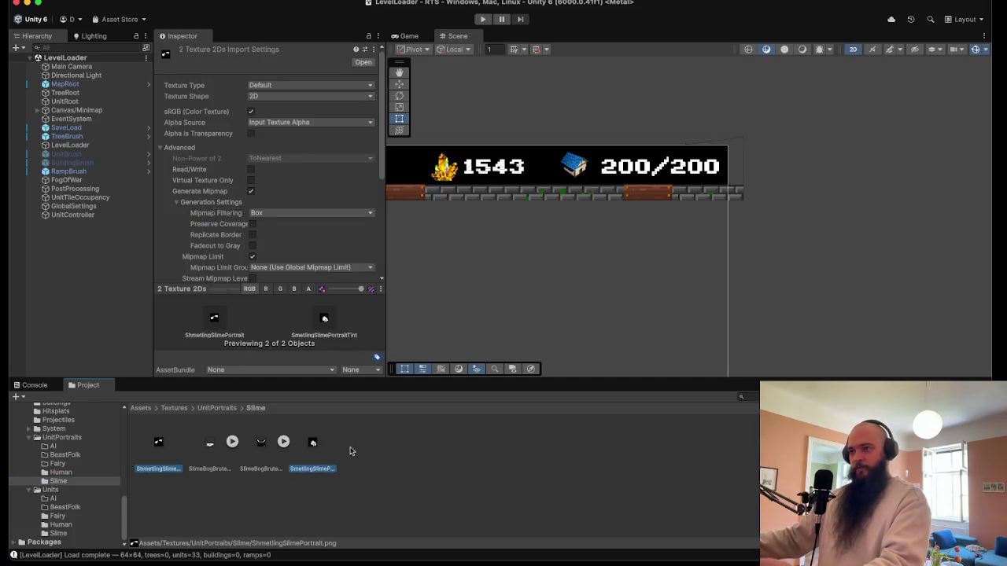
- Set both textures to Compression None and Filter Mode Point (no filter), and apply
scroll(262, 251, "down", 5)
left_click(280, 236)
left_click(271, 219)
left_click(274, 165)
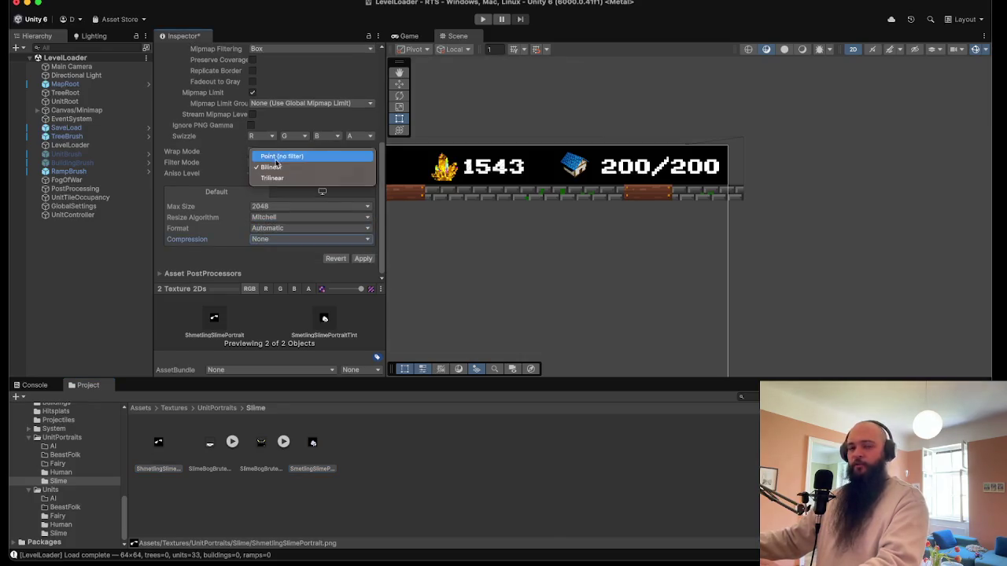
left_click(279, 157)
left_click(363, 259)
scroll(330, 212, "up", 5)
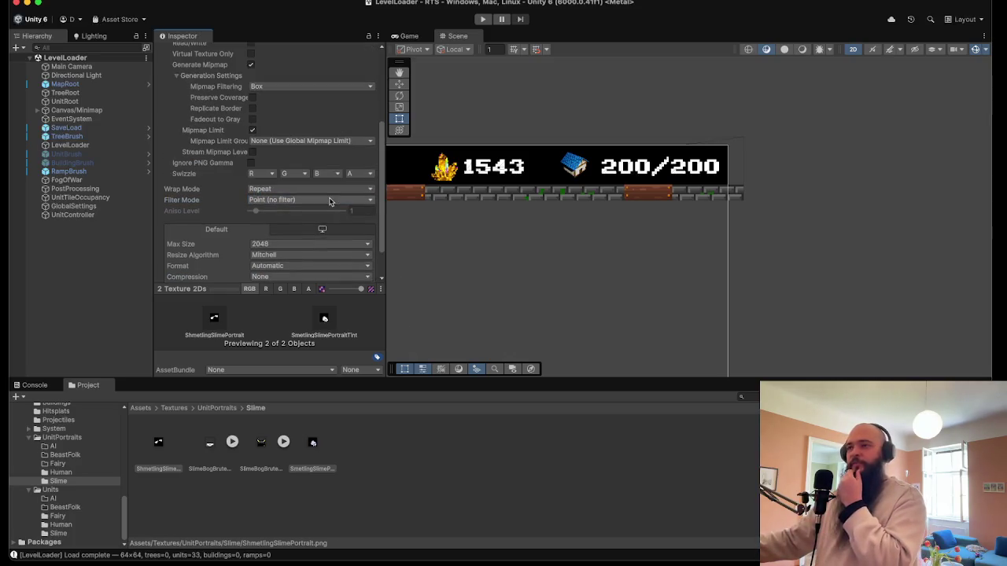
scroll(291, 184, "up", 1)
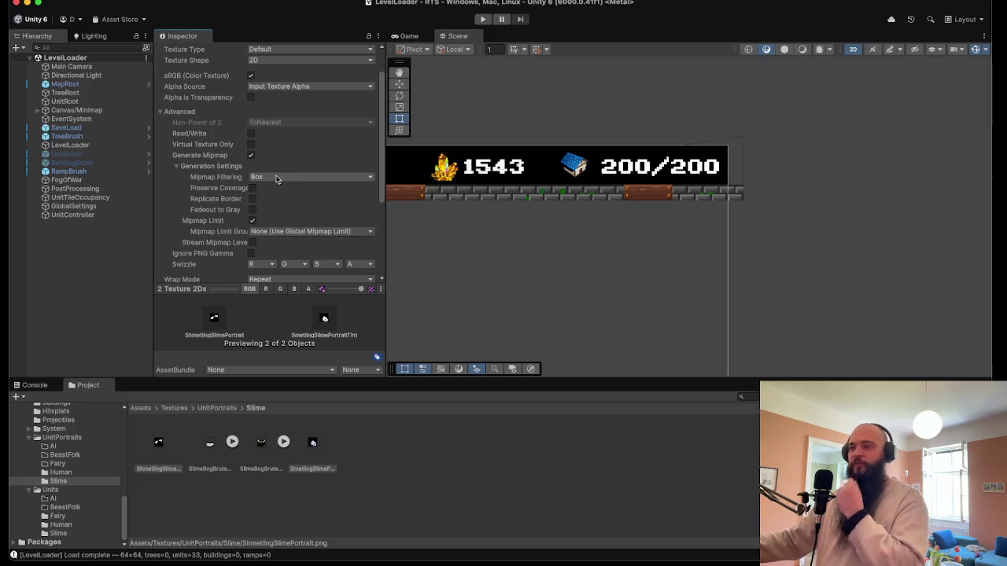
scroll(254, 132, "up", 3)
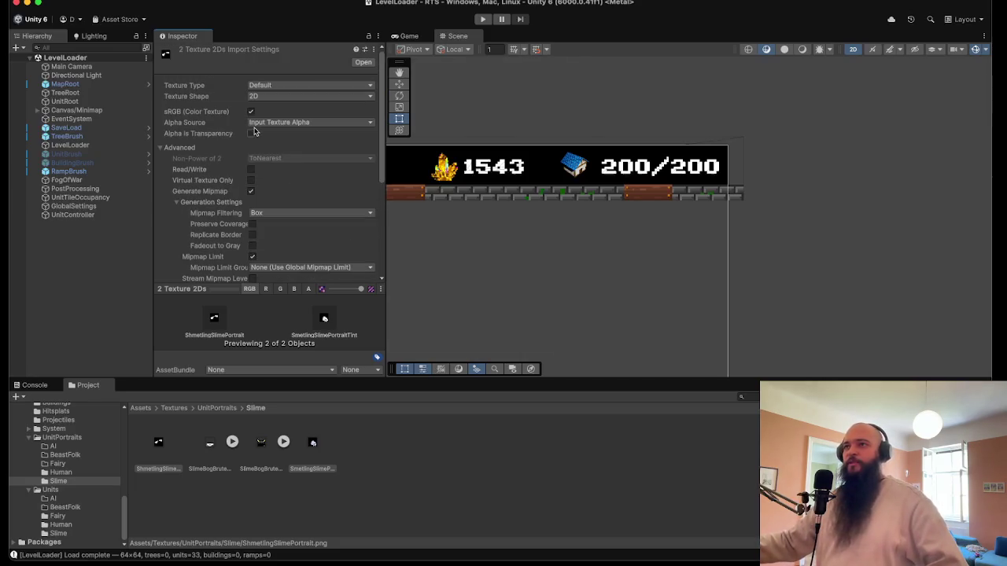
left_click(275, 85)
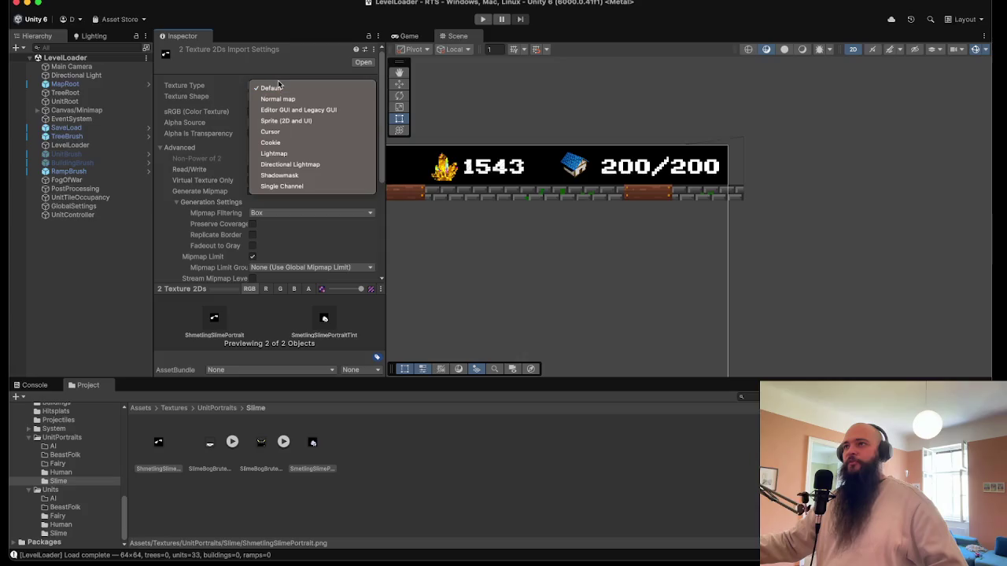
- Make both textures Sprite (2D and UI) and apply
left_click(283, 122)
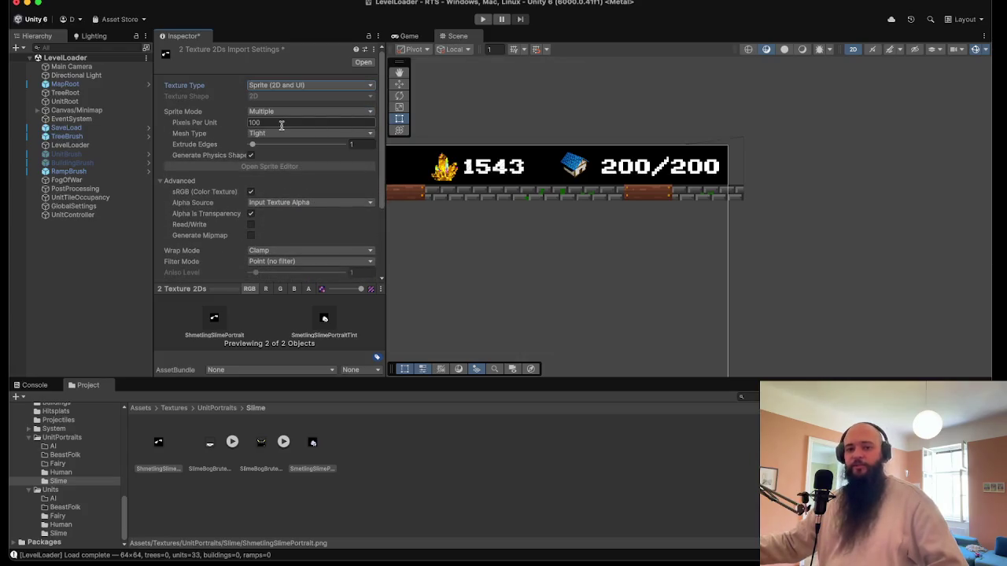
scroll(330, 204, "down", 5)
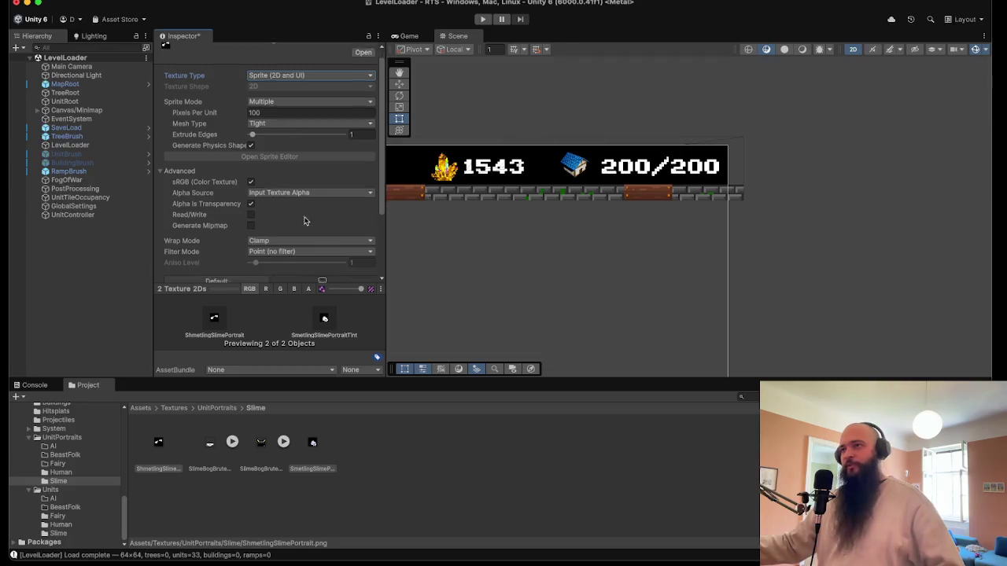
left_click(362, 259)
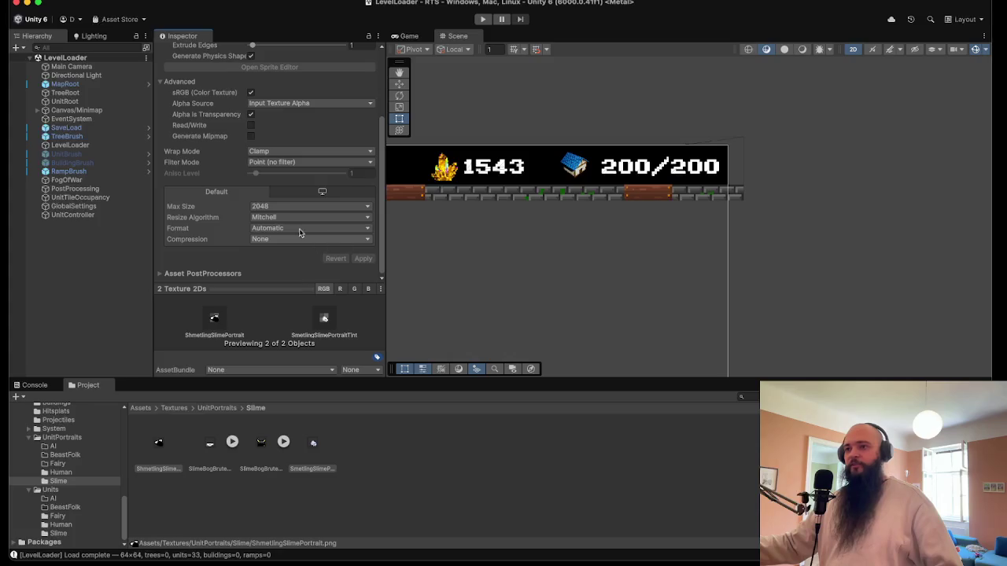
- Change Sprite Mode from Multiple to Single and apply again
scroll(303, 220, "up", 5)
left_click(285, 114)
left_click(272, 103)
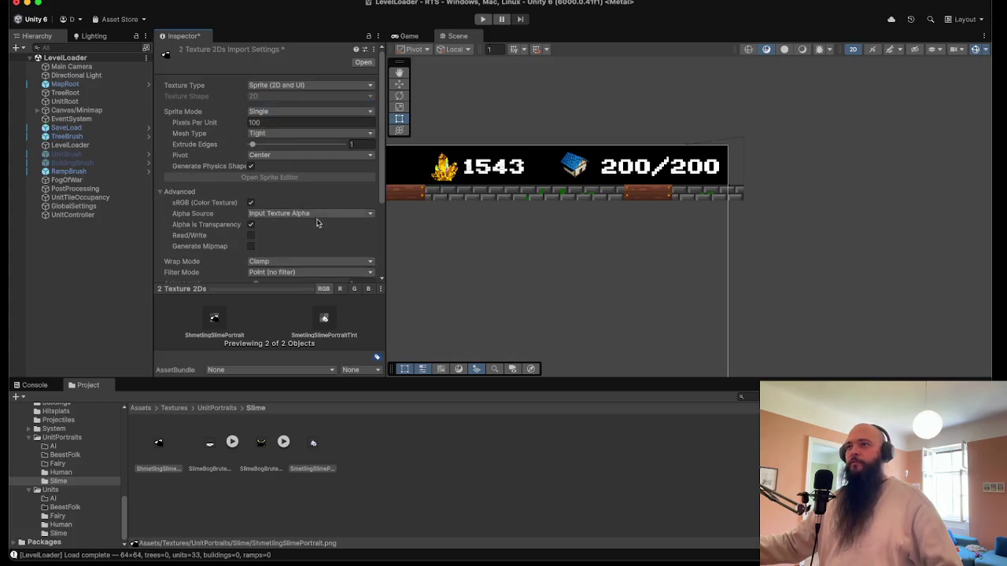
scroll(315, 220, "down", 5)
left_click(362, 260)
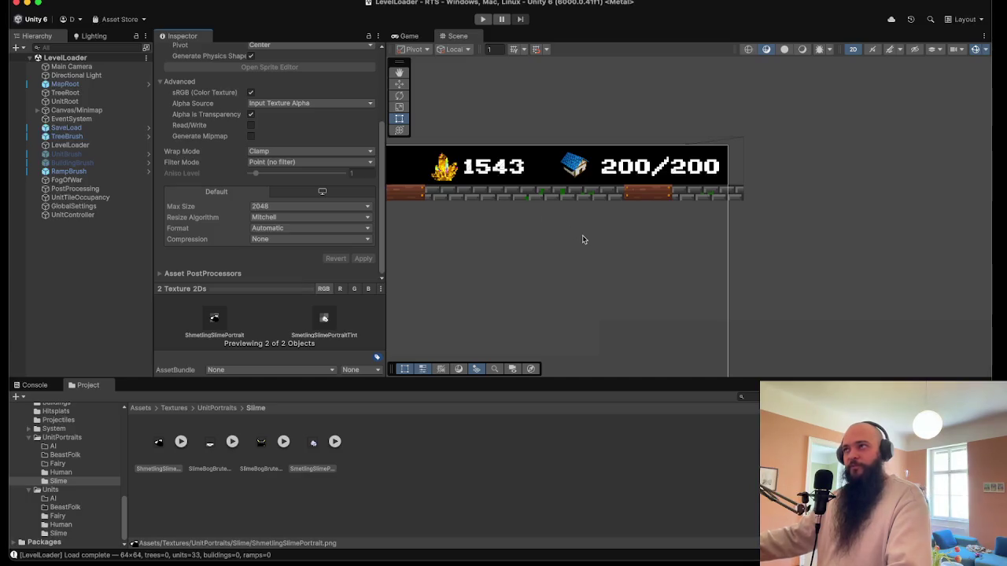
left_click(63, 0)
- Save the LevelLoader scene and enter play mode
mouse_move(86, 0)
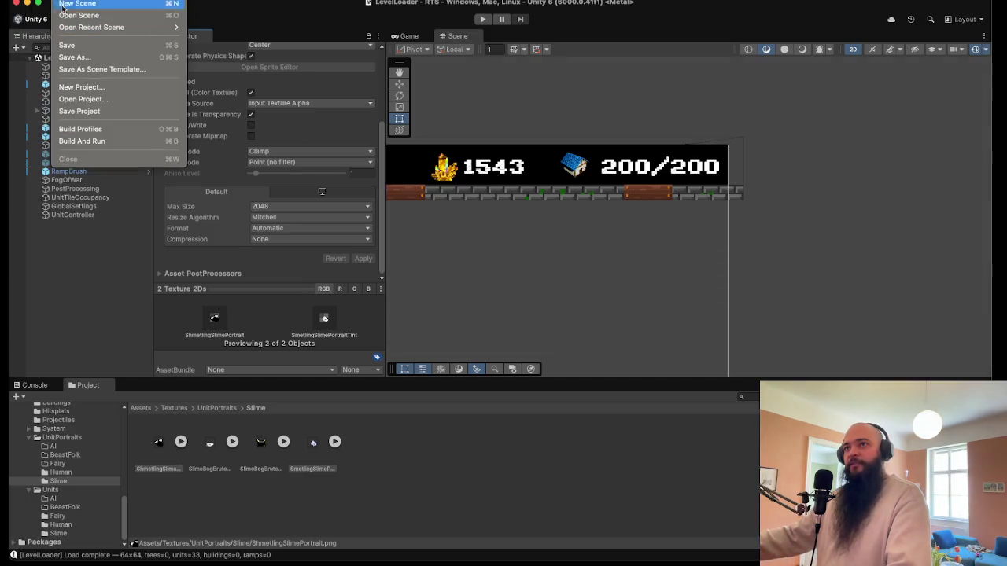
left_click(69, 45)
left_click(483, 19)
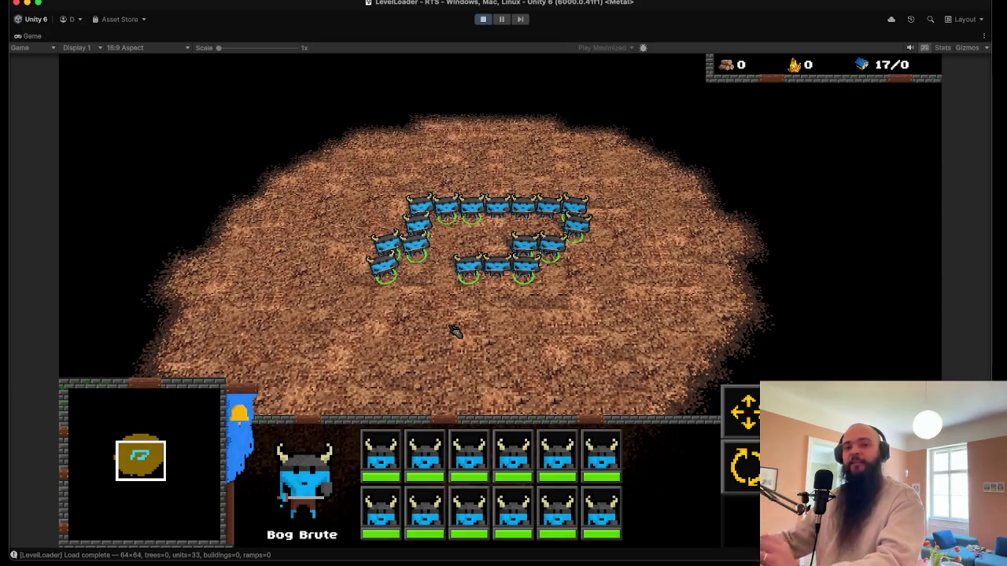
- Select Bog Brutes from the unit ring and move them right, then south toward the enemies
left_click_drag(492, 148, 673, 281)
right_click(676, 281)
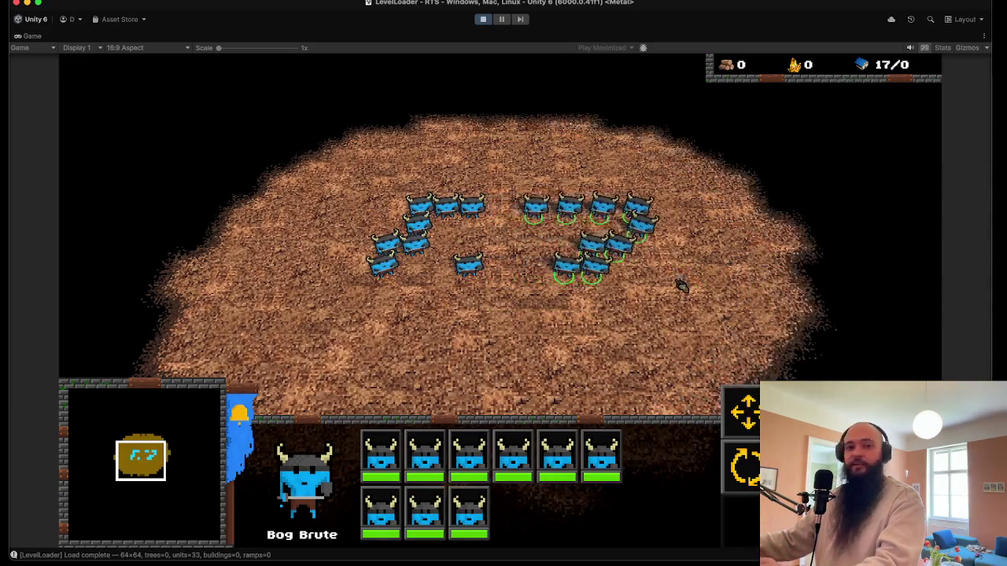
left_click_drag(456, 173, 519, 287)
right_click(731, 236)
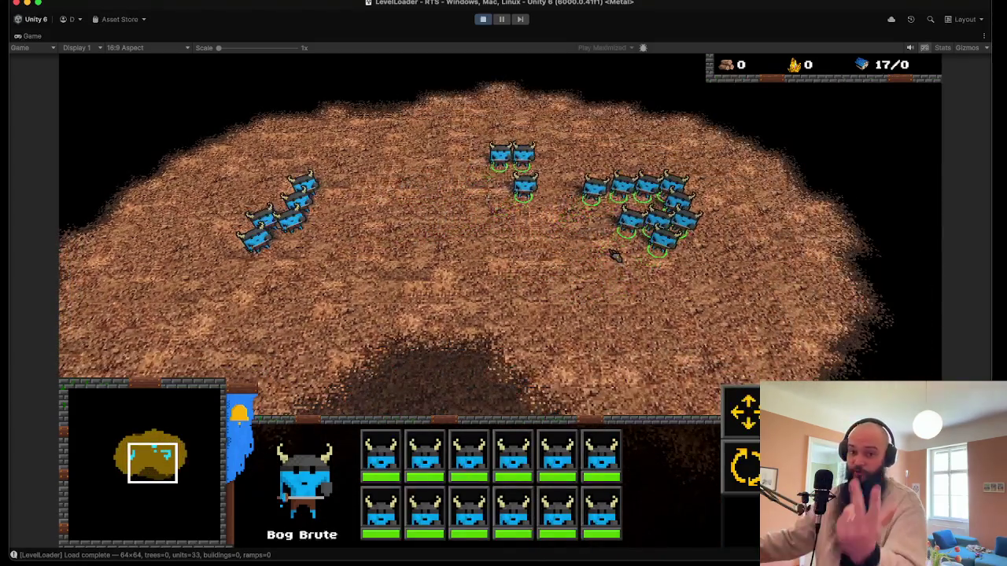
right_click(555, 250)
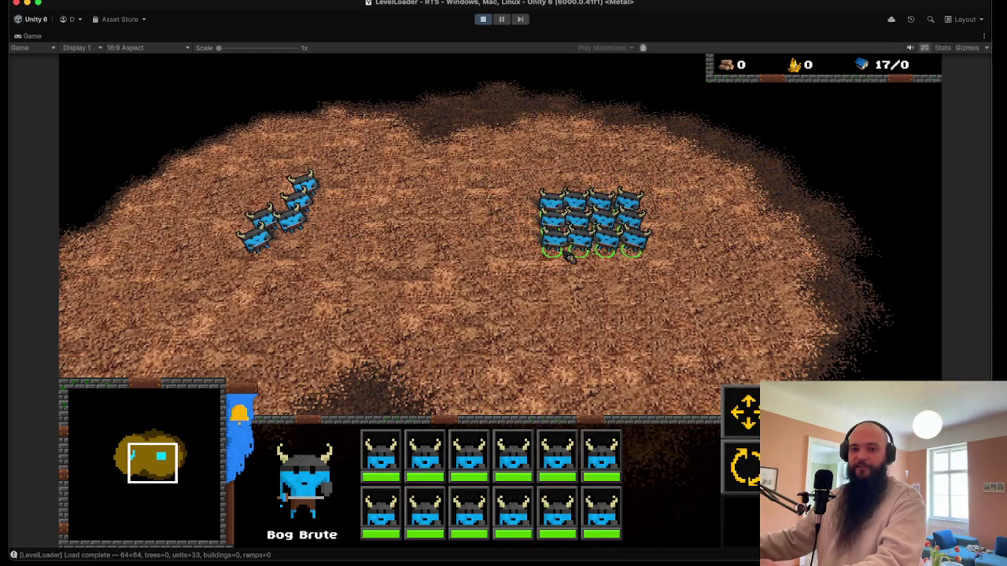
key("Down")
right_click(580, 263)
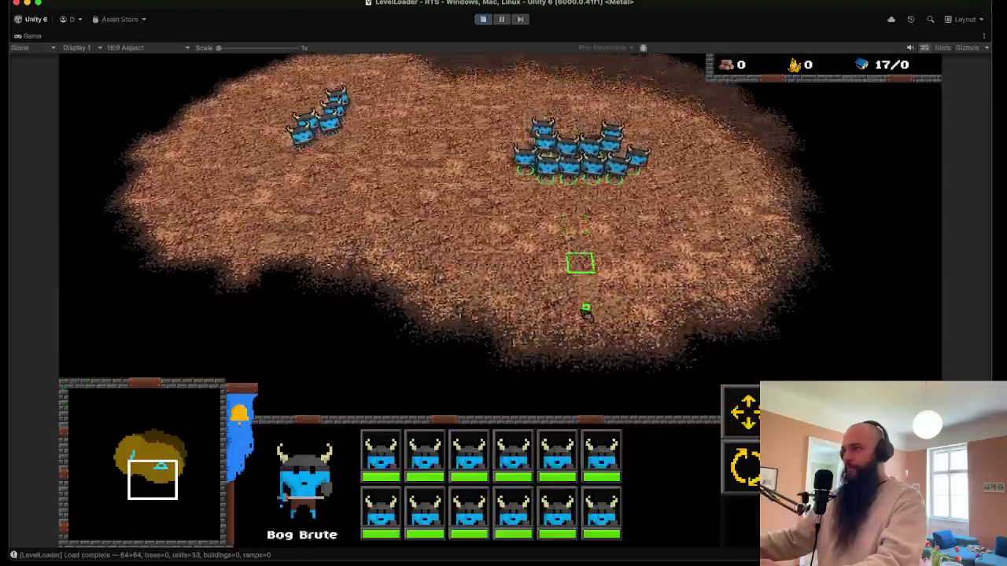
- Pan over the battle and order a group of five Bog Brutes to advance and fight
key("Down")
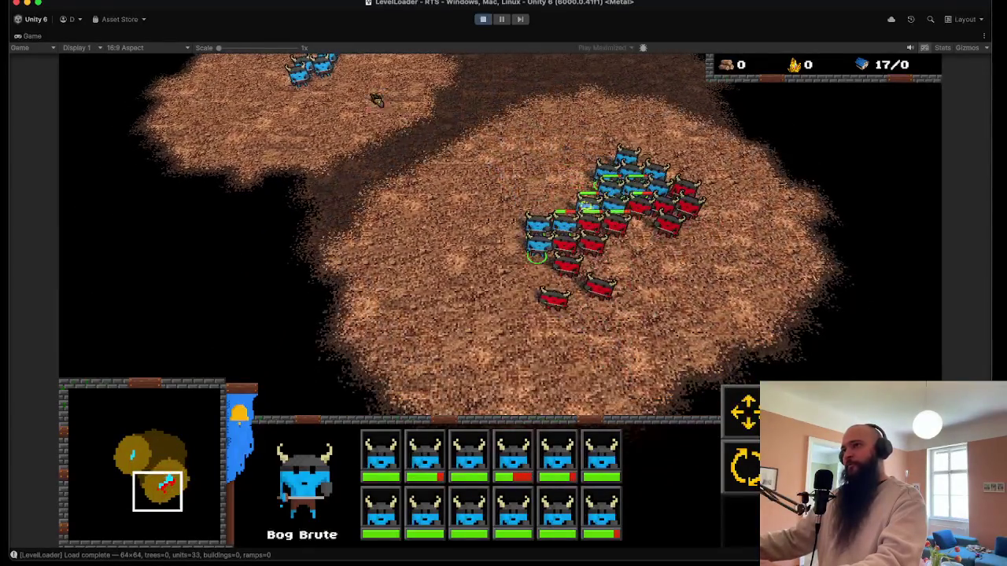
key("Up")
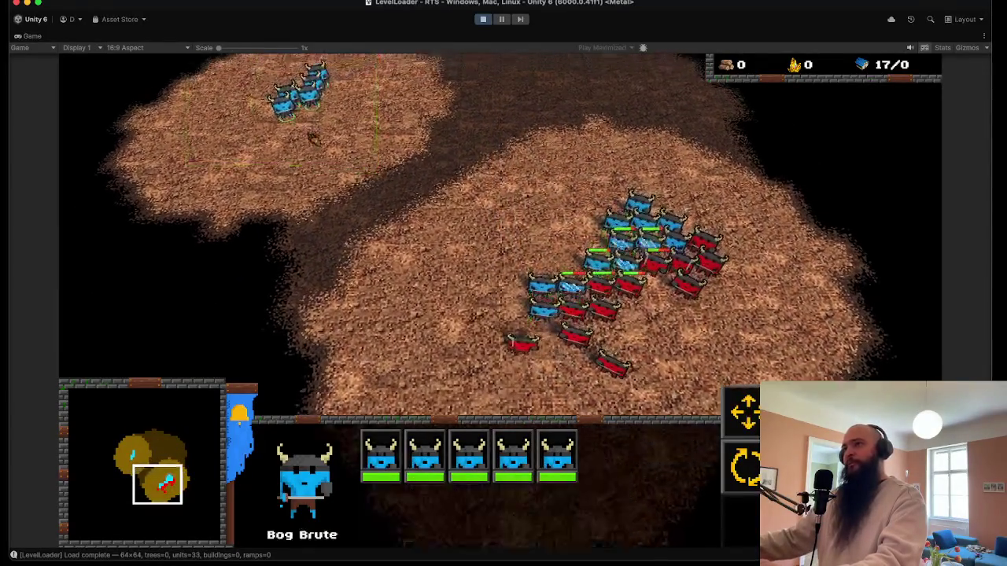
key("Down")
key("Right")
left_click_drag(517, 243, 538, 262)
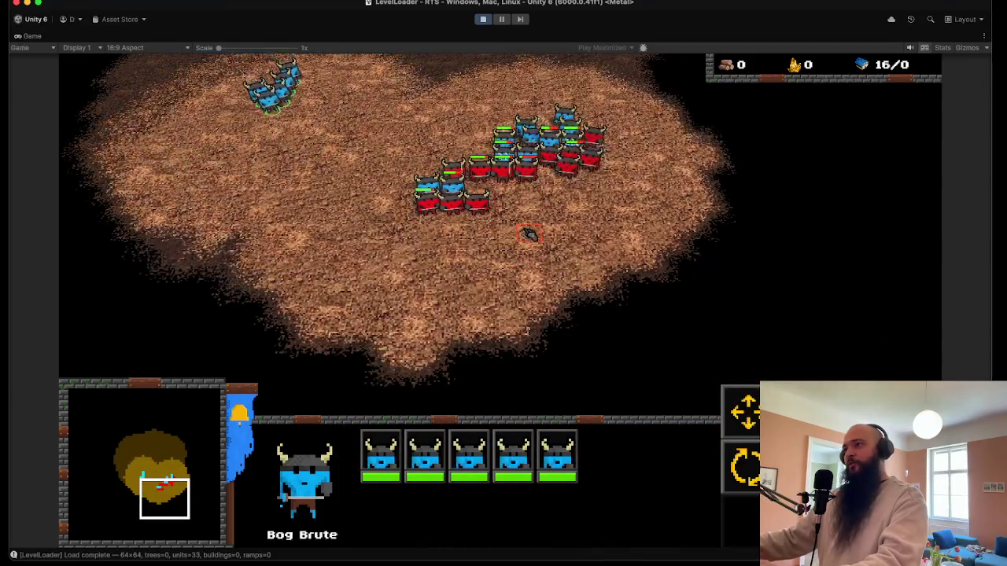
right_click(531, 231)
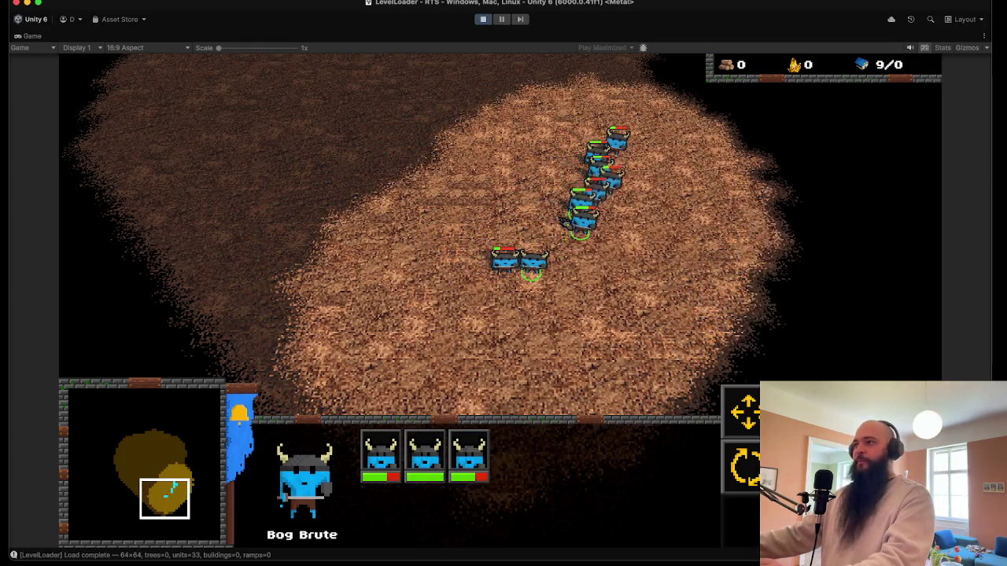
- Select the nine remaining Bog Brutes and regroup them to the left
left_click_drag(663, 329, 471, 114)
right_click(480, 180)
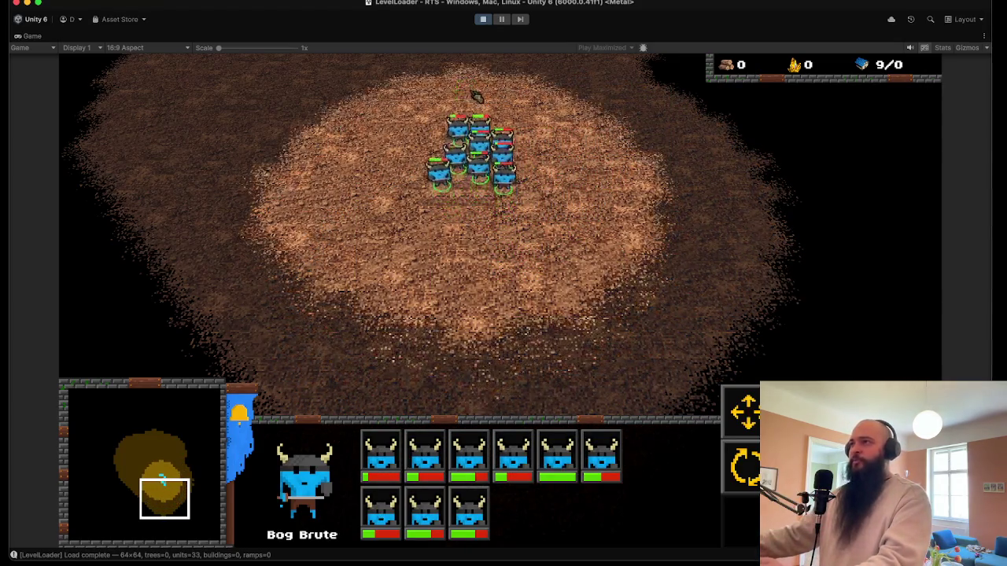
key("Up")
key("Up")
right_click(349, 240)
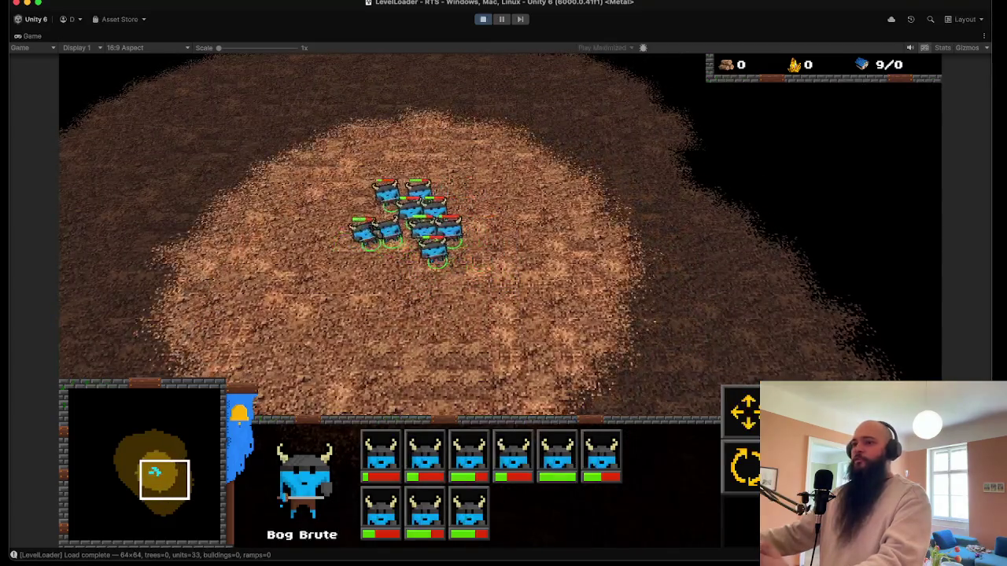
key("Left")
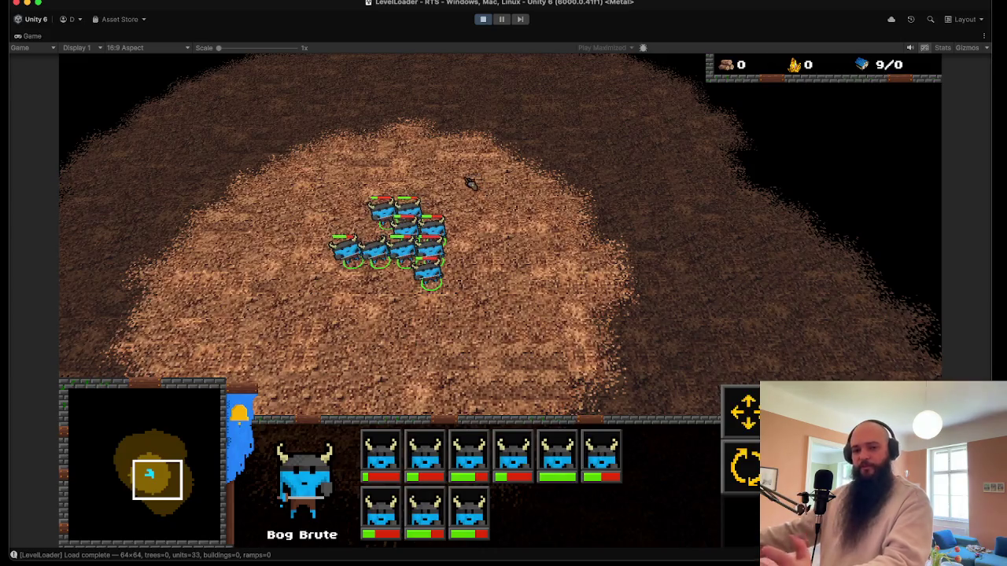
key("Up")
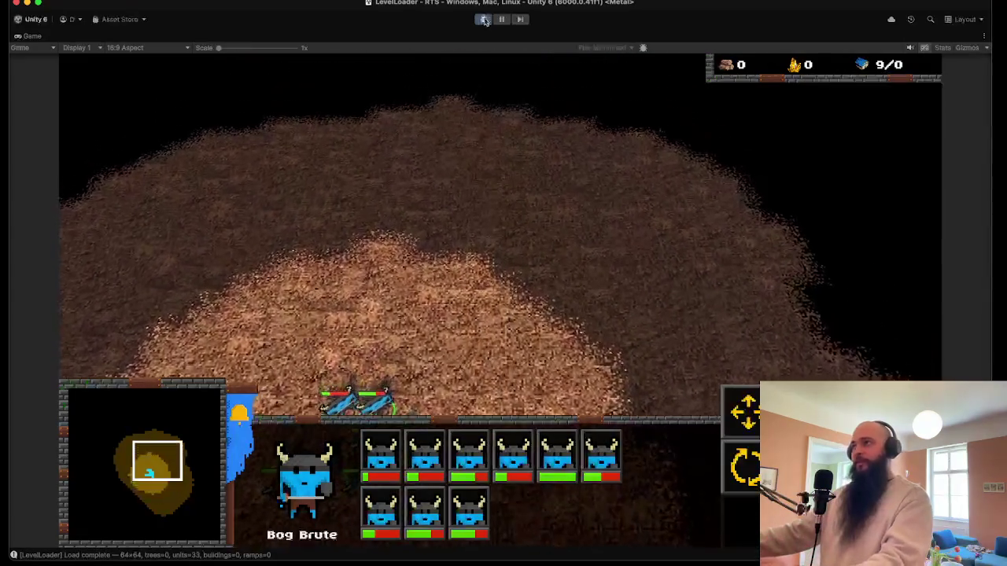
- Stop the running game and save the scene
key("super+p")
left_click(82, 3)
left_click(82, 44)
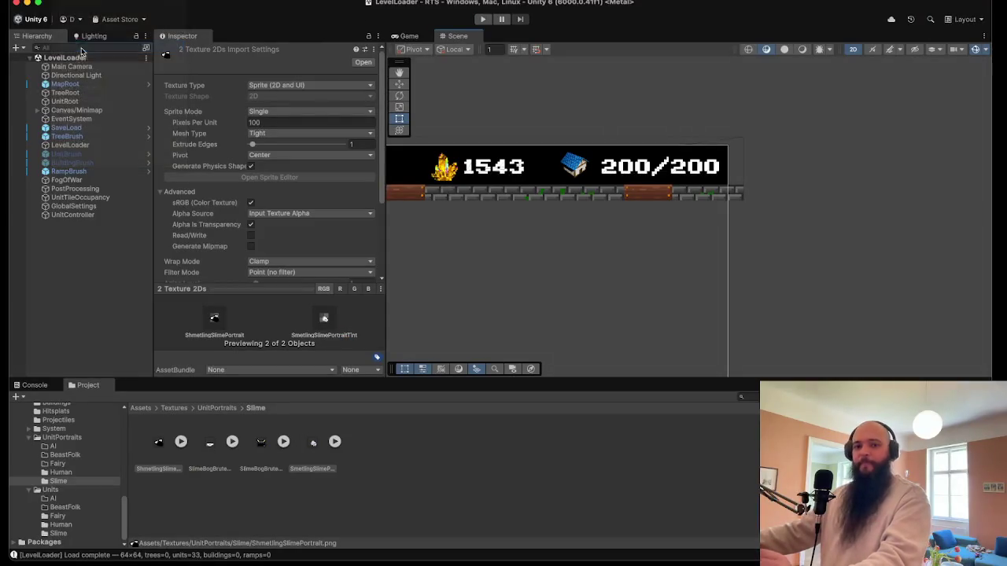
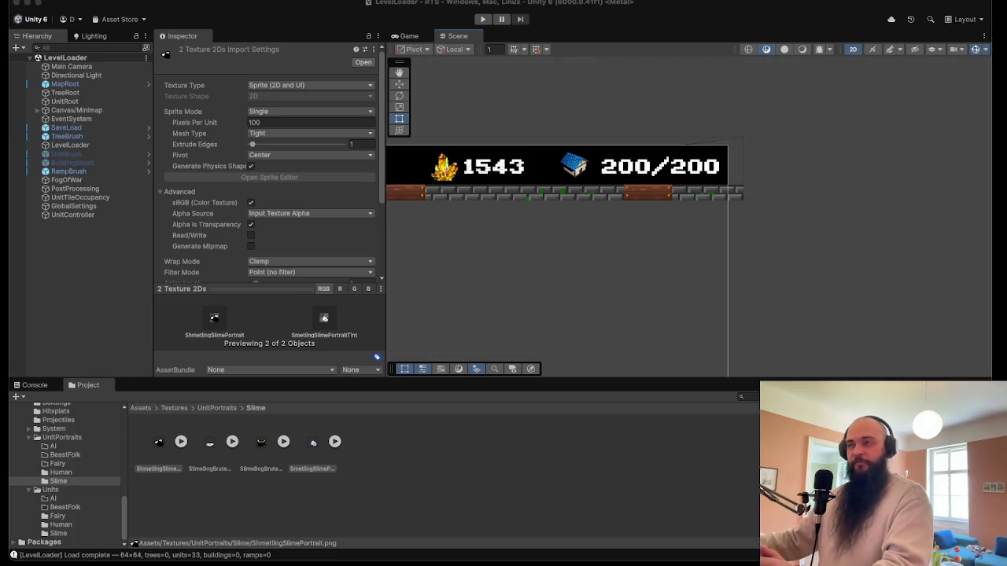
- Browse from the ShmetlingSlimePortrait texture through the Slimes folders to the Humans unit definitions
left_click(26, 235)
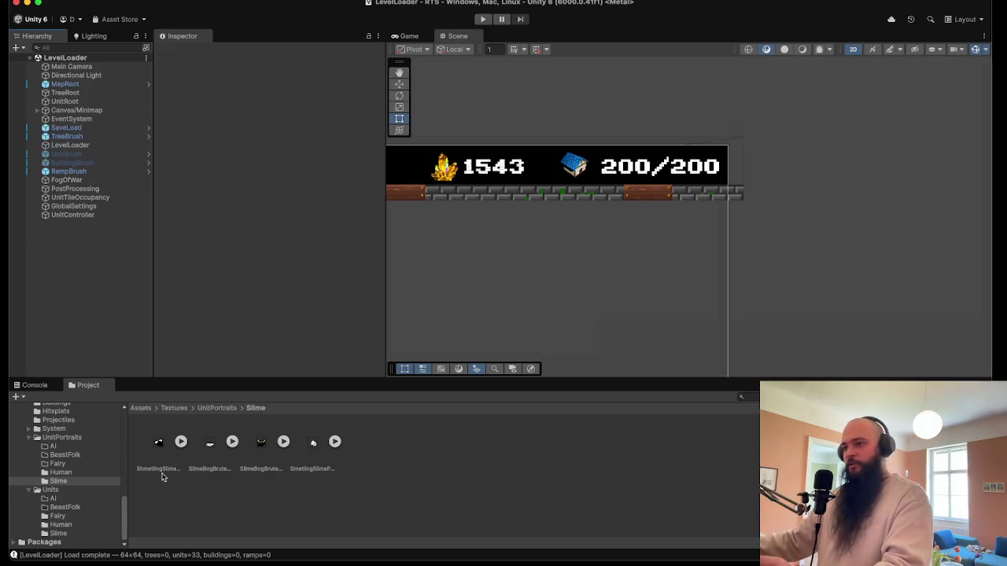
left_click(153, 450)
left_click(66, 533)
scroll(68, 518, "up", 3)
scroll(69, 510, "up", 3)
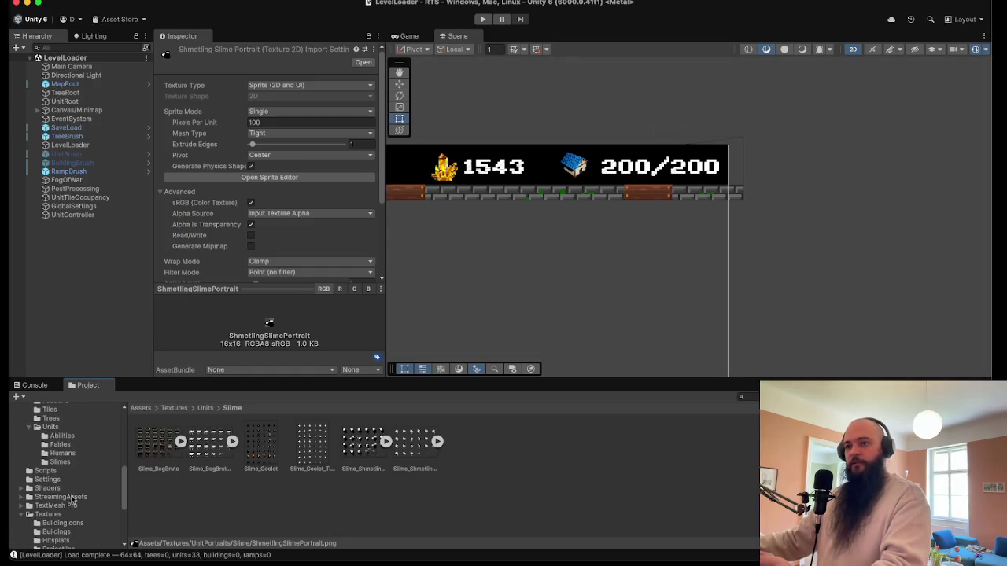
scroll(65, 478, "up", 2)
left_click(65, 515)
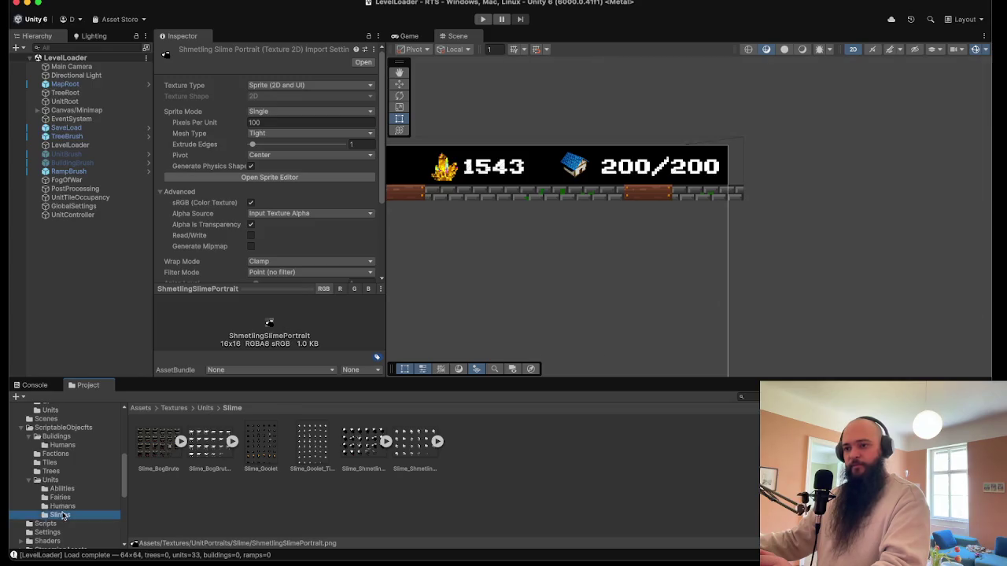
left_click(77, 507)
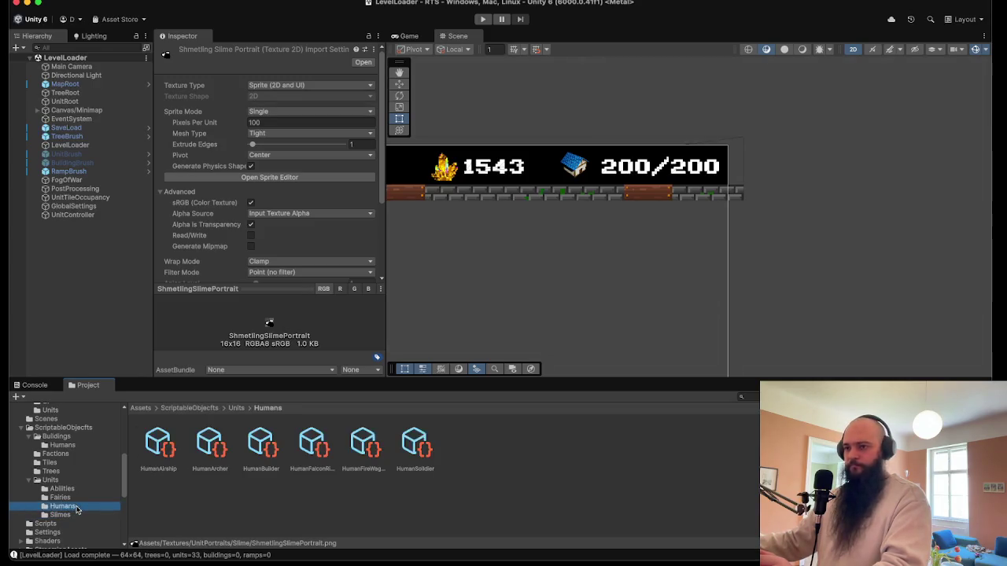
- Duplicate the HumanFalconRider unit definition and move the copy into the Slimes folder
left_click(316, 450)
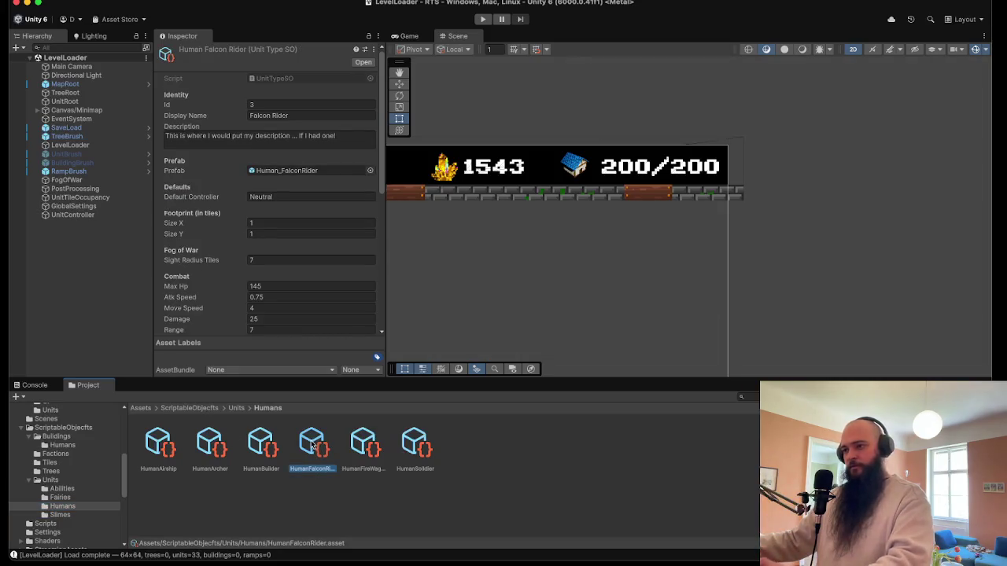
key("super+d")
mouse_move(312, 446)
left_mouse_down()
mouse_move(67, 525)
mouse_move(64, 515)
left_mouse_up()
left_click(64, 516)
left_click(52, 479)
mouse_move(263, 445)
left_mouse_down()
mouse_move(162, 515)
mouse_move(67, 516)
left_mouse_up()
- Rename the copied unit asset to SlimeShmetlingSlime
left_click(220, 447)
left_click(159, 442)
right_click(156, 435)
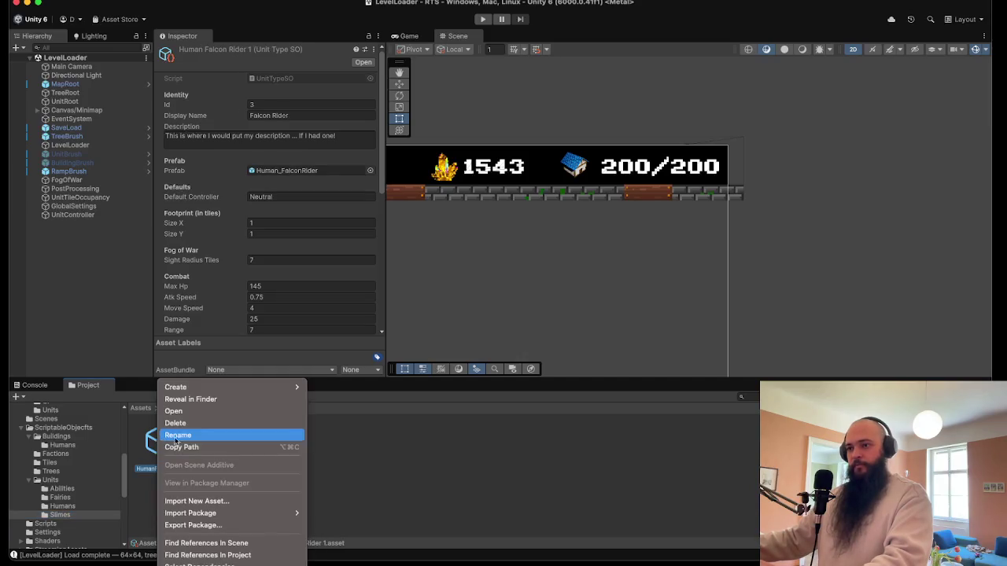
left_click(185, 435)
type("Slim")
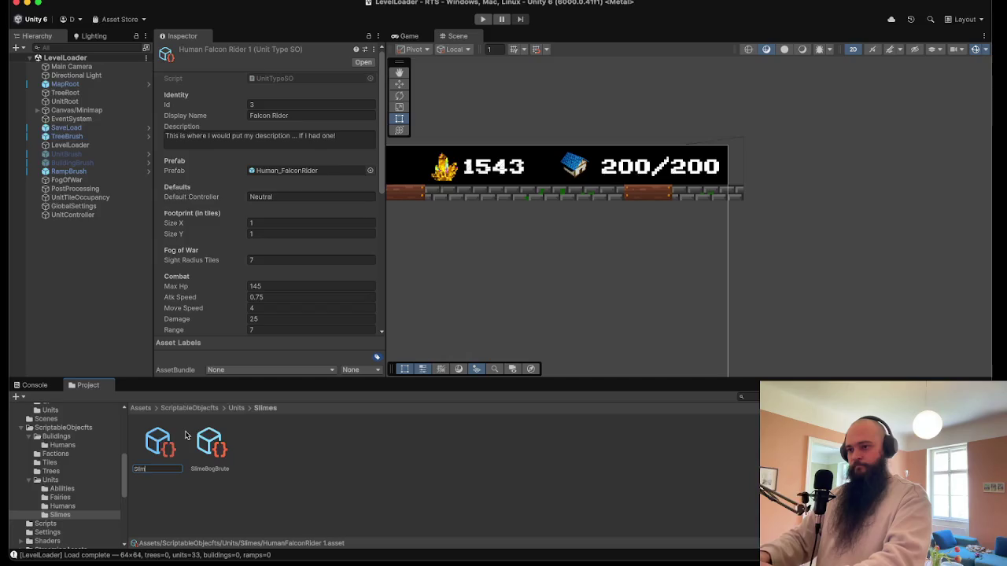
type("eSlimetlingSli")
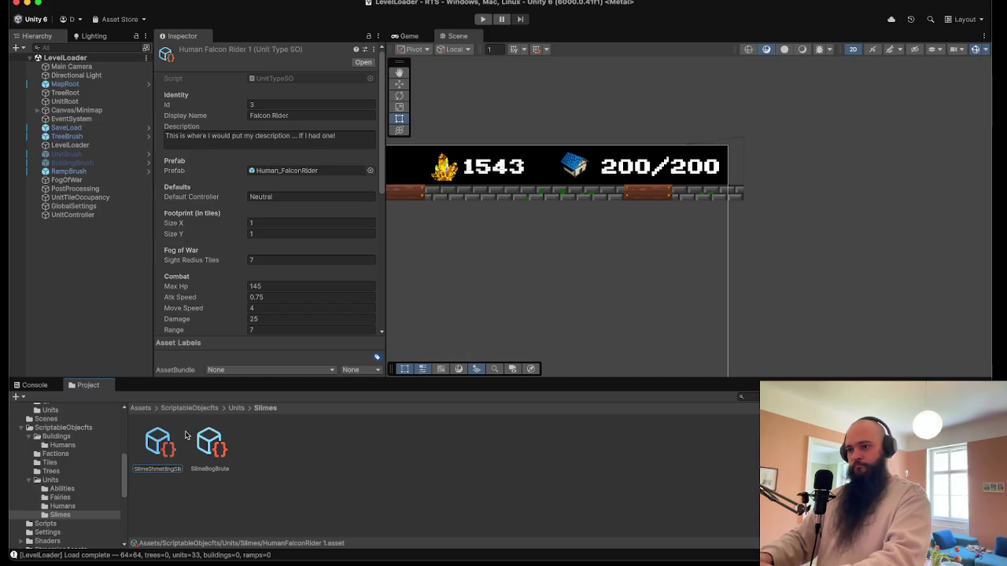
key("Return")
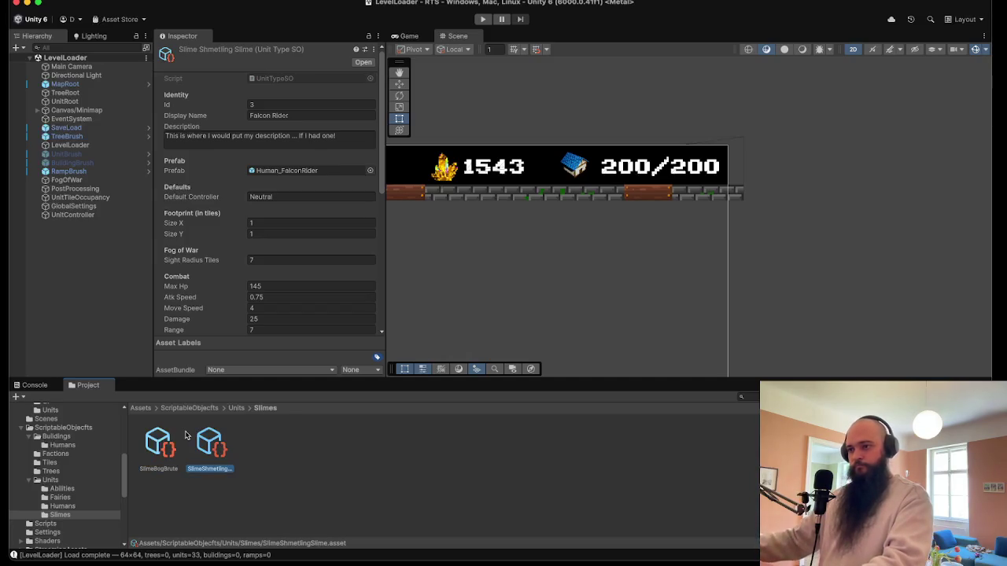
left_click(323, 105)
- Set the unit's display name to Shmetling Slime and its Id to 8
type("3")
left_click(329, 115)
type("S")
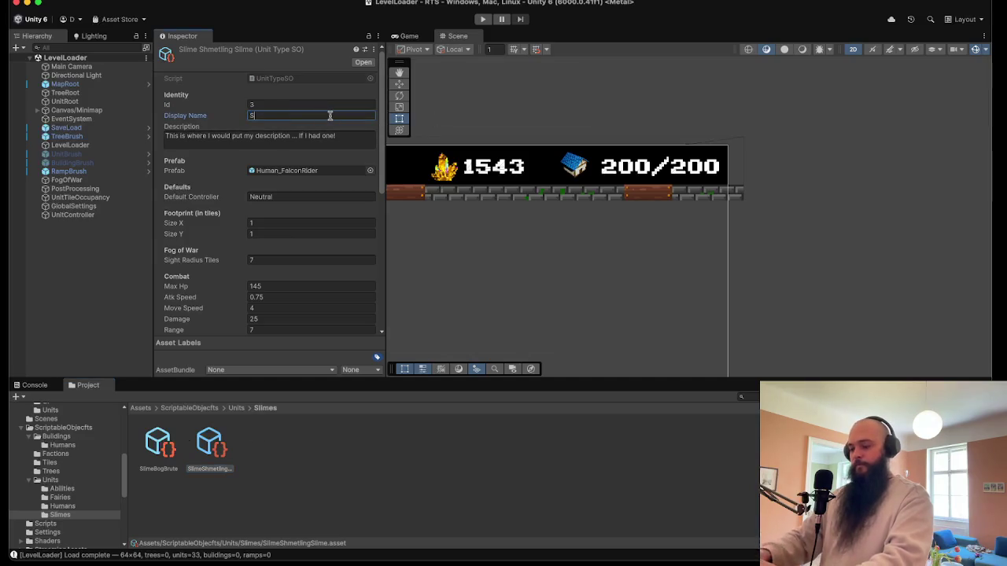
type("hmetlingS")
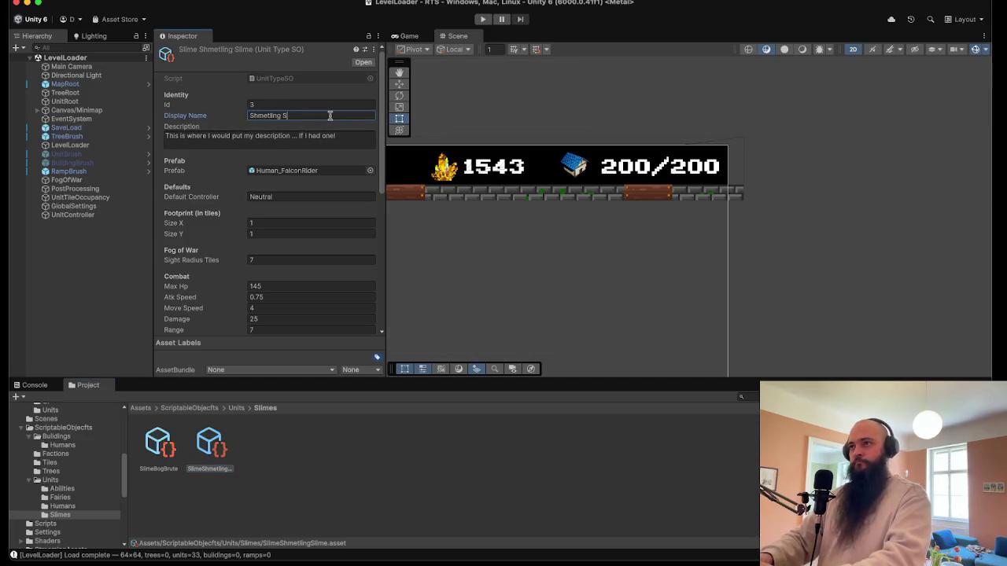
left_click(148, 442)
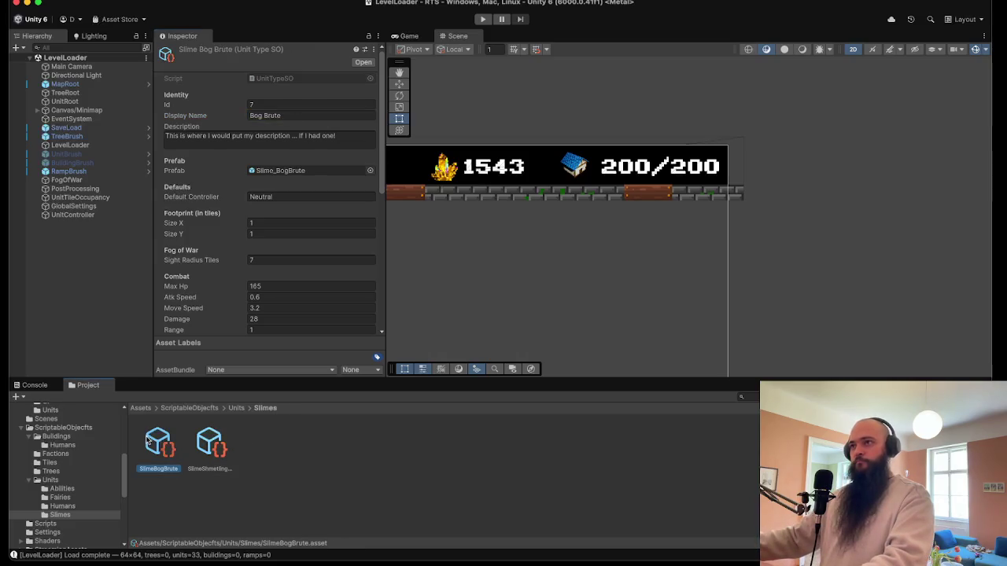
left_click(220, 442)
left_click(284, 106)
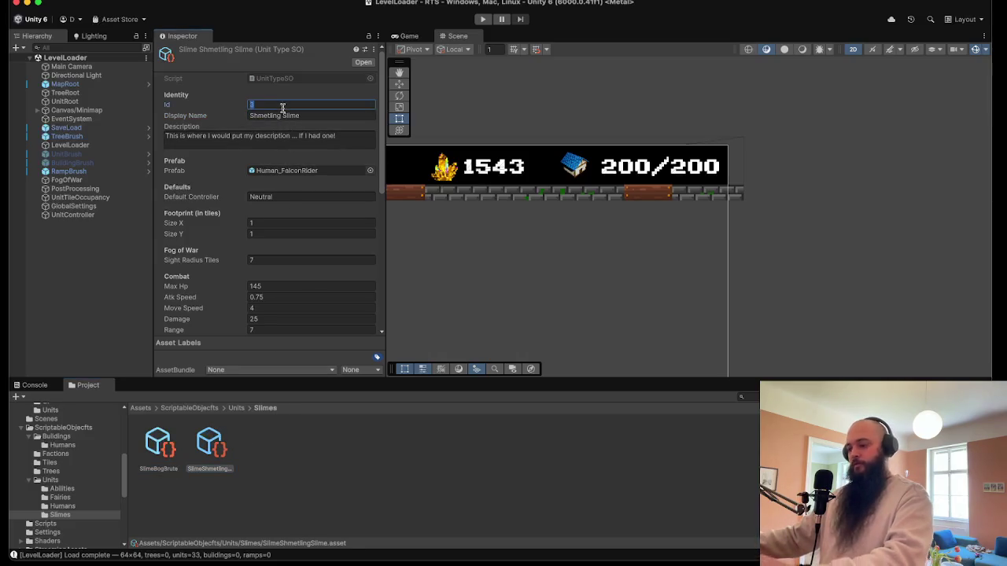
type("8")
- Assign the Slime_ShmetlingSlime prefab and set sight radius 8, Max Hp 120, Atk Speed 1
left_click(369, 170)
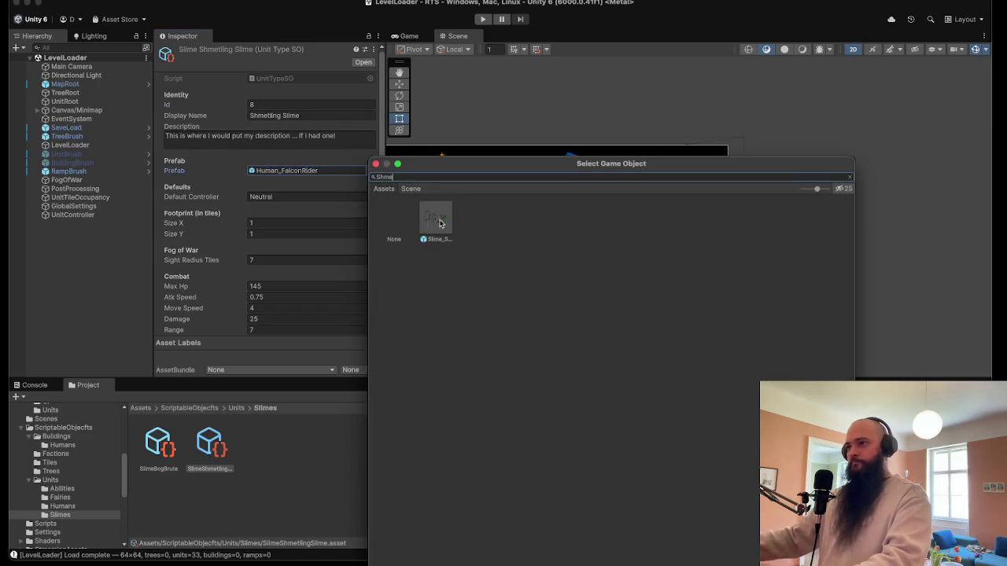
double_click(440, 223)
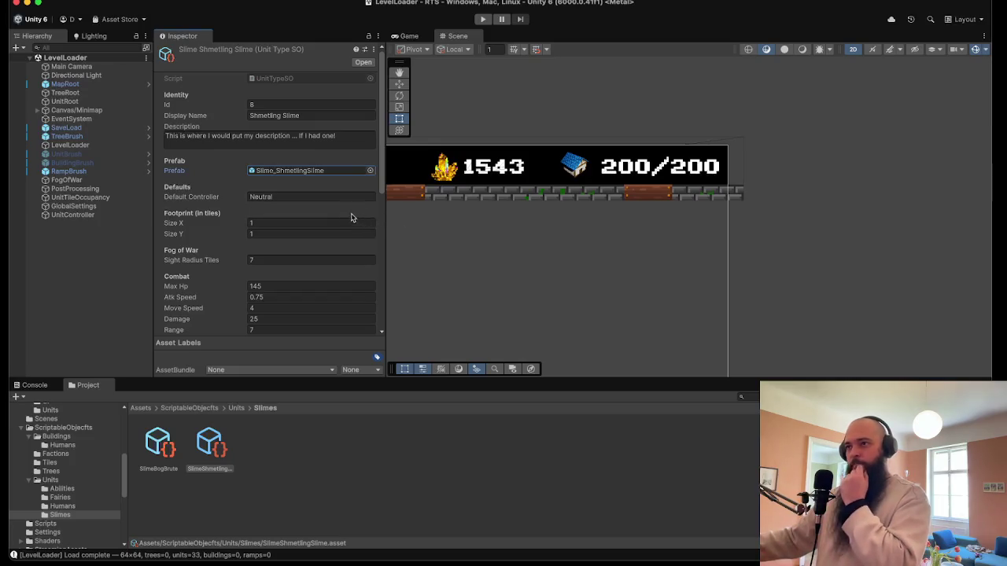
left_click(273, 260)
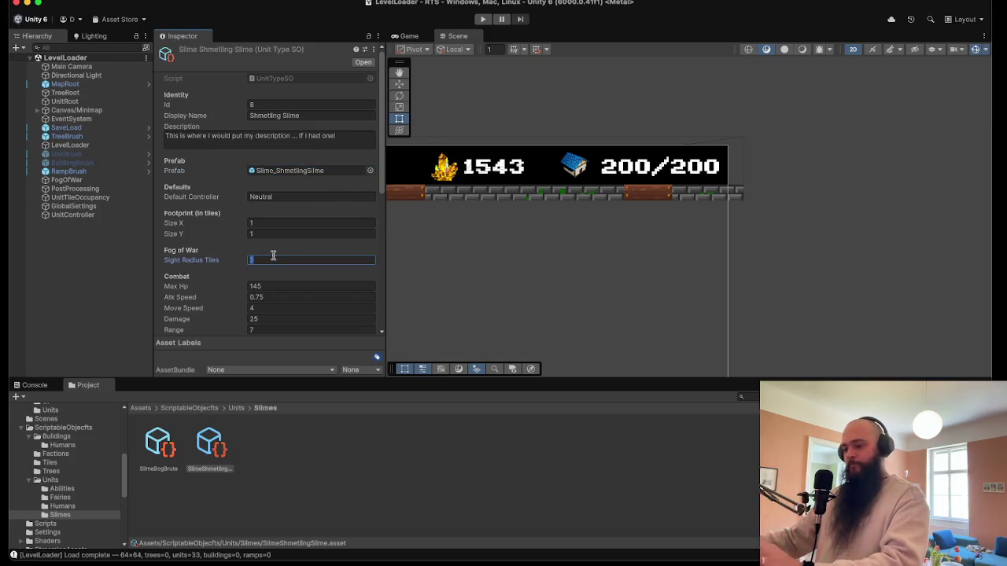
type("8")
left_click(268, 287)
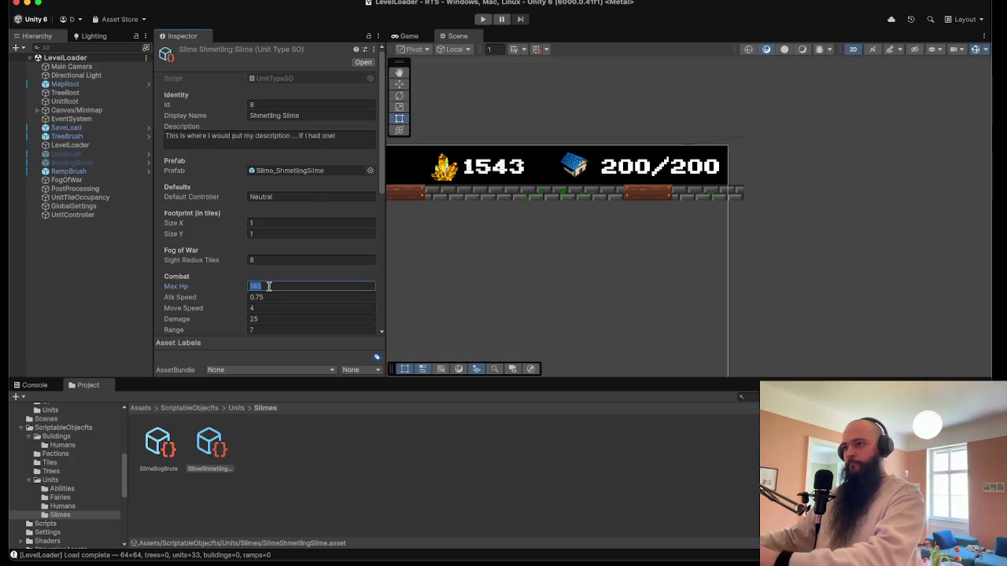
type("120")
left_click(274, 298)
type("1")
key("Tab")
scroll(275, 301, "down", 3)
scroll(276, 298, "down", 5)
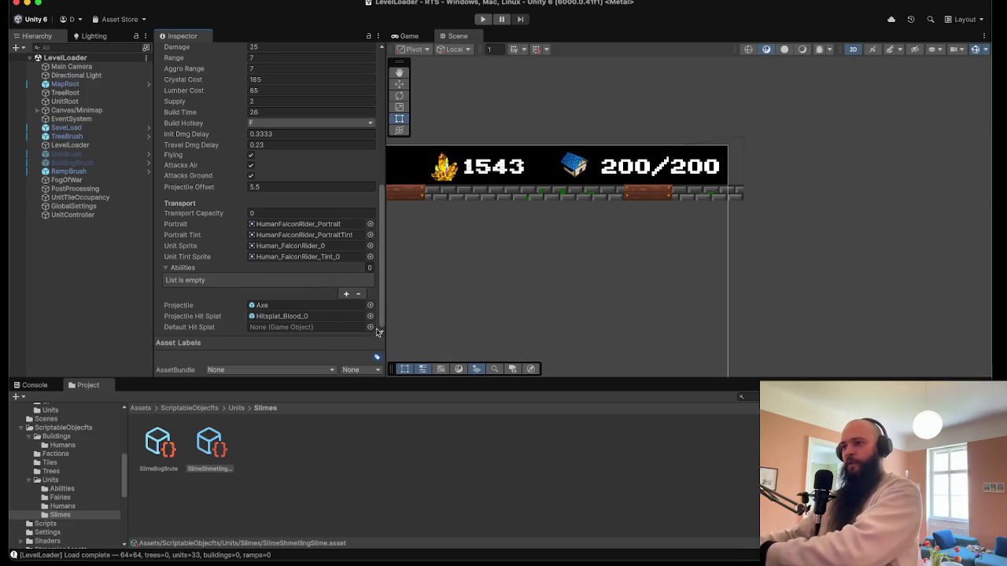
- Set the projectile to Arrow and assign the ShmetlingSlimePortrait portrait and portrait tint sprites
left_click(368, 307)
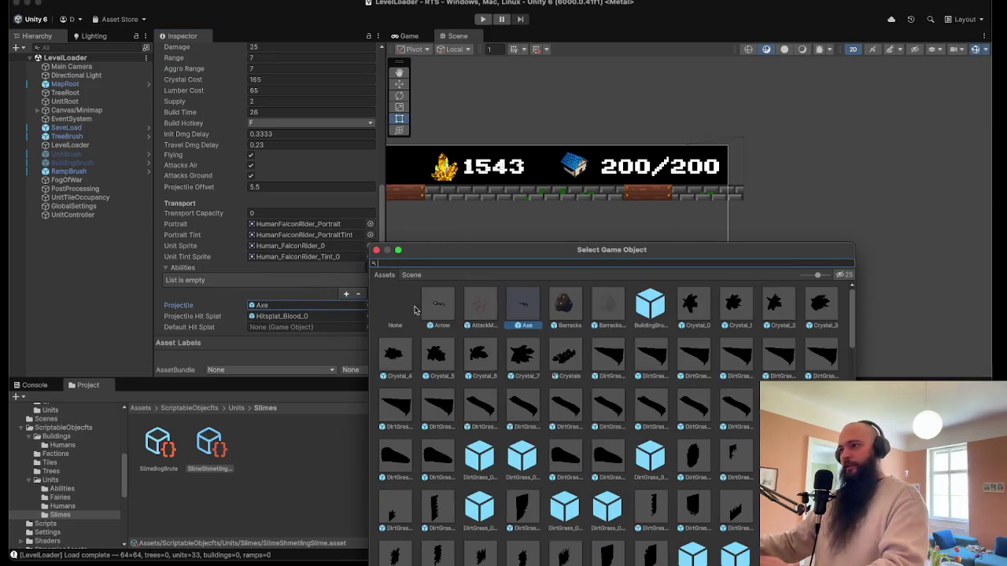
double_click(437, 306)
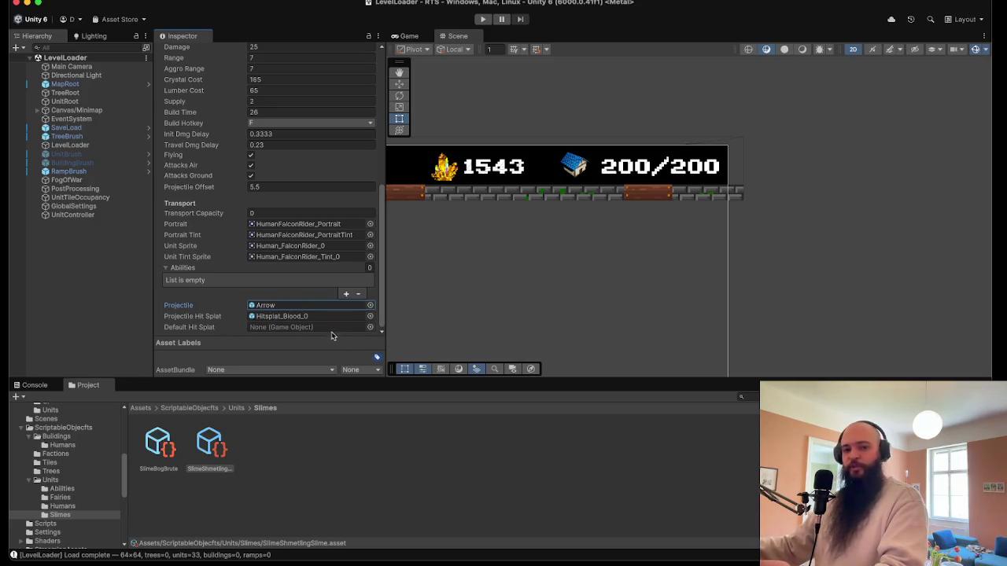
left_click(369, 225)
type("met")
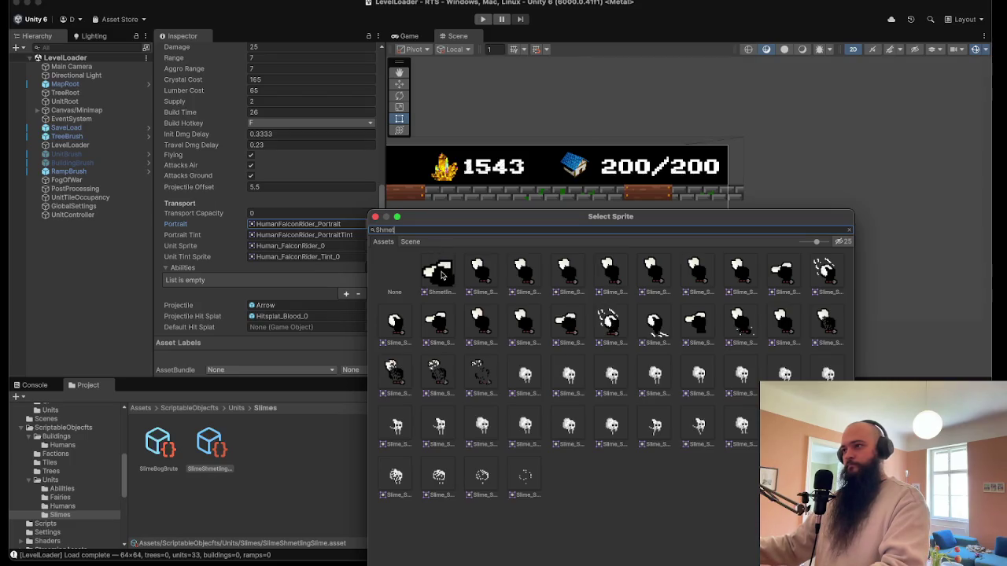
double_click(442, 274)
left_click(369, 234)
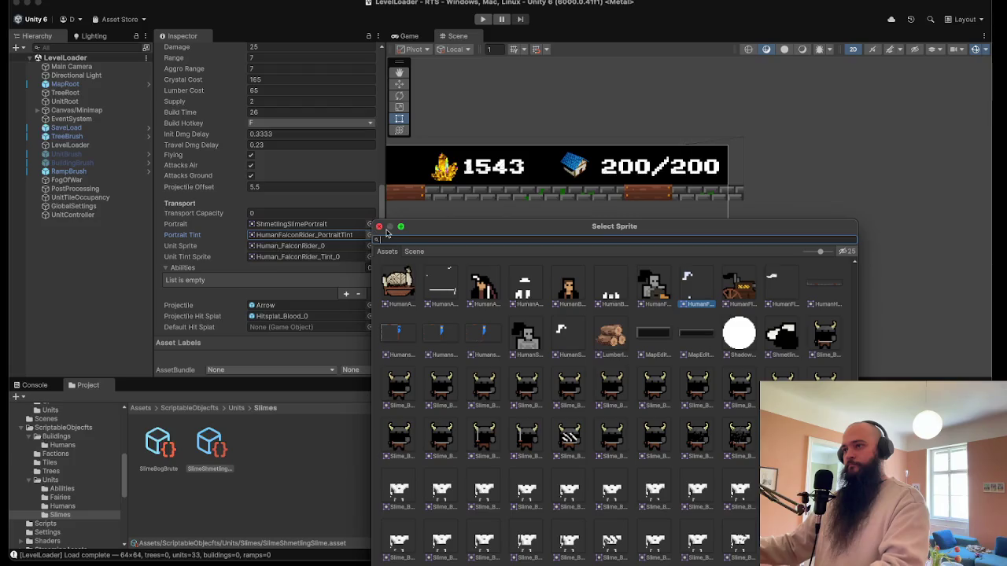
type("Shmet")
double_click(442, 303)
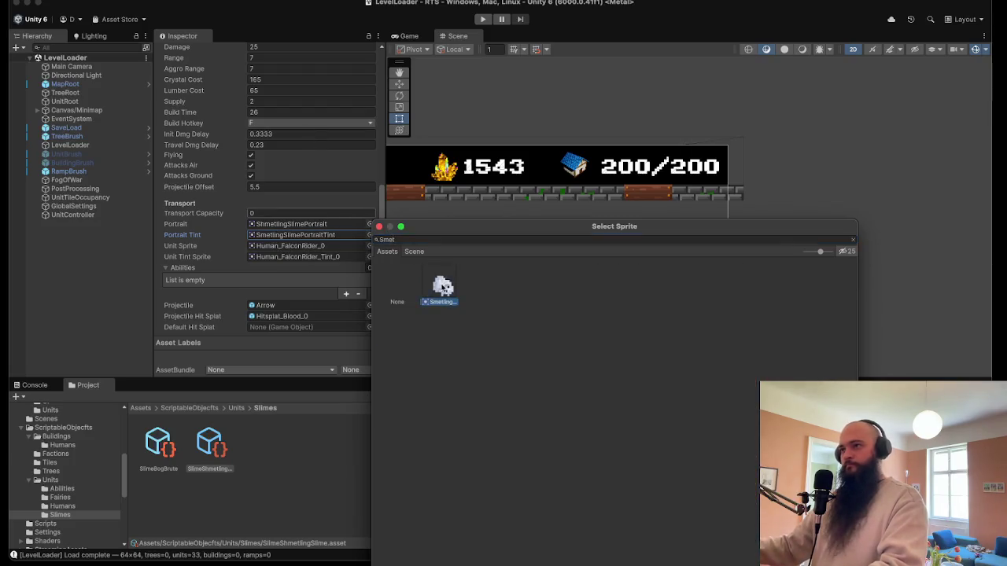
- Set the unit sprite to Slime_ShmetlingSlime_0 and the tint sprite to Slime_ShmetlingSlime_Tint_0
left_click(369, 246)
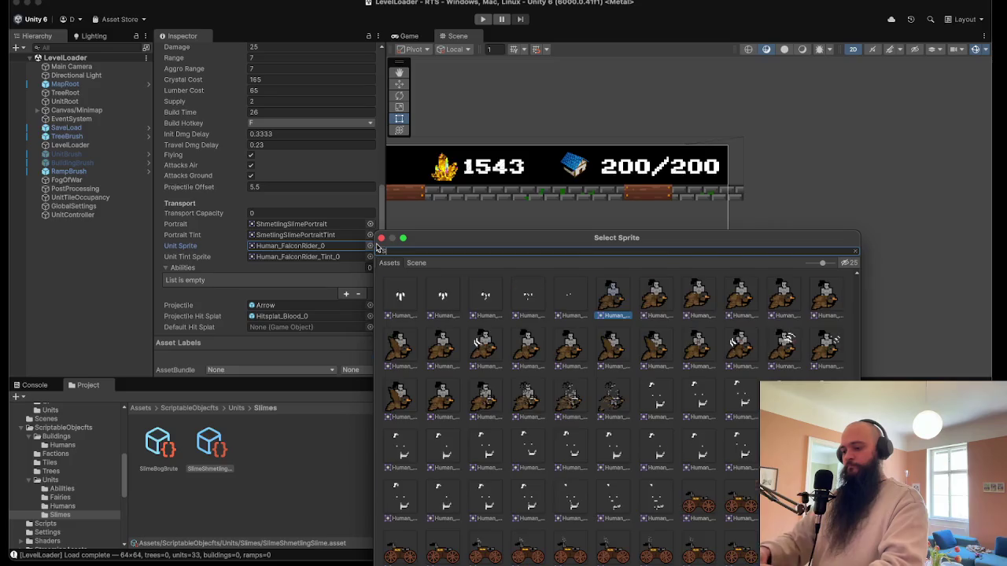
type("Shmetl")
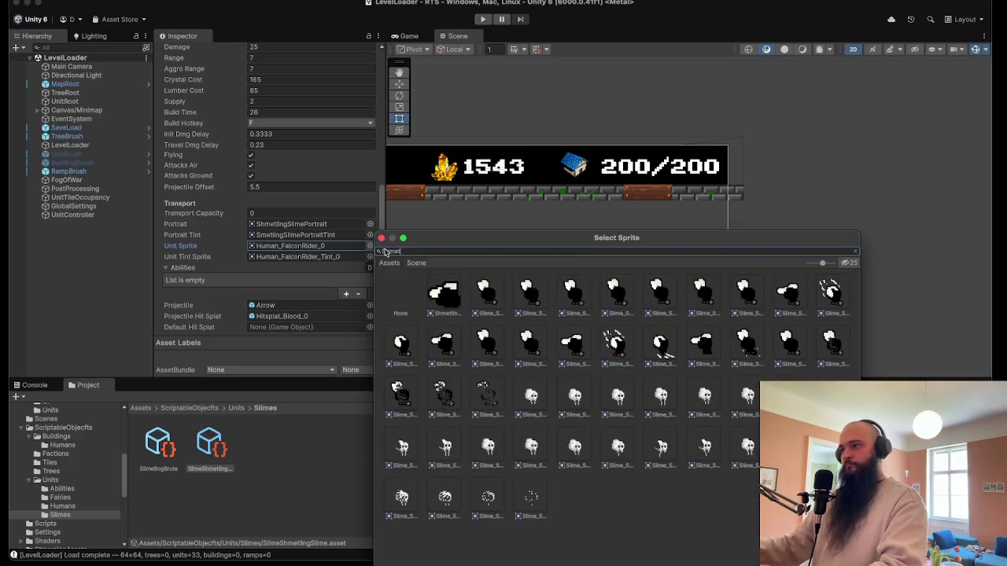
left_click(483, 293)
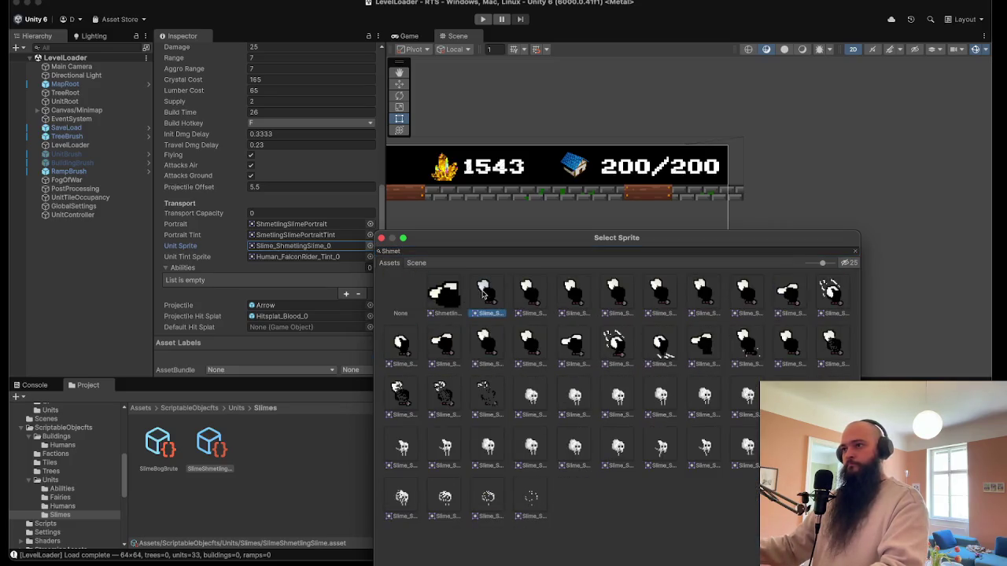
double_click(483, 293)
left_click(369, 256)
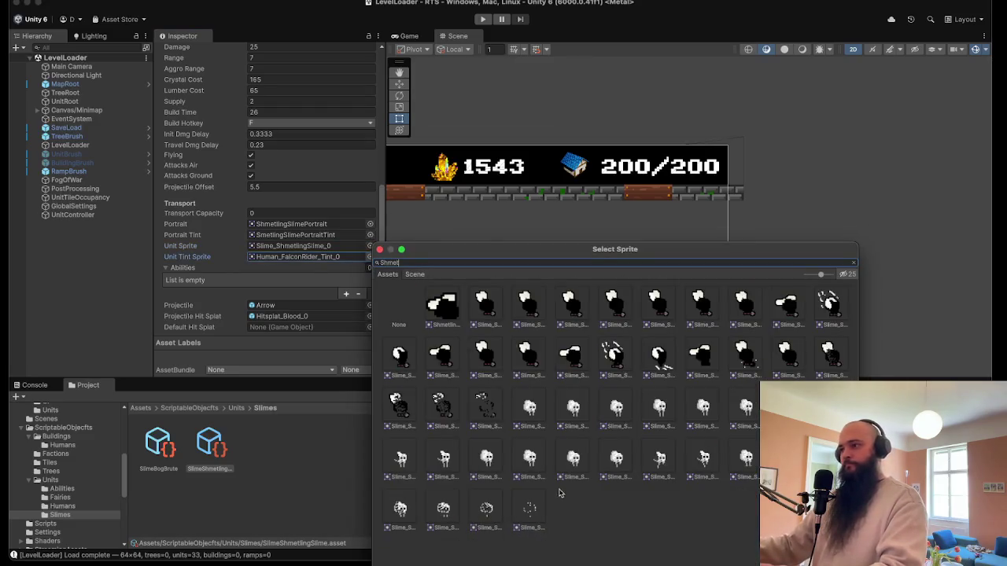
left_click(543, 426)
double_click(545, 427)
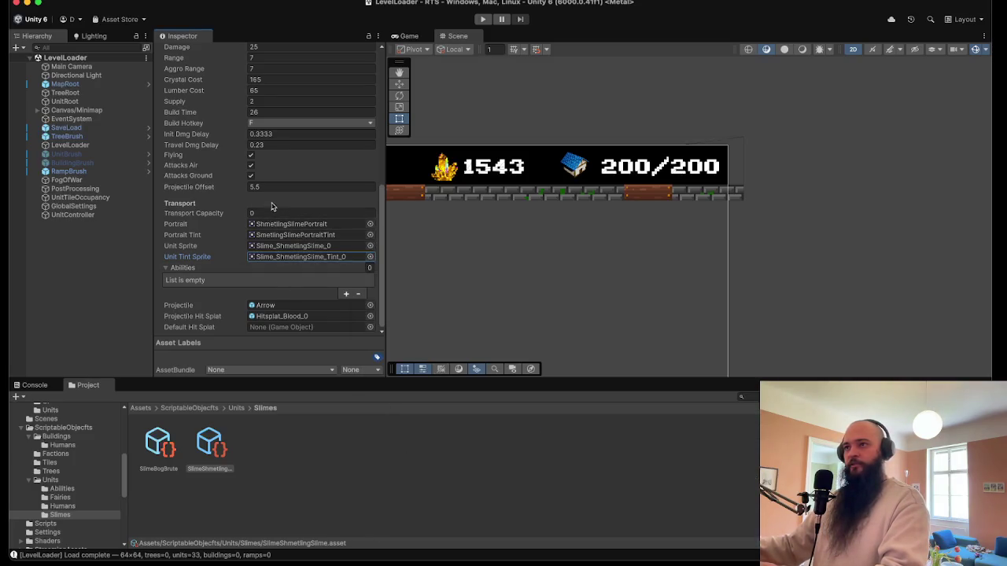
scroll(280, 184, "up", 4)
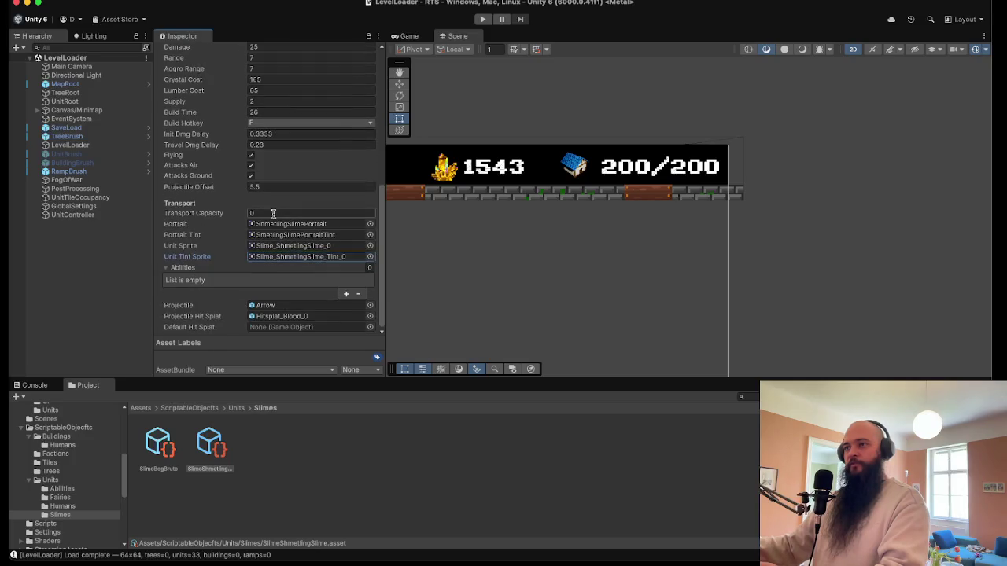
- Set the unit's build hotkey to M
left_click(273, 200)
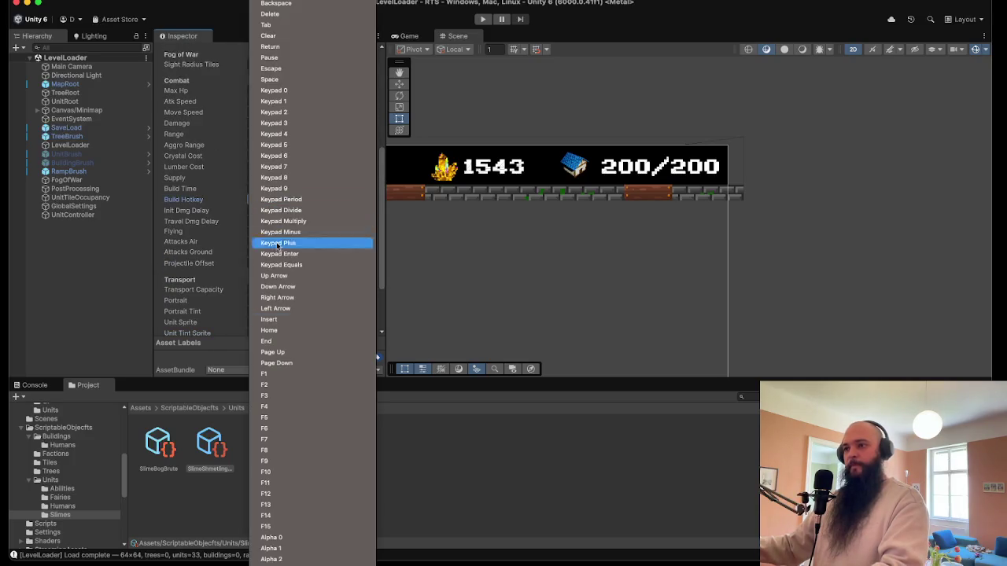
scroll(283, 488, "down", 10)
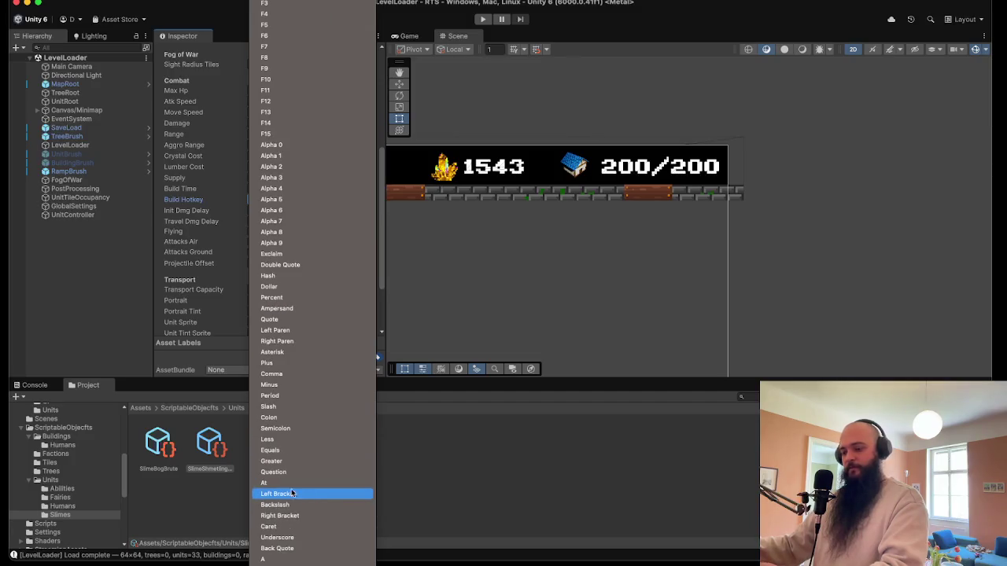
scroll(266, 487, "down", 3)
scroll(266, 487, "down", 2)
left_click(268, 511)
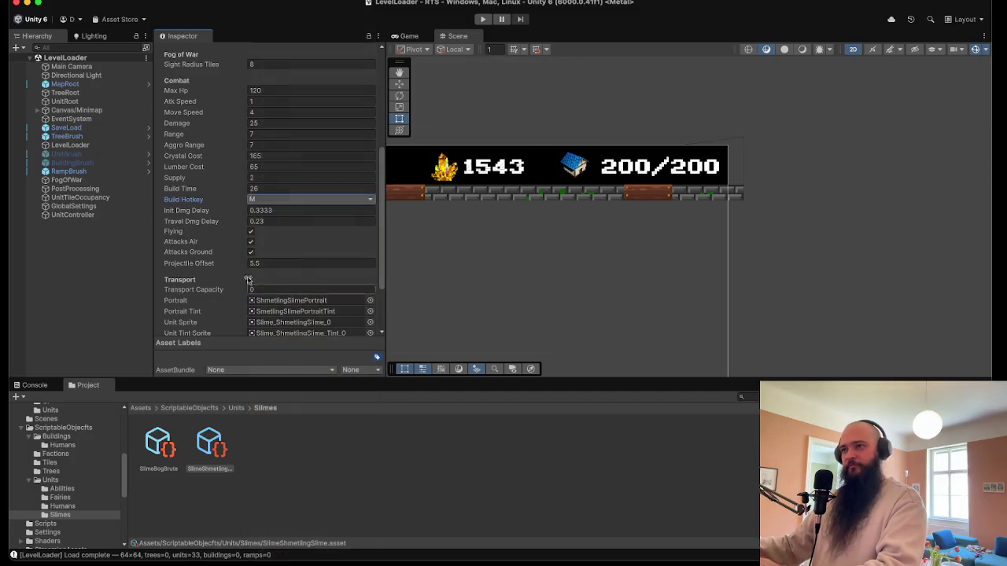
- Enter Damage 18 and Aggro Range 6 for the Shmetling Slime
left_click(267, 101)
left_click(267, 122)
type("18")
left_click(285, 134)
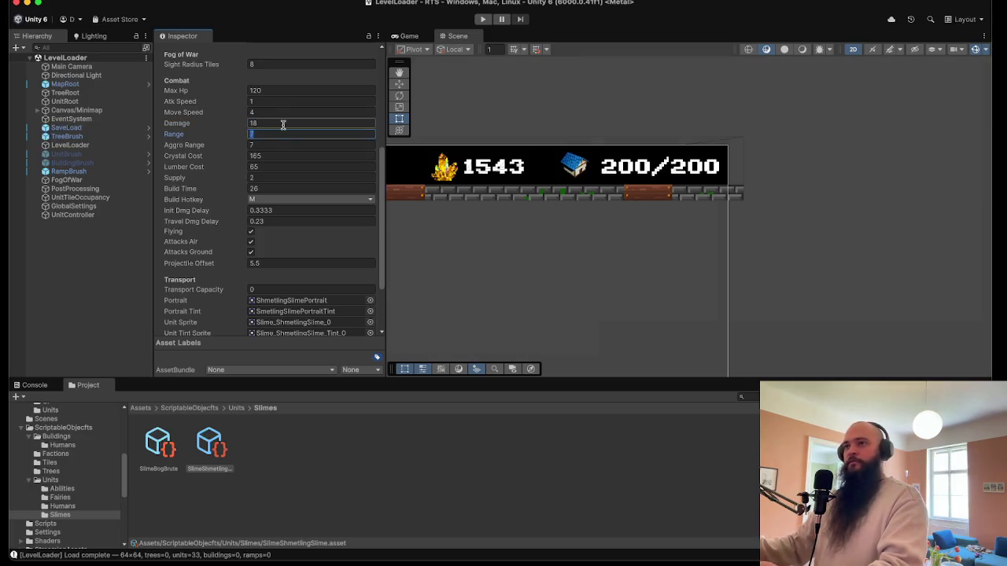
left_click(260, 144)
type("8")
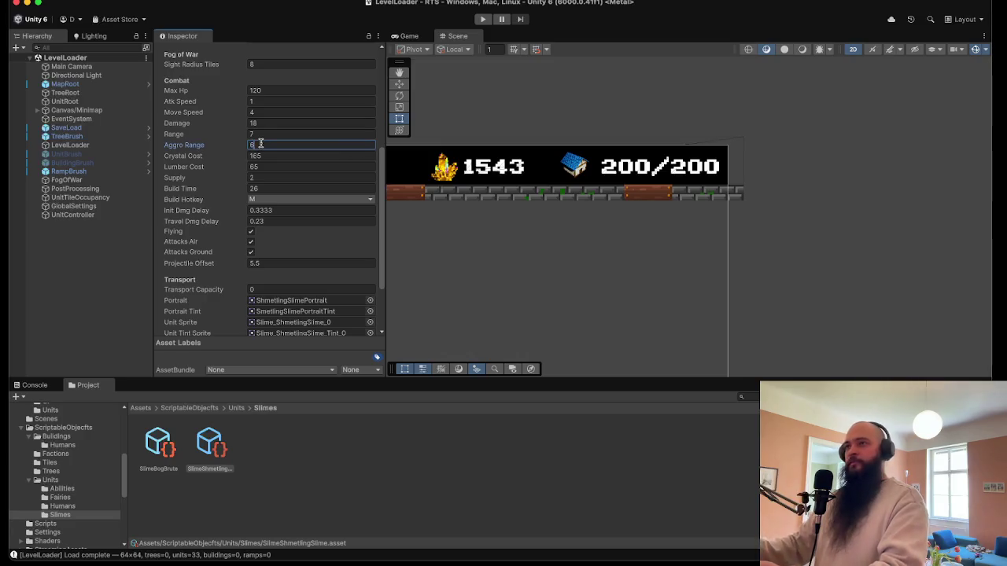
type("6")
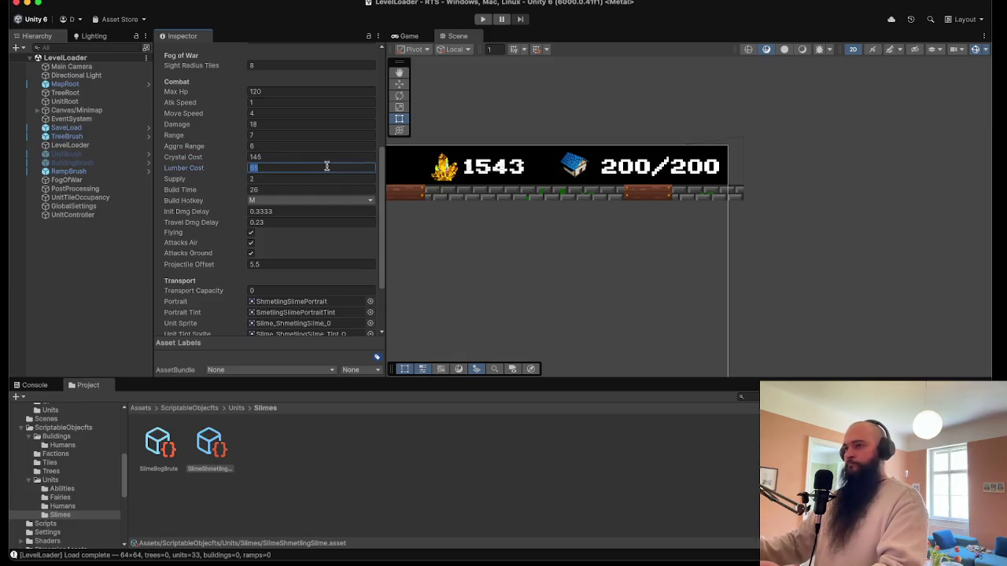
scroll(346, 126, "up", 3)
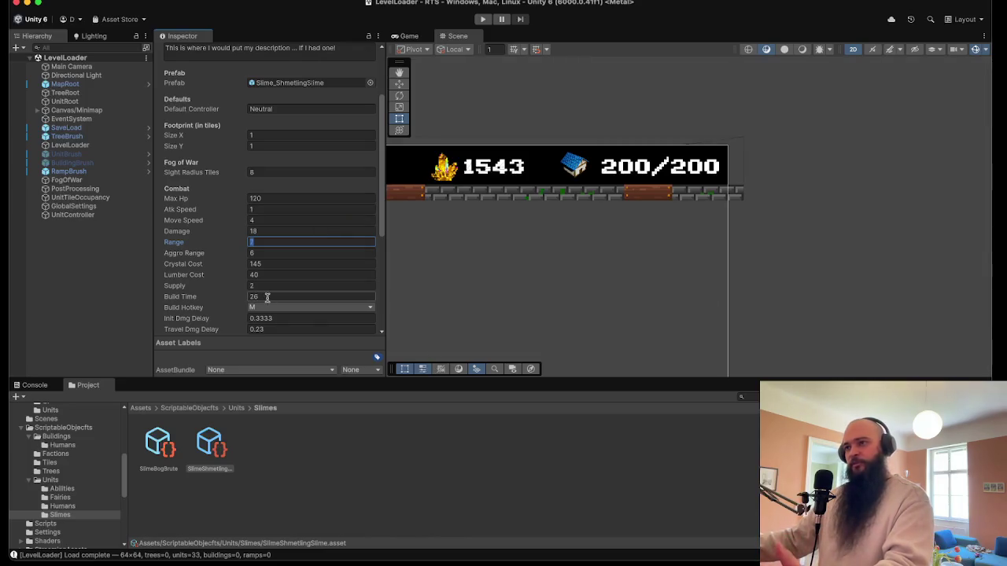
- Review the Shmetling Slime's stats against the SlimeBogBrute unit
scroll(272, 269, "down", 4)
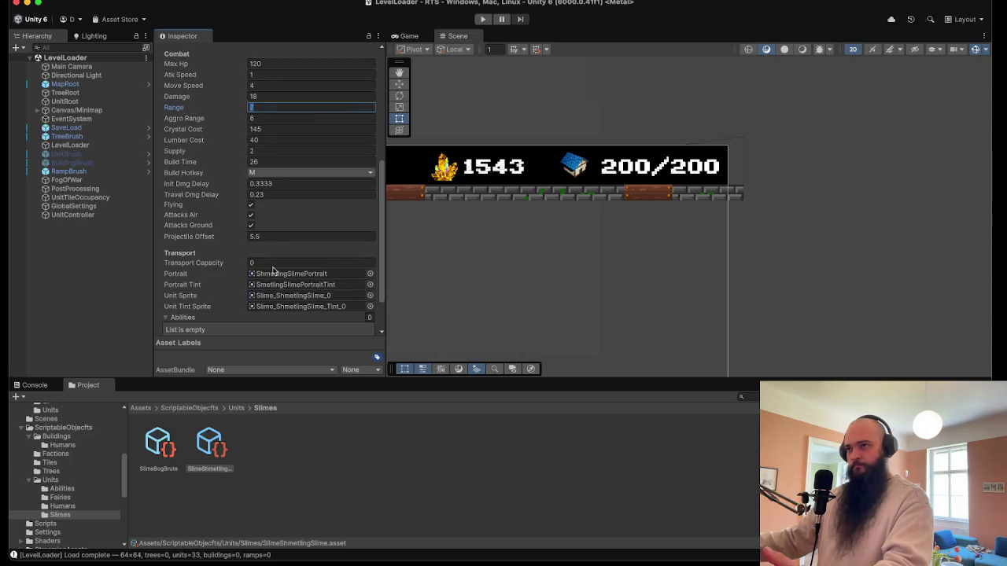
scroll(272, 269, "down", 2)
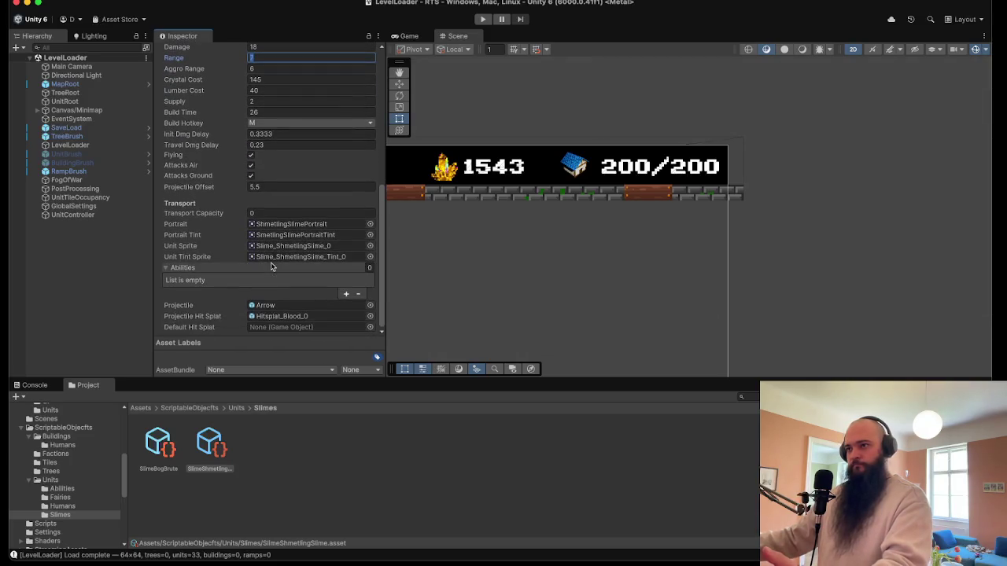
scroll(272, 258, "up", 8)
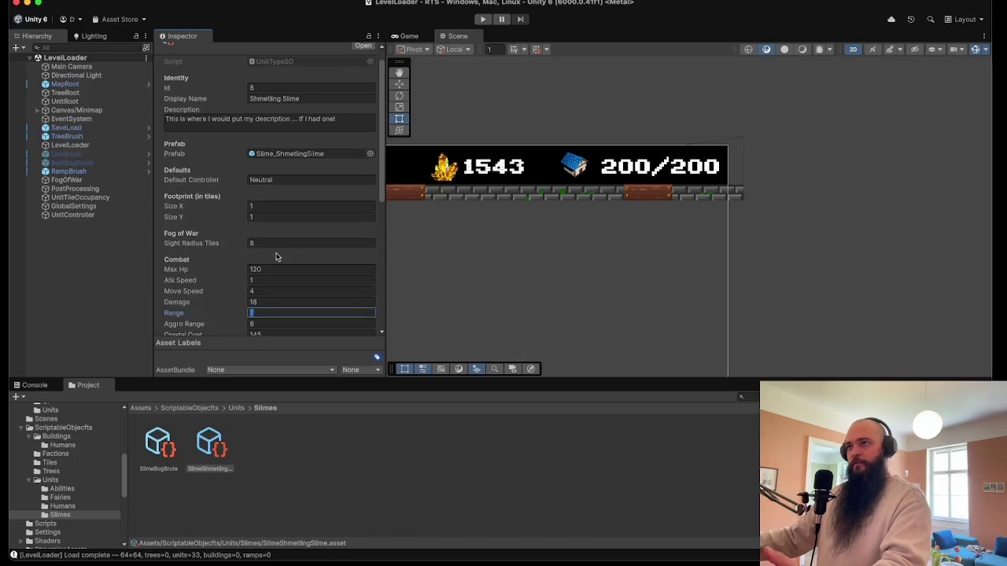
left_click(167, 443)
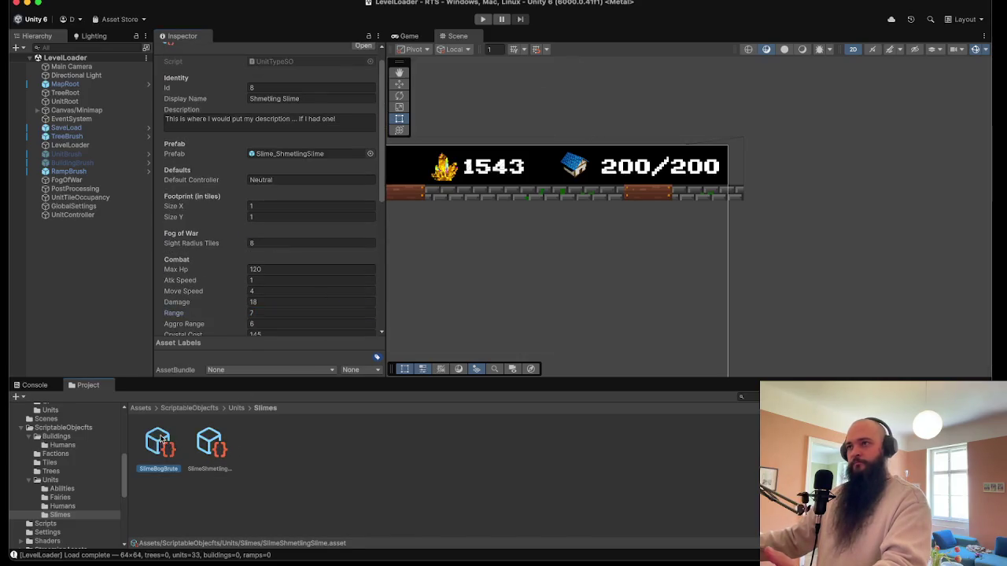
left_click(204, 442)
- Save the scene from the File menu
scroll(242, 287, "down", 3)
scroll(242, 287, "down", 6)
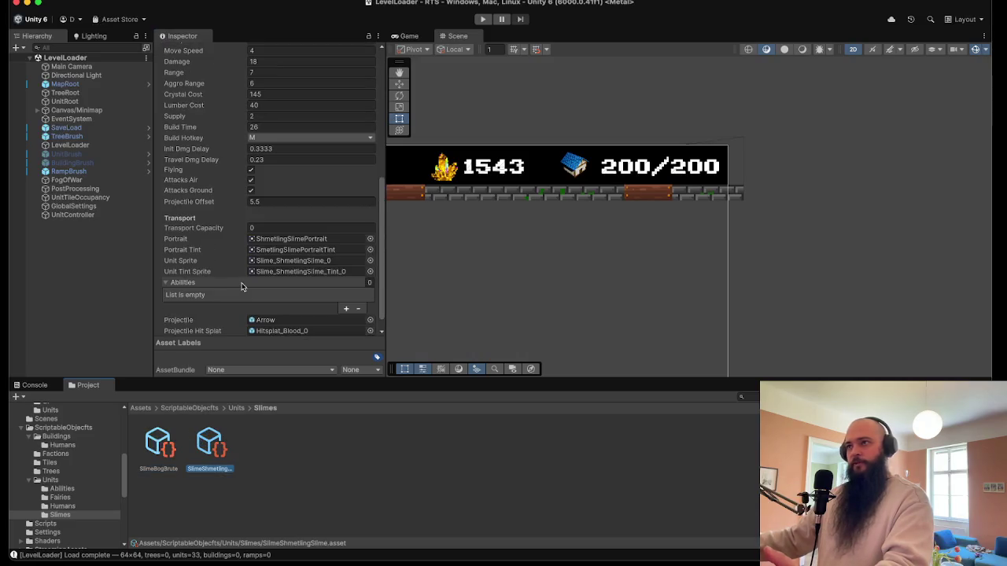
left_click(67, 0)
left_click(67, 44)
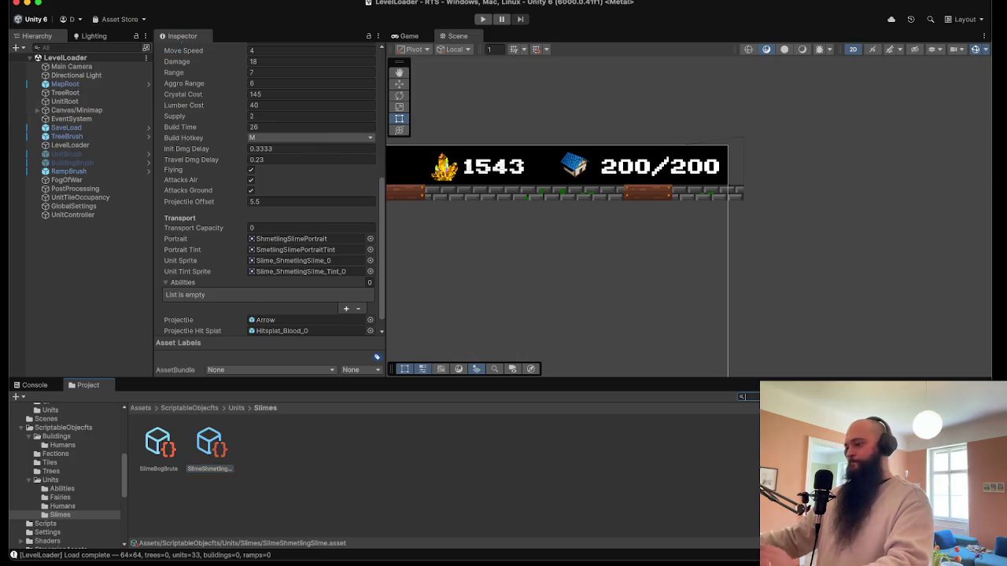
- Open the MapEditor scene and select the UnitBrush under Brushes
type("Map")
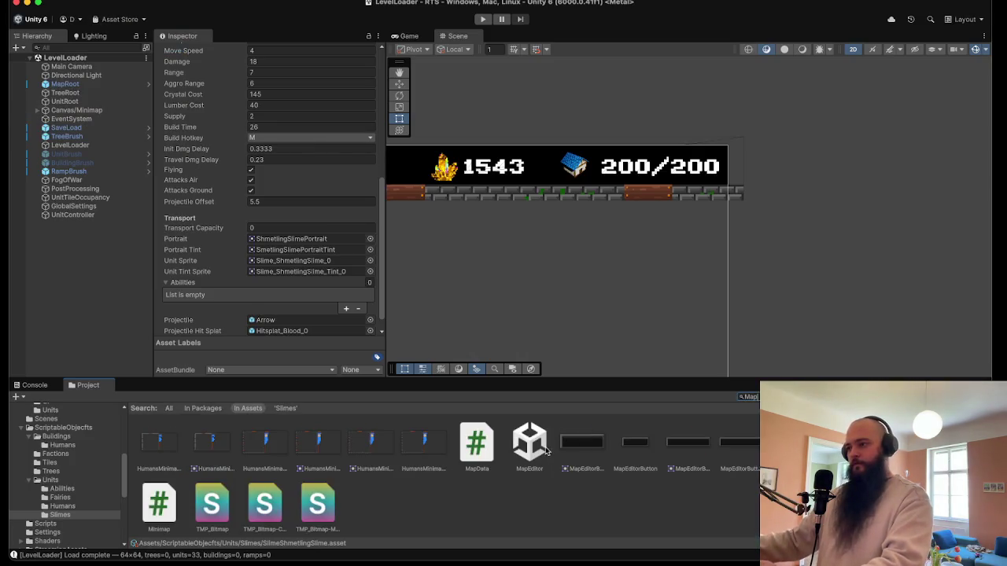
double_click(542, 450)
left_click(83, 110)
left_click(99, 103)
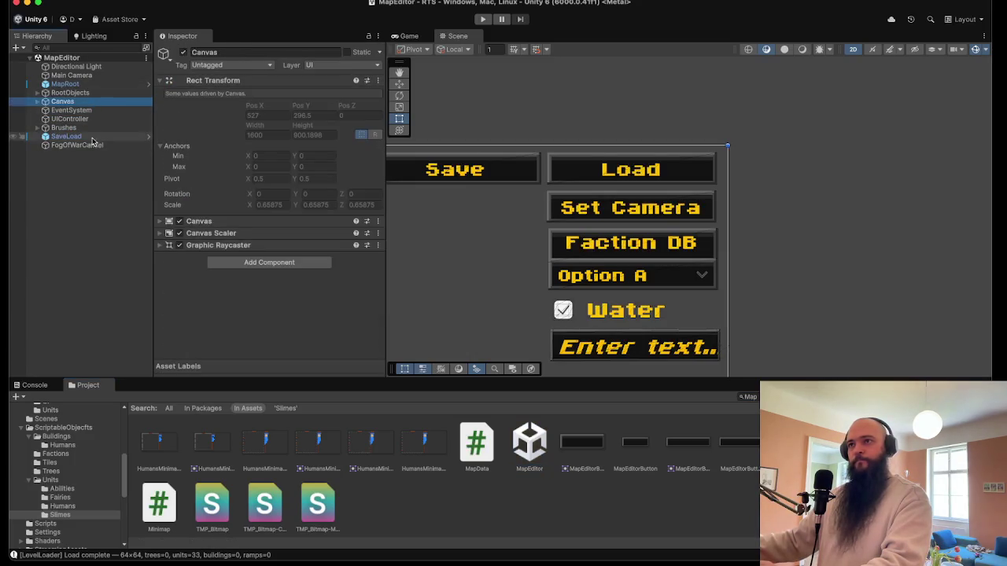
left_click(43, 128)
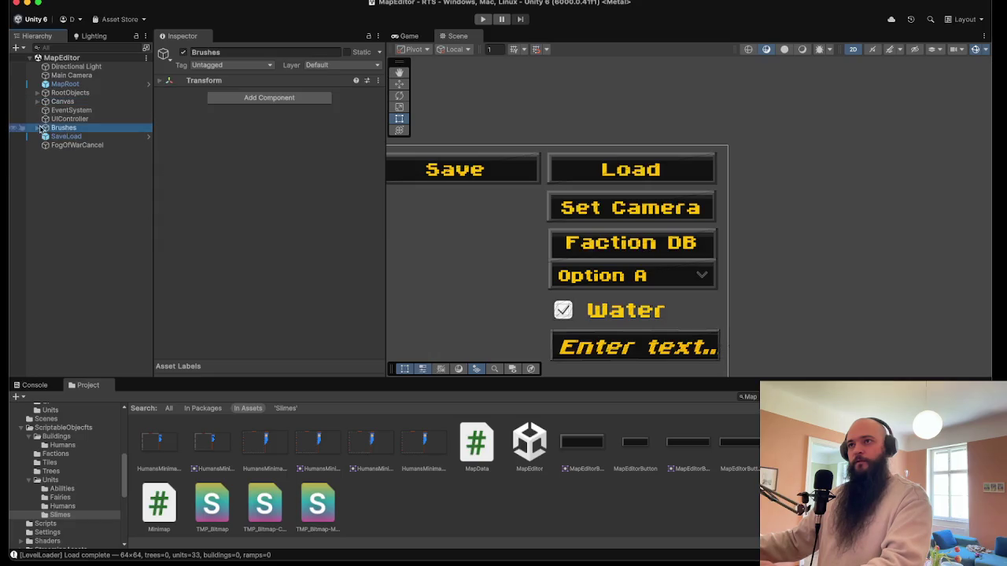
left_click(37, 127)
left_click(73, 144)
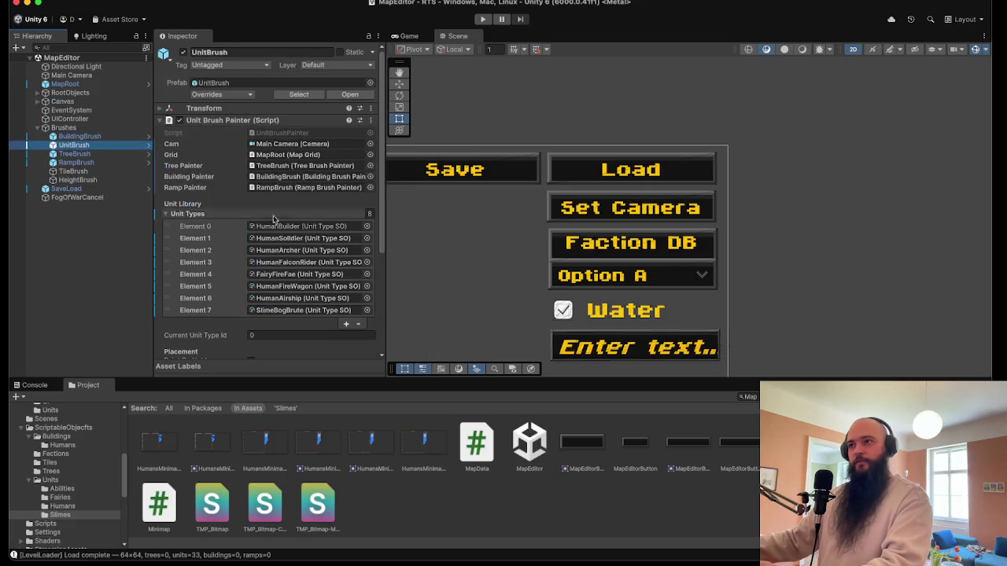
- Add SlimeShmetlingSlime to the Unit Types list as Element 8 and enter Play mode
left_click(347, 312)
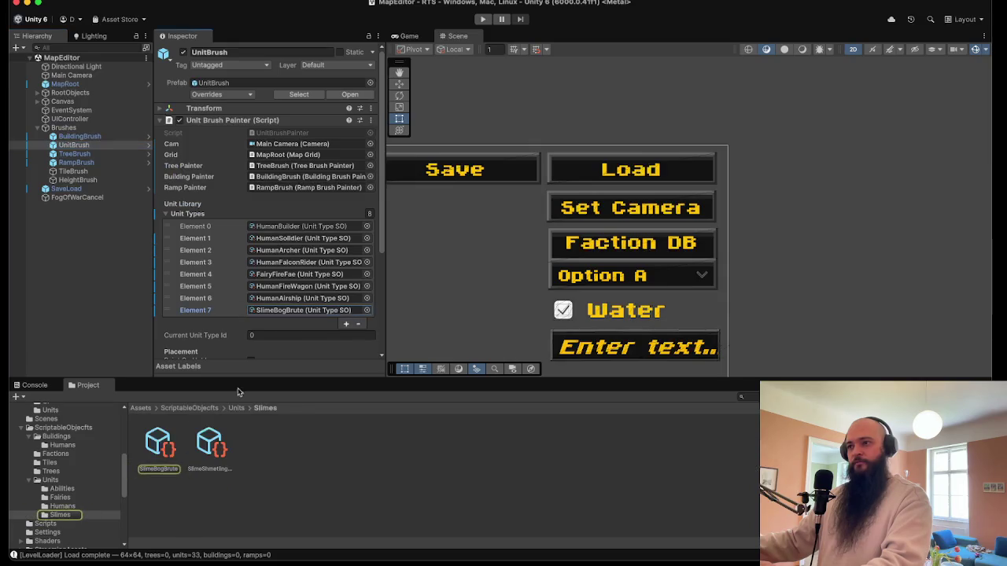
mouse_move(203, 446)
left_mouse_down()
mouse_move(181, 189)
mouse_move(196, 183)
left_mouse_up()
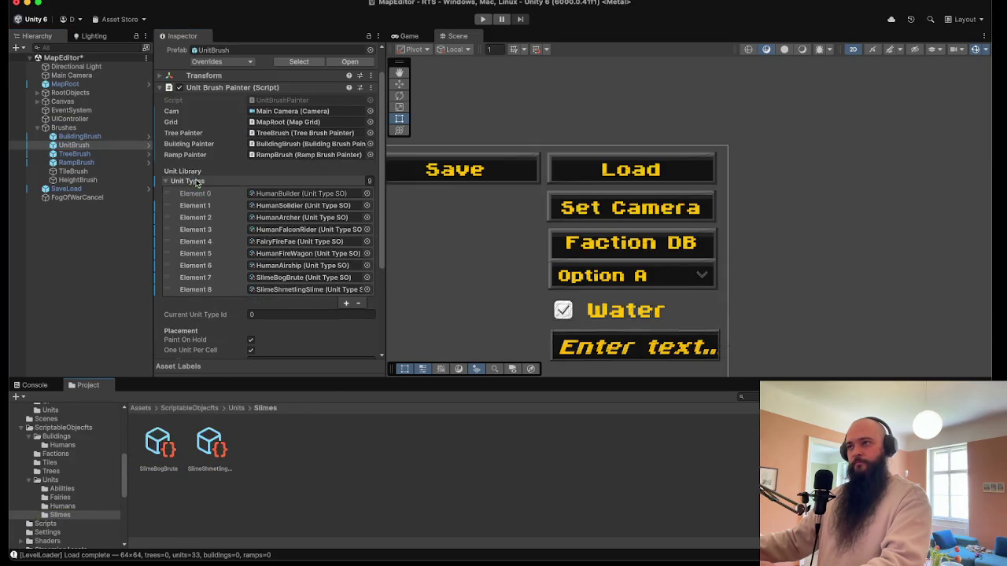
left_click(484, 20)
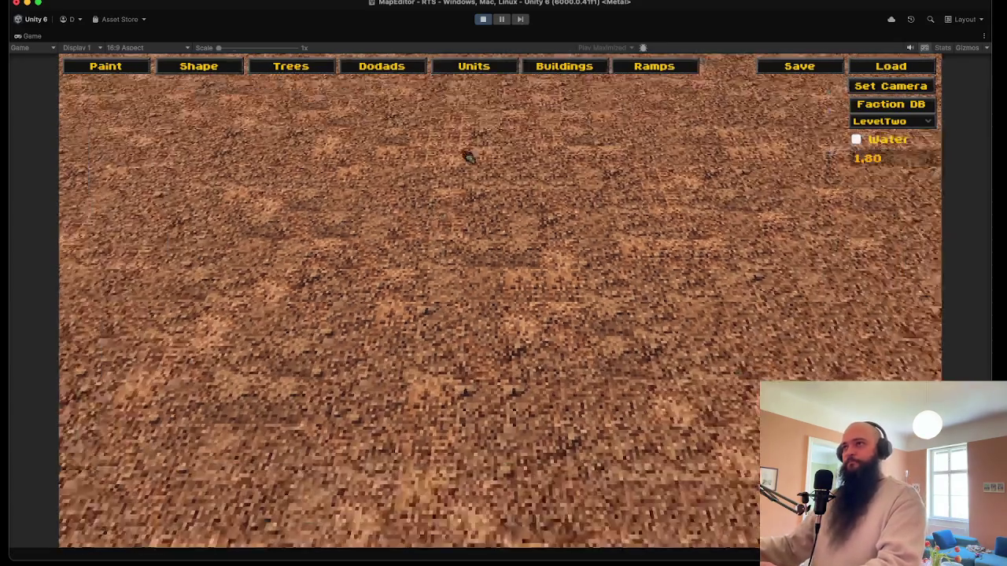
- Pick the Shmetling Slime from the Units list, spawn a formation on the terrain, then pause
left_click(474, 68)
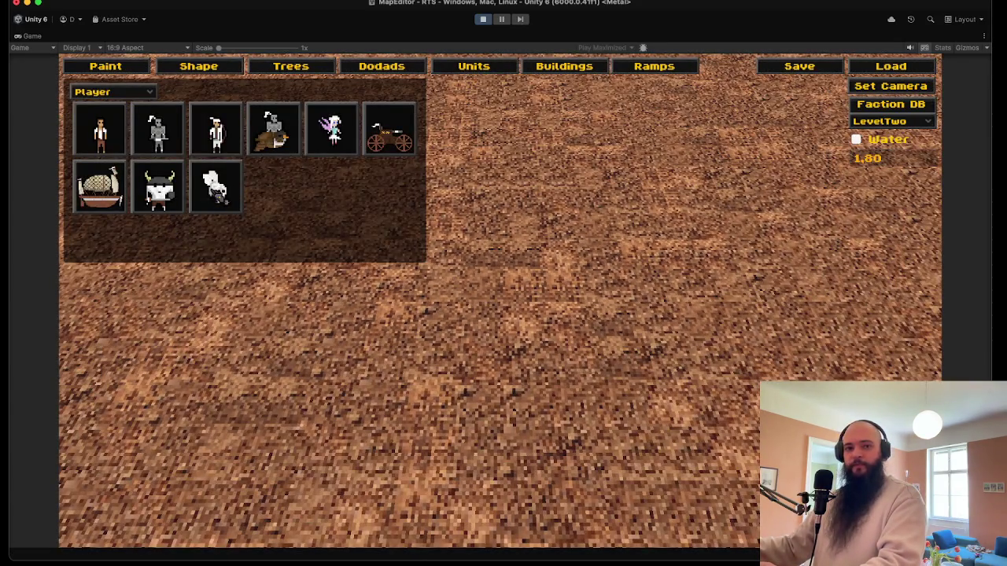
left_click(215, 187)
left_click(472, 259)
key("e")
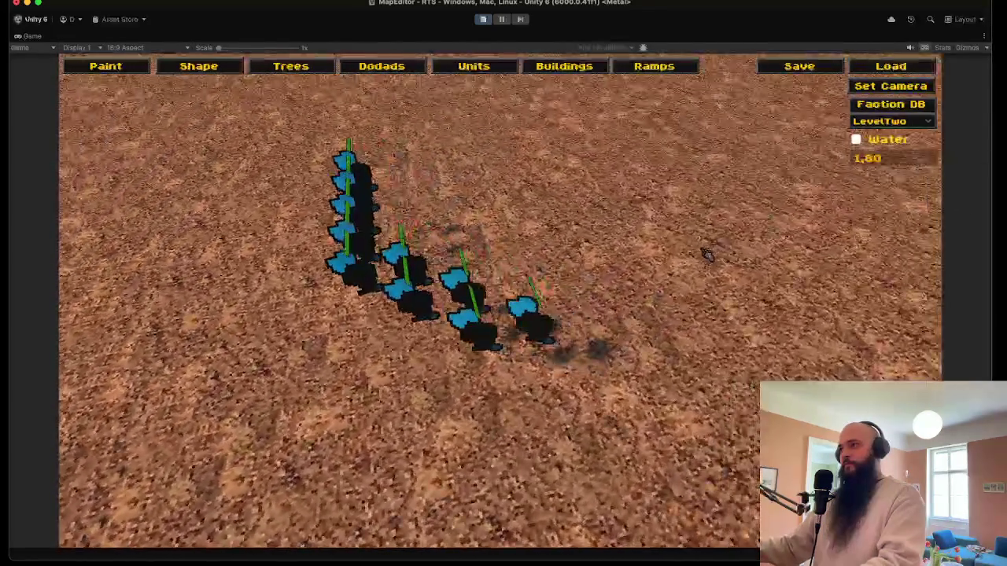
scroll(606, 281, "up", 5)
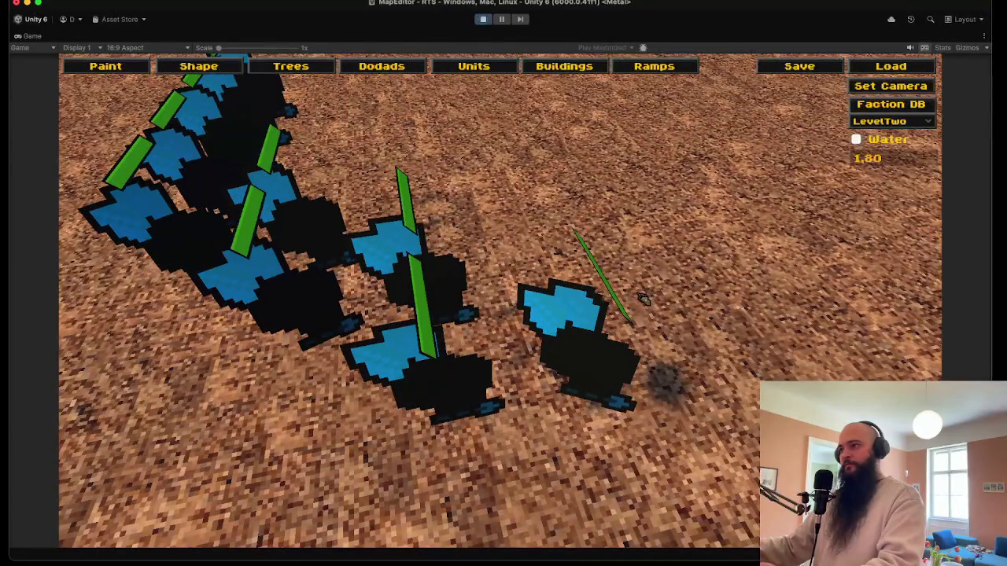
scroll(642, 297, "down", 5)
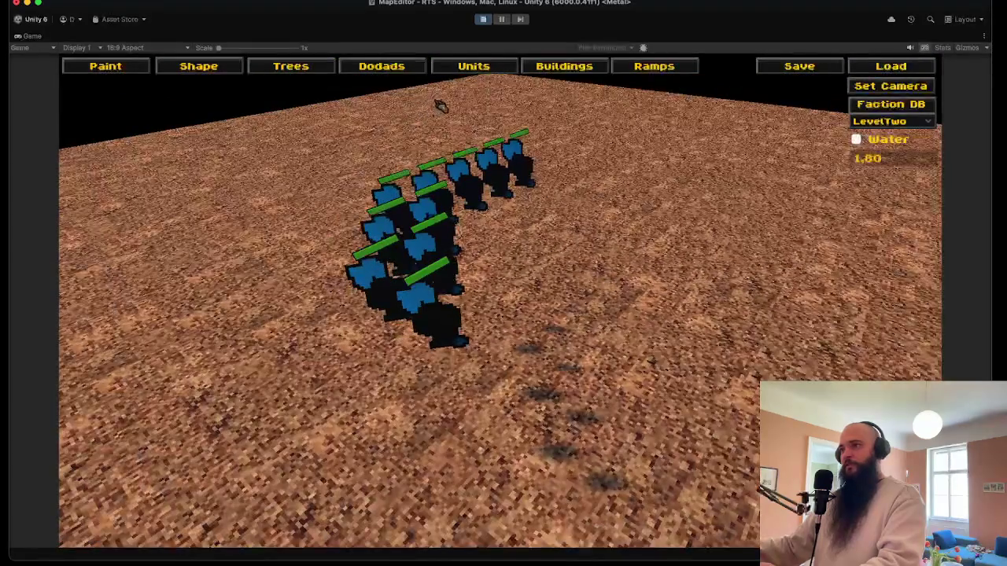
left_click(483, 19)
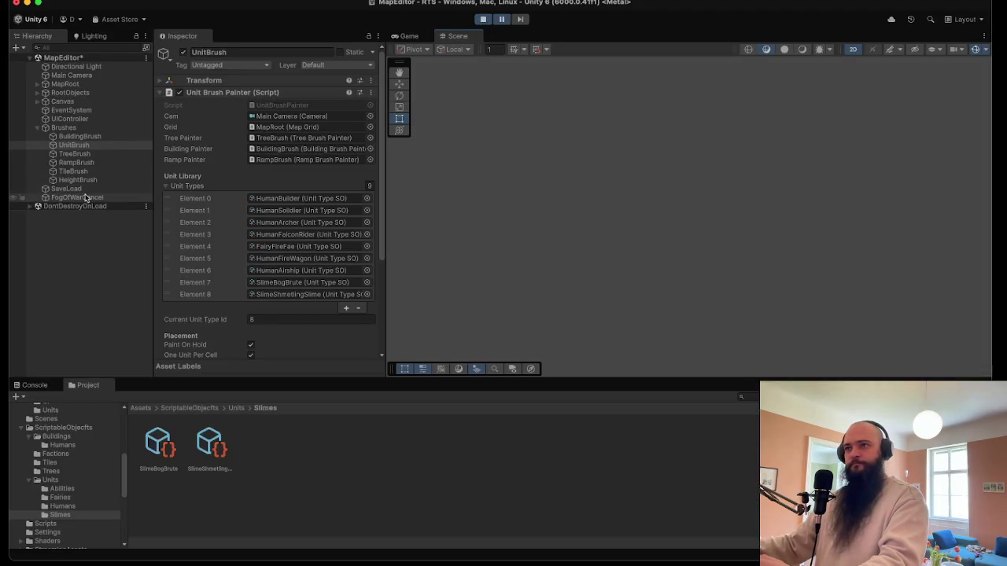
- Look through the FogOfWarCancel, Canvas, UIController and Brushes objects in the Hierarchy
left_click(85, 197)
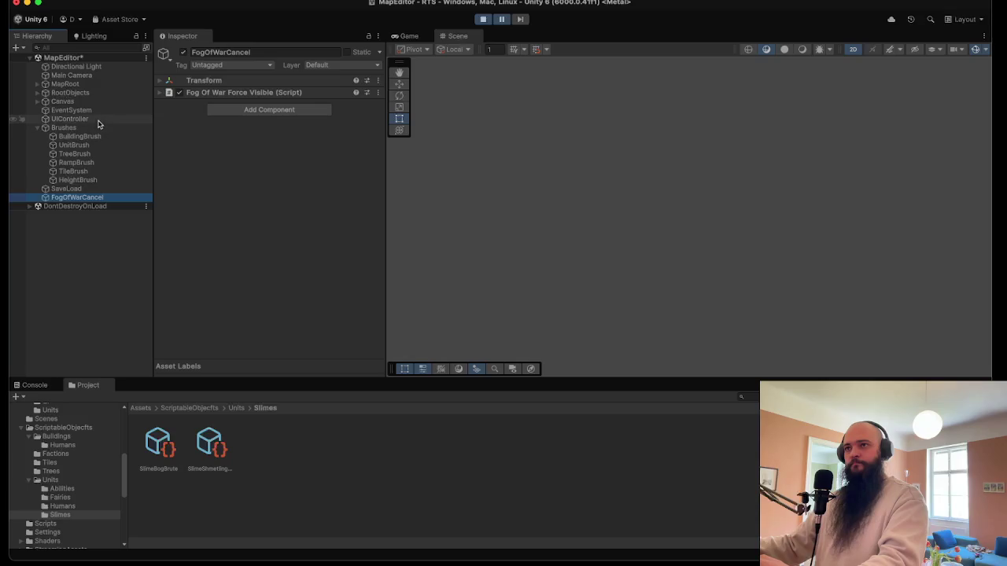
left_click(37, 102)
left_click(36, 102)
left_click(40, 119)
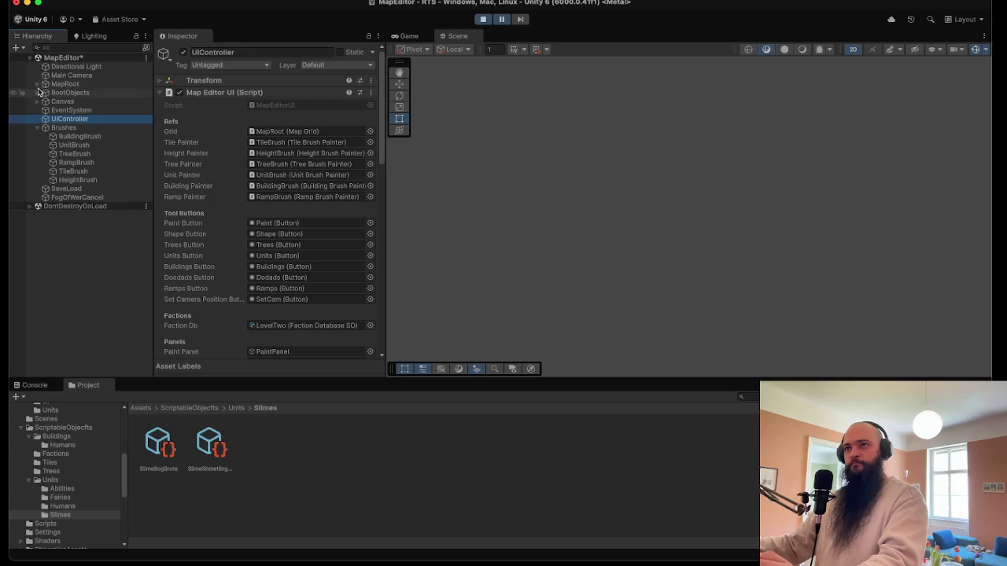
left_click(37, 92)
left_click(37, 92)
left_click(41, 129)
left_click(37, 128)
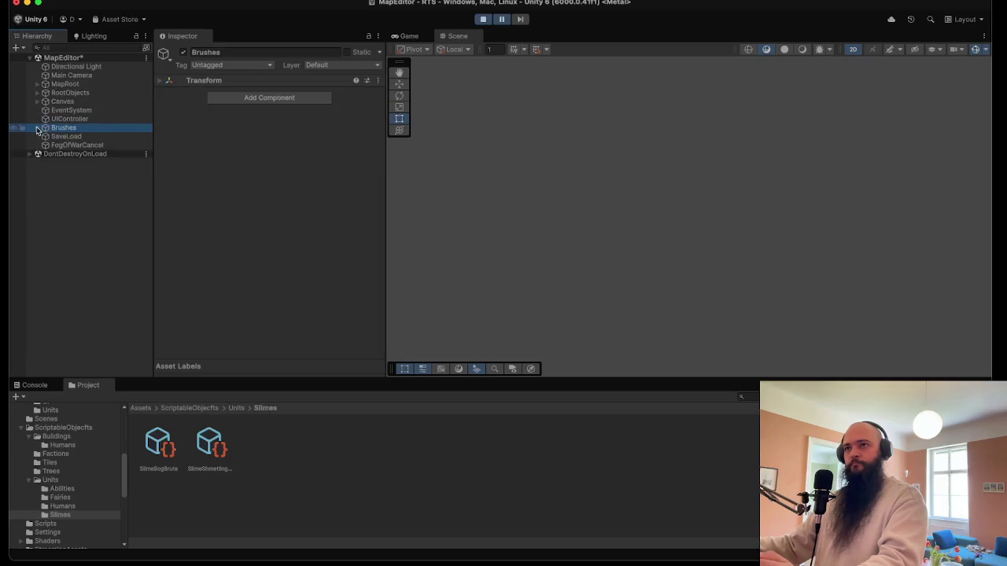
- Select Tint under UnitsRoot > Shmetling_Slime_Unit_25_34 > Quad, then stop Play mode
left_click(37, 94)
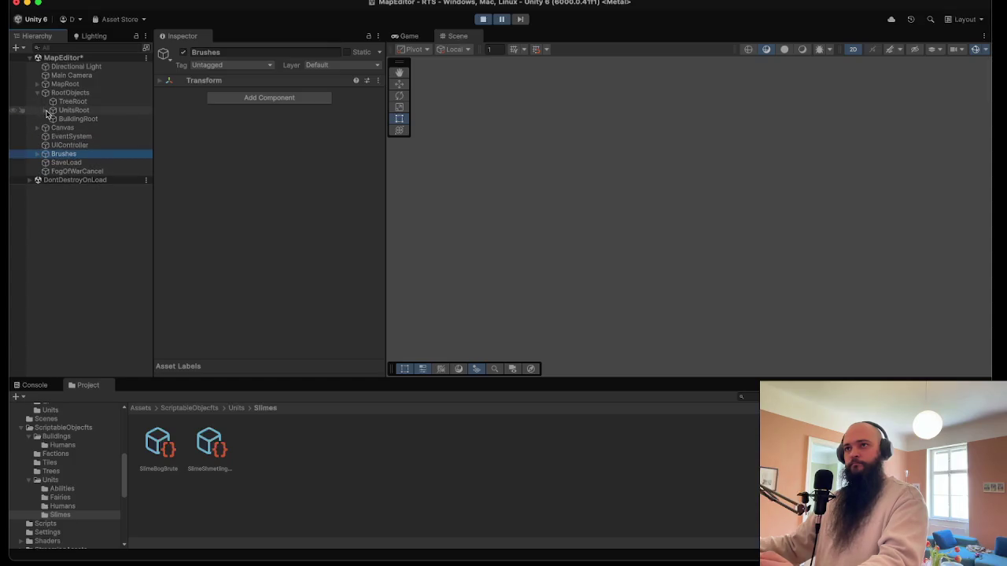
left_click(47, 112)
double_click(106, 127)
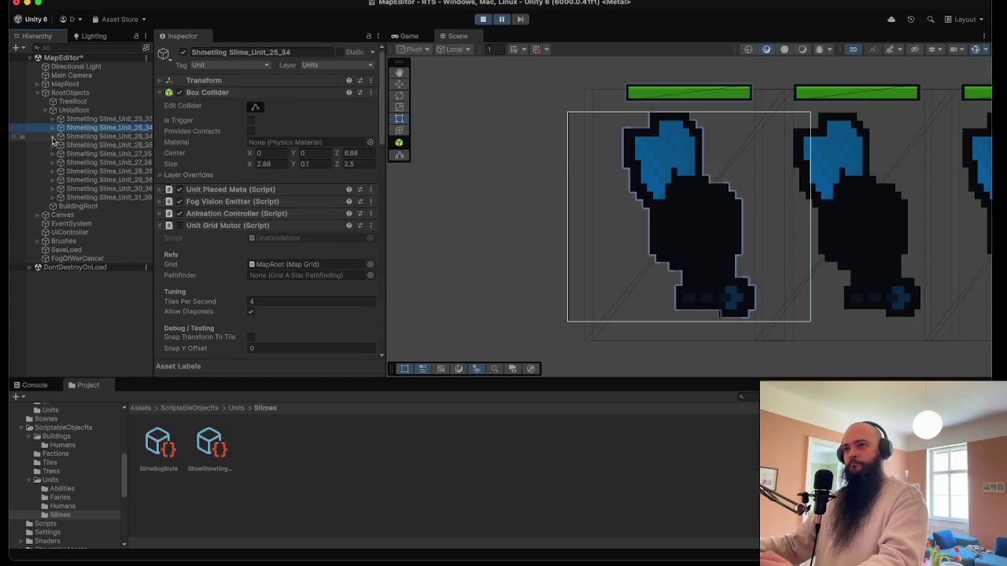
left_click(50, 128)
left_click(63, 137)
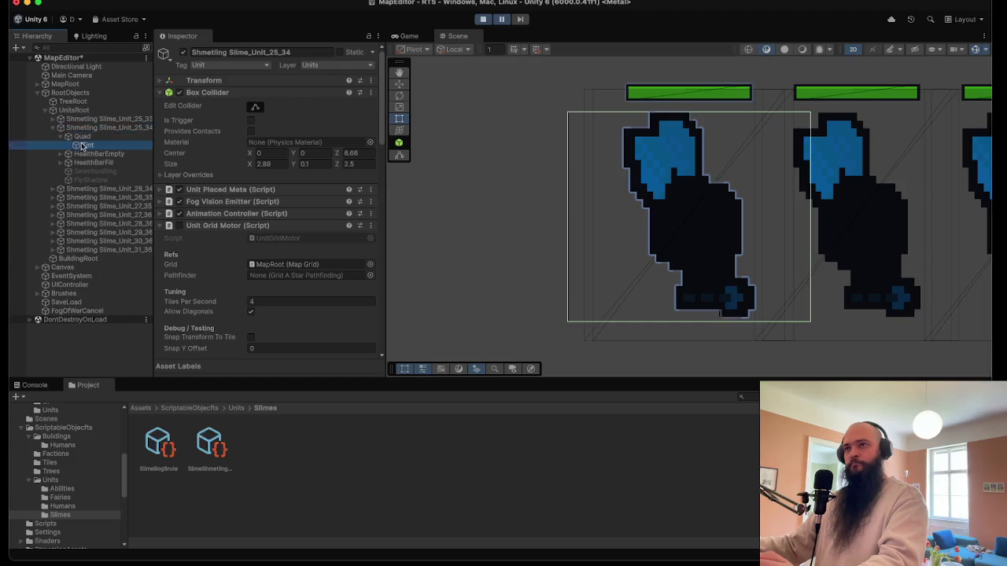
left_click(82, 146)
left_click(84, 137)
left_click(87, 145)
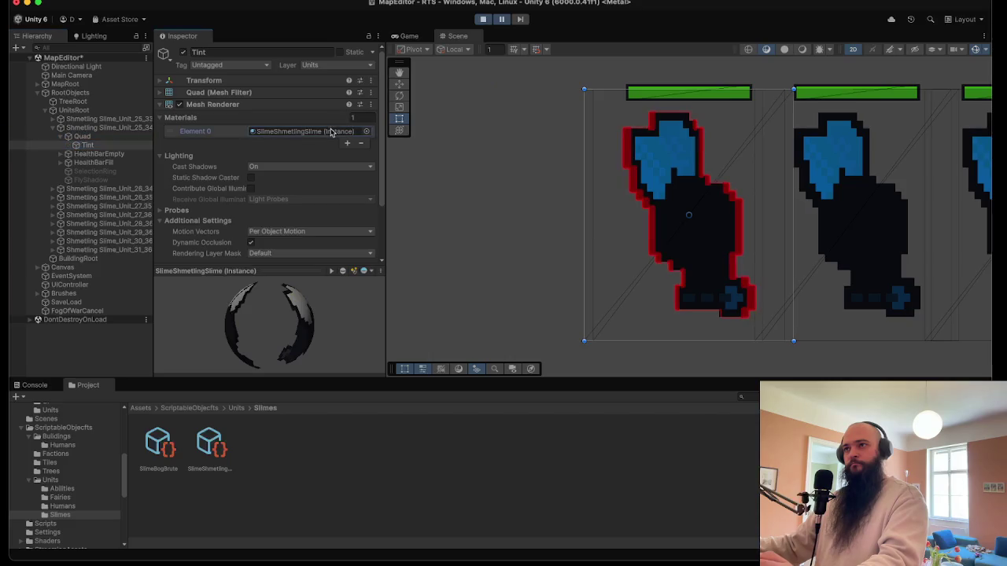
key("super+p")
scroll(87, 441, "up", 3)
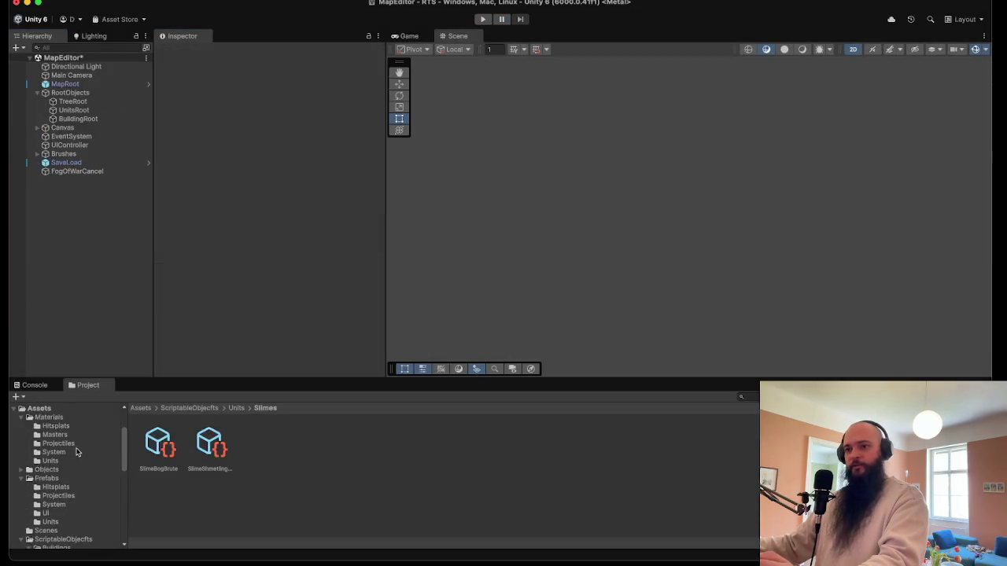
- Apply the SlimeShmetlingSlime_Tint material to the prefab Tint's Mesh Renderer and exit prefab mode
left_click(55, 452)
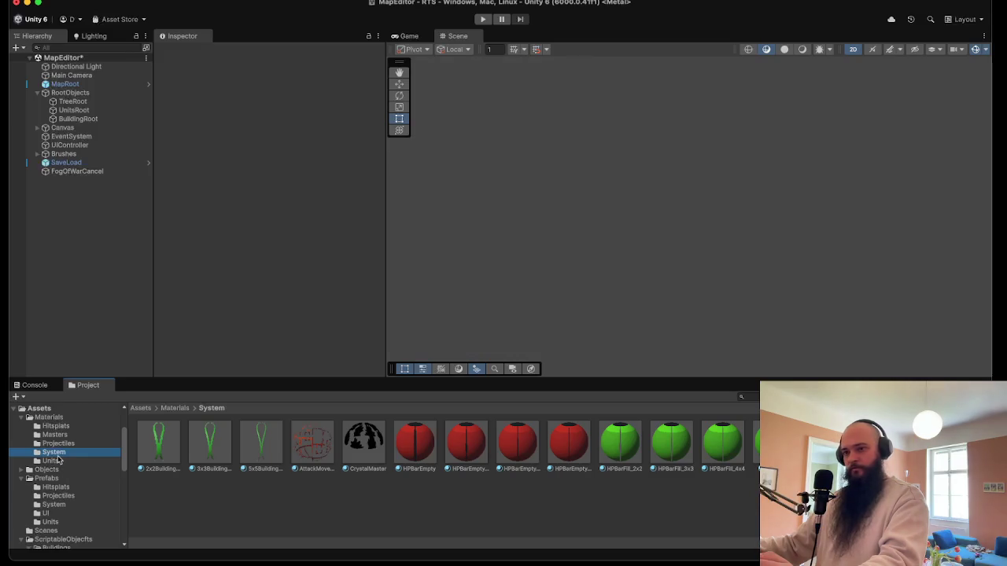
left_click(52, 460)
left_click(211, 511)
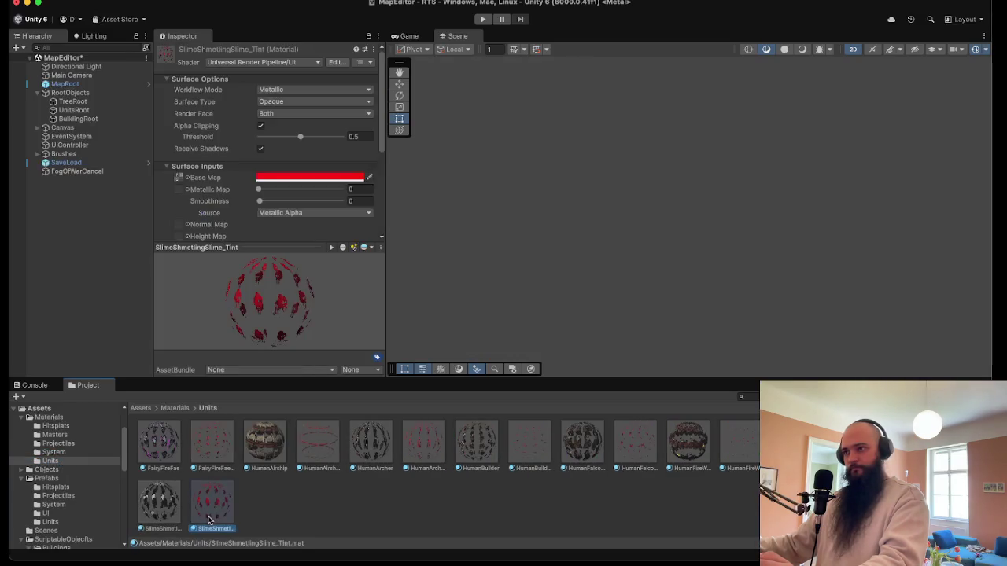
left_click_drag(311, 304, 352, 279)
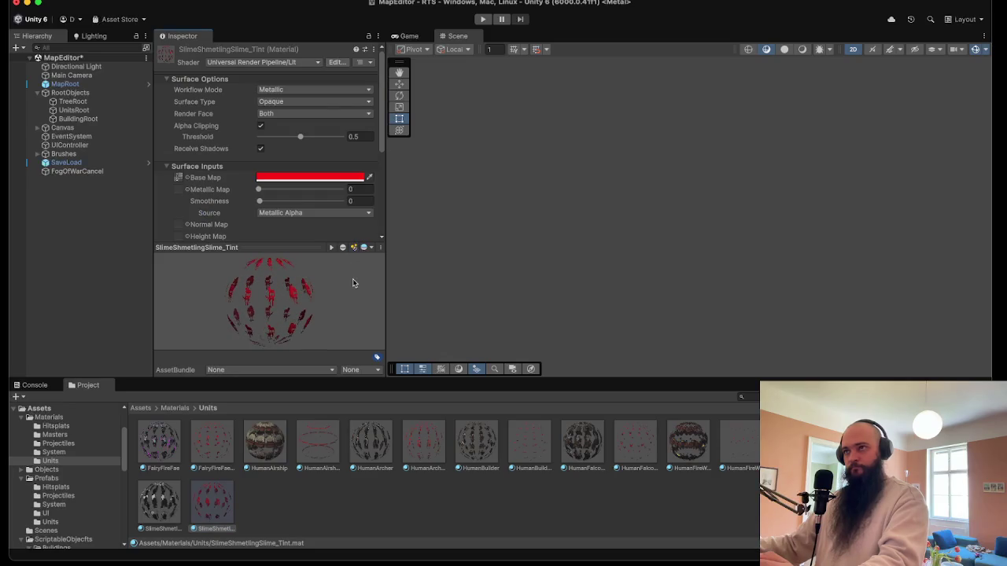
left_click(167, 518)
left_click(208, 510)
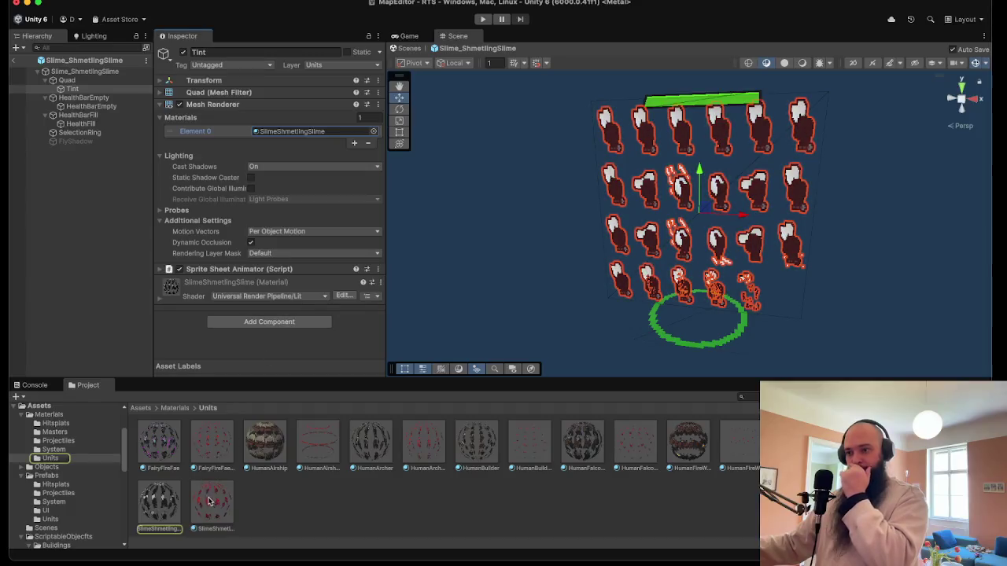
left_click_drag(288, 167, 292, 132)
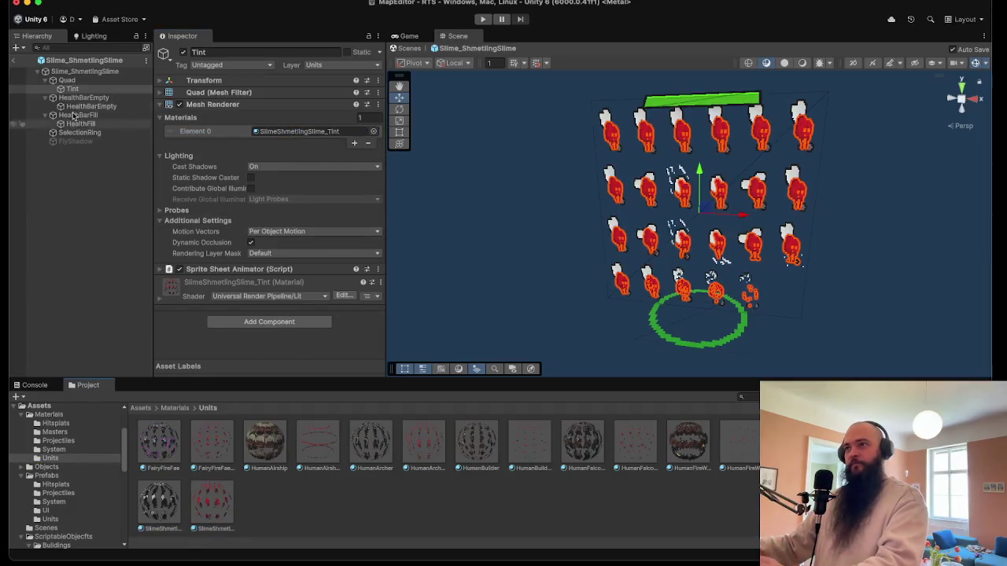
left_click(16, 59)
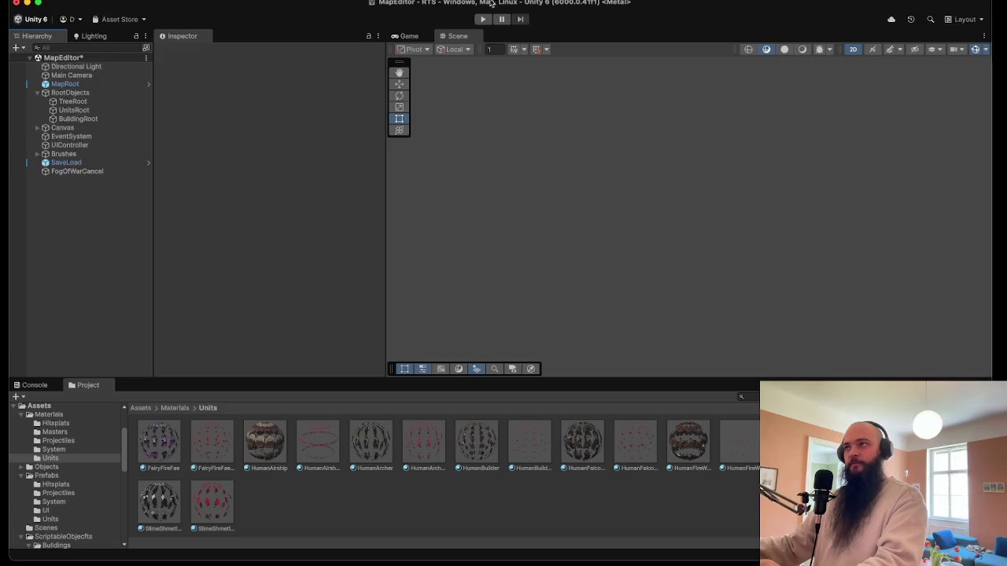
- Start play mode and place several groups of blue flying player slimes on the map
key("super+p")
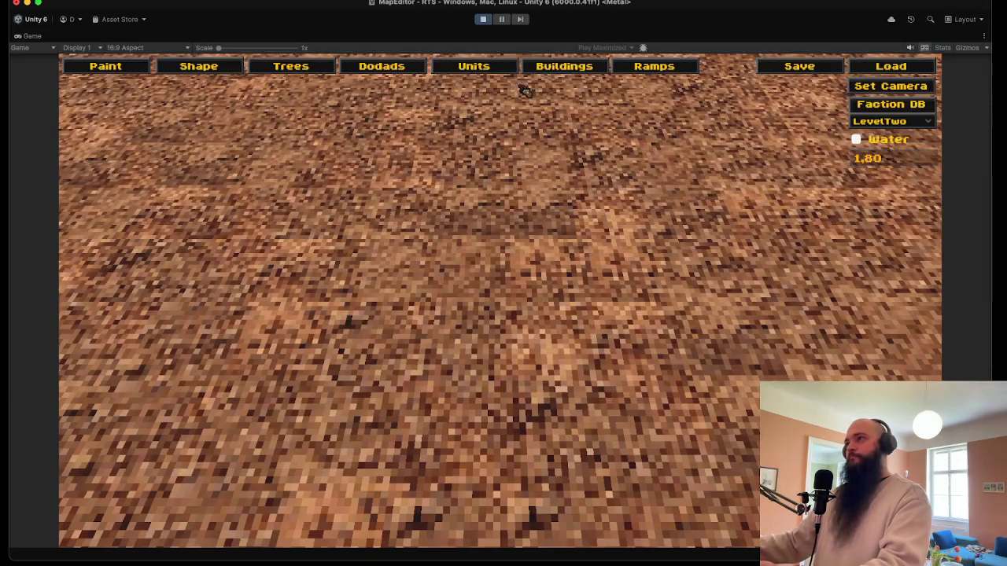
left_click(469, 72)
left_click(484, 329)
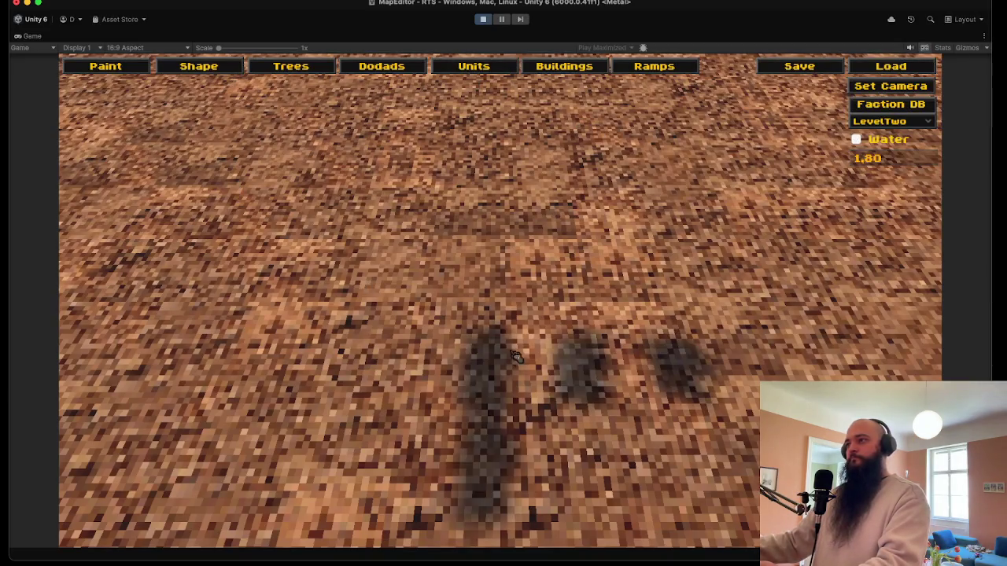
scroll(519, 345, "up", 5)
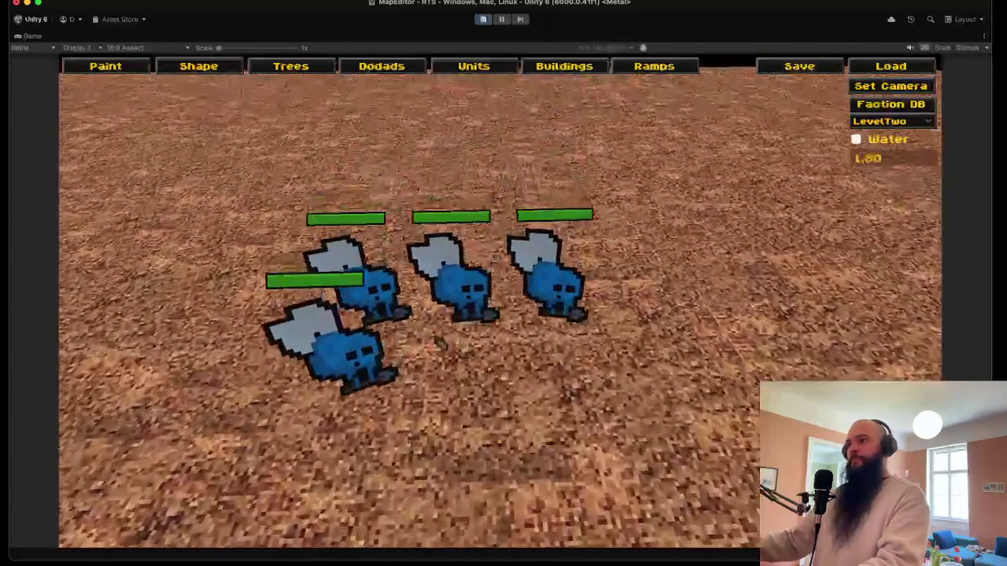
scroll(299, 208, "up", 5)
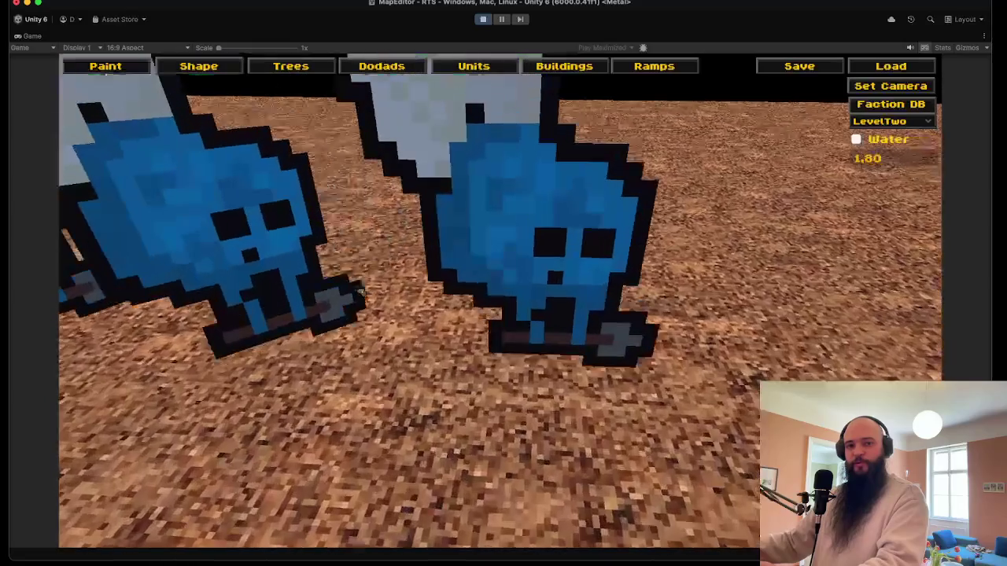
scroll(619, 179, "down", 5)
scroll(562, 299, "down", 5)
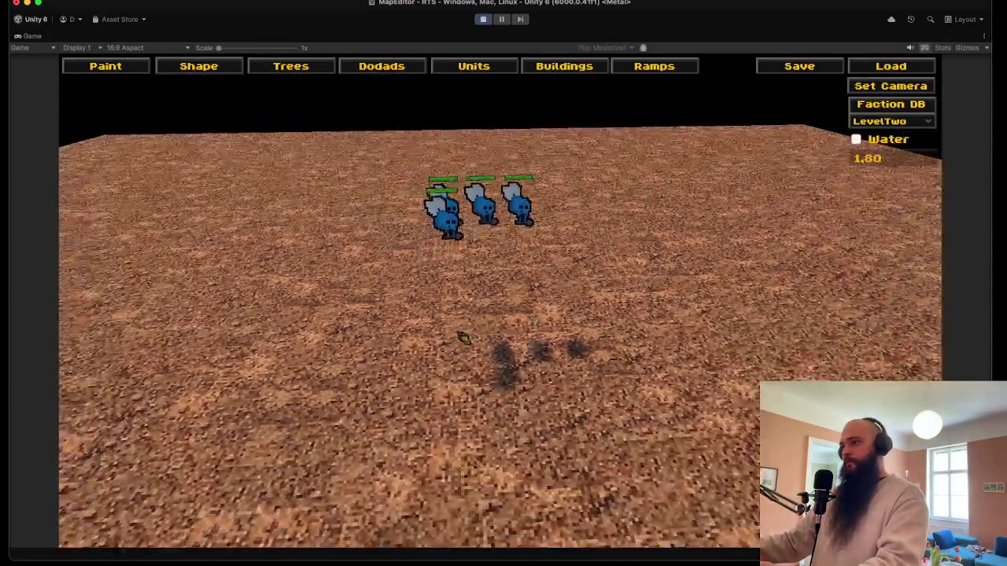
left_click(550, 330)
left_click(613, 369)
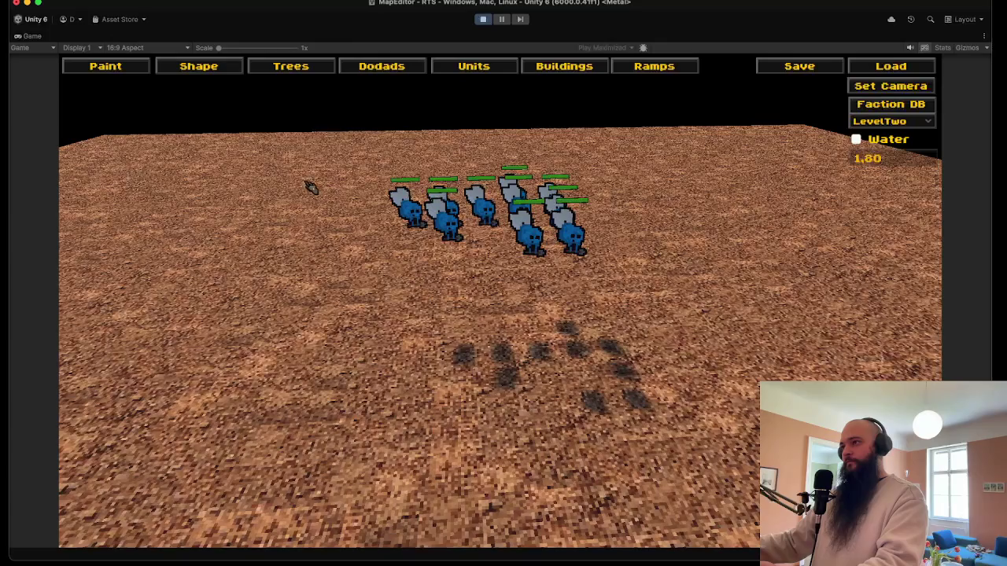
- Pick another slime unit type and drop it in front of the existing cluster
left_click(473, 68)
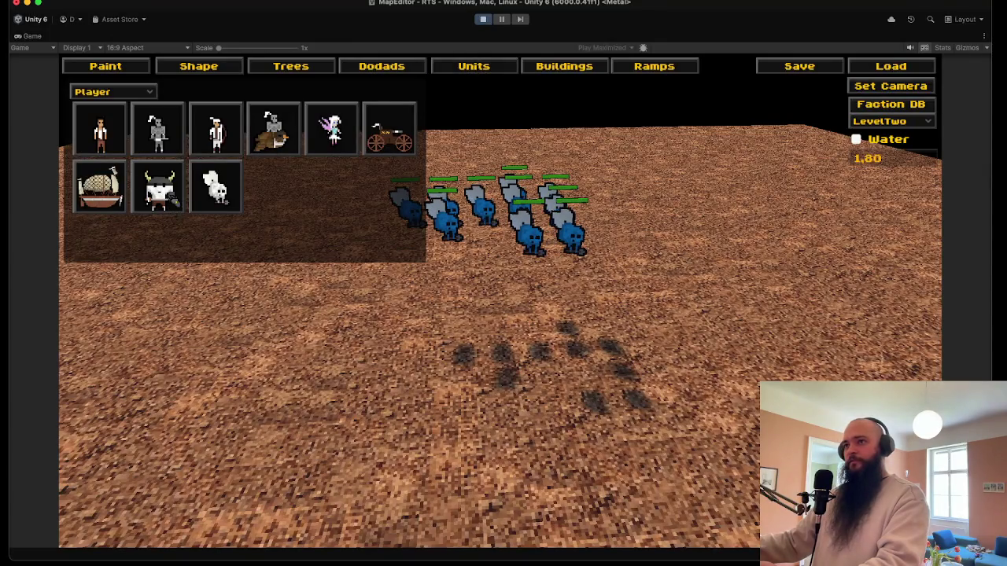
left_click(181, 205)
key("s")
key("d")
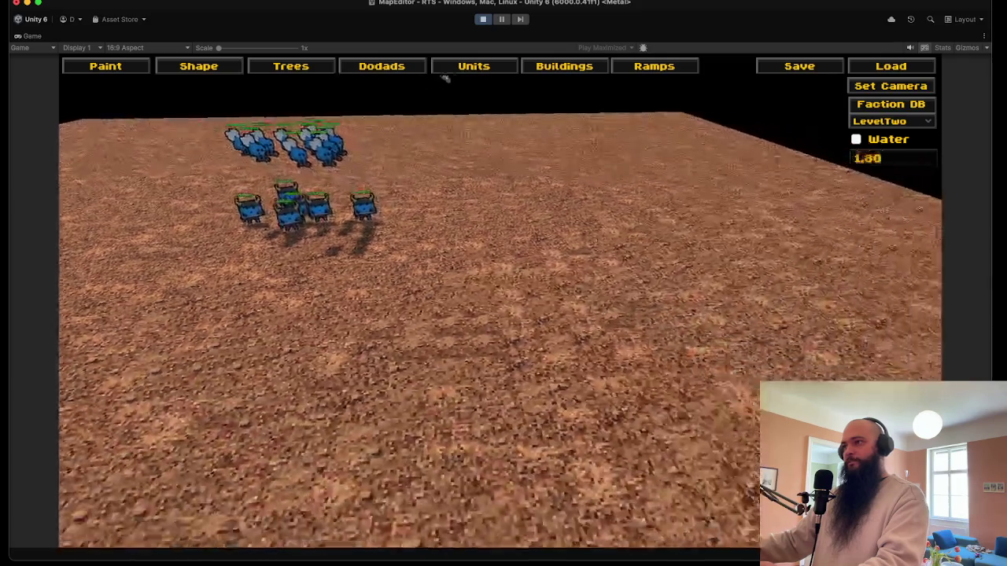
- Switch placement to the Enemy faction, place two rows of red enemy units, and open the level save dialog
left_click(464, 67)
left_click(110, 92)
left_click(94, 131)
left_click(629, 322)
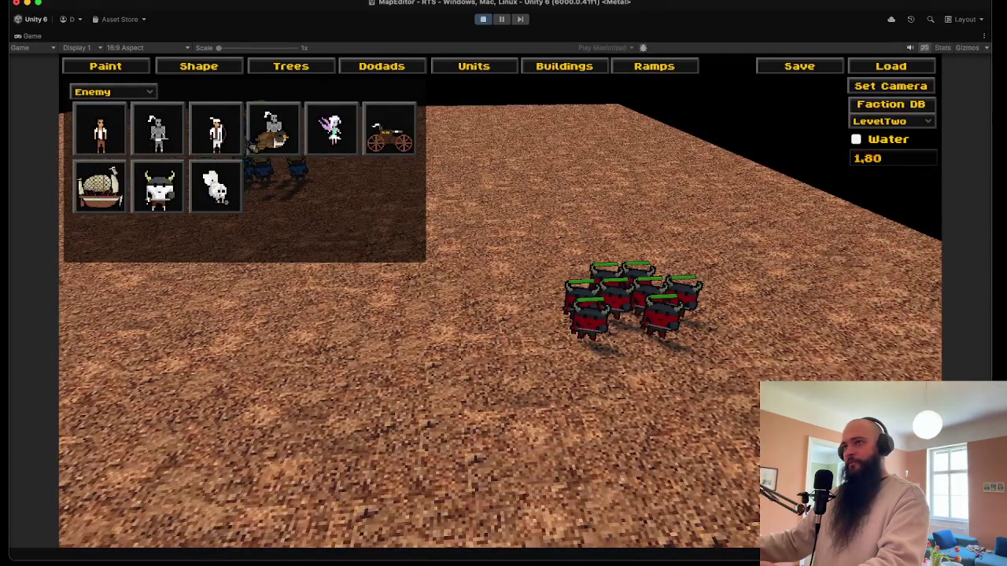
left_click(652, 361)
right_click(463, 348)
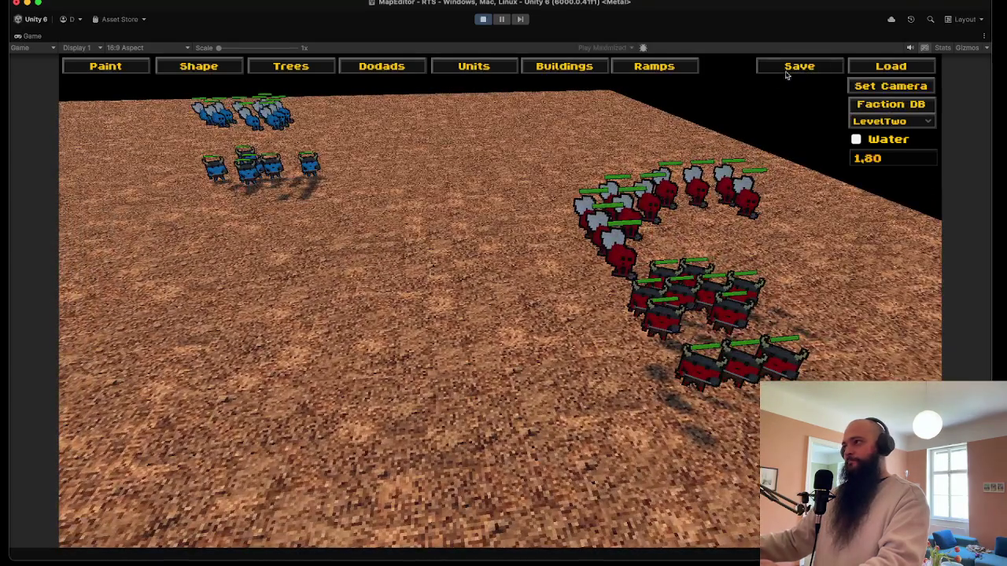
left_click(793, 70)
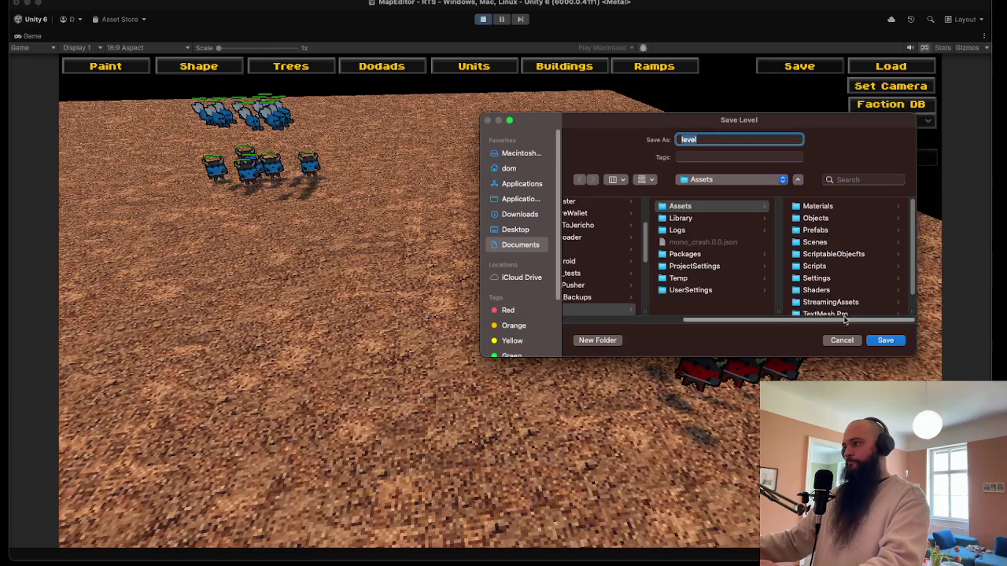
- Save the level as FlyingSlime in the StreamingAssets/Levels folder
left_click(848, 303)
left_click(811, 211)
double_click(689, 139)
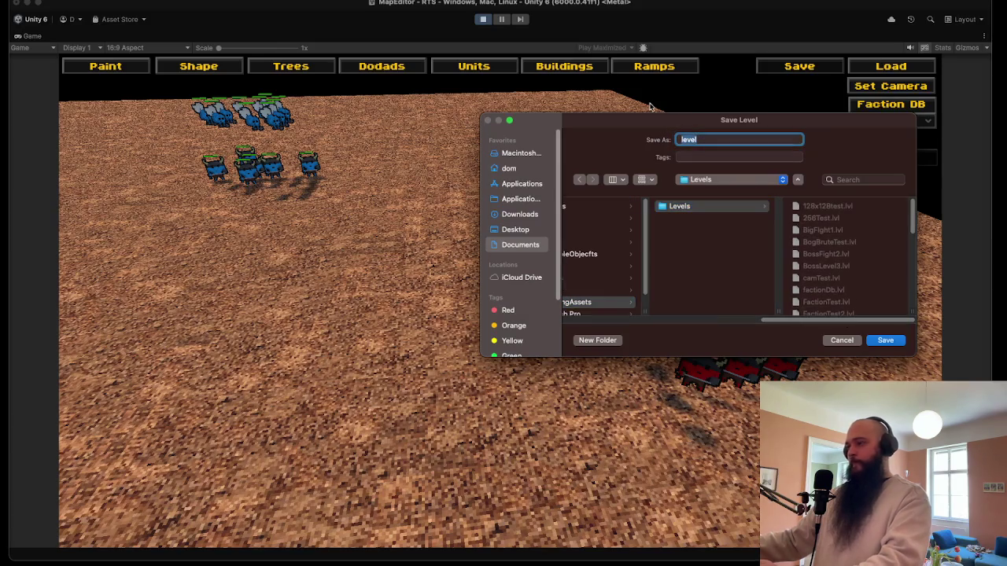
type("FlyingSlime")
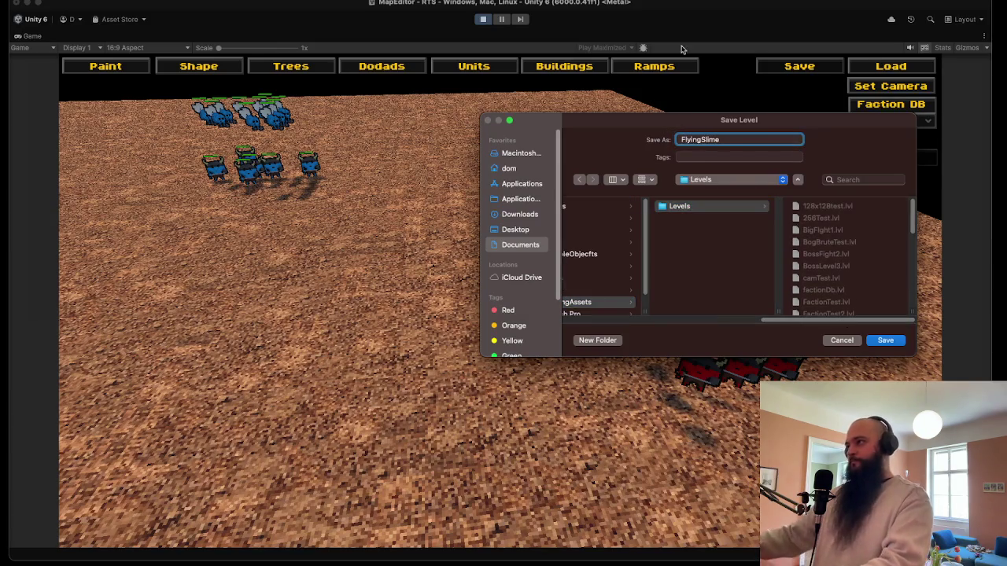
key("Return")
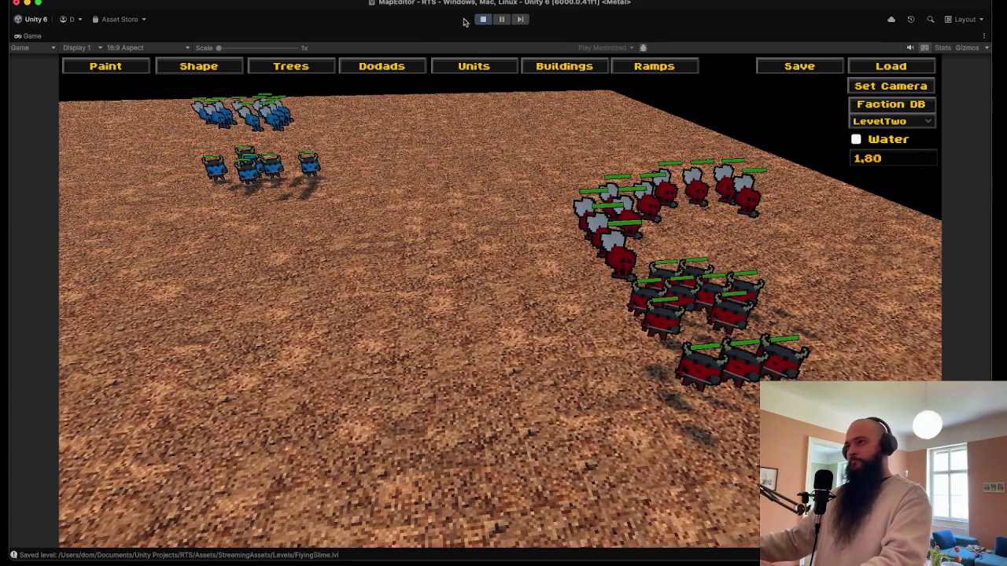
- Stop play mode and save the current scene, cancelling the save-as prompt
left_click(488, 20)
left_click(63, 1)
left_click(70, 54)
left_click(835, 340)
left_click(63, 2)
left_click(71, 42)
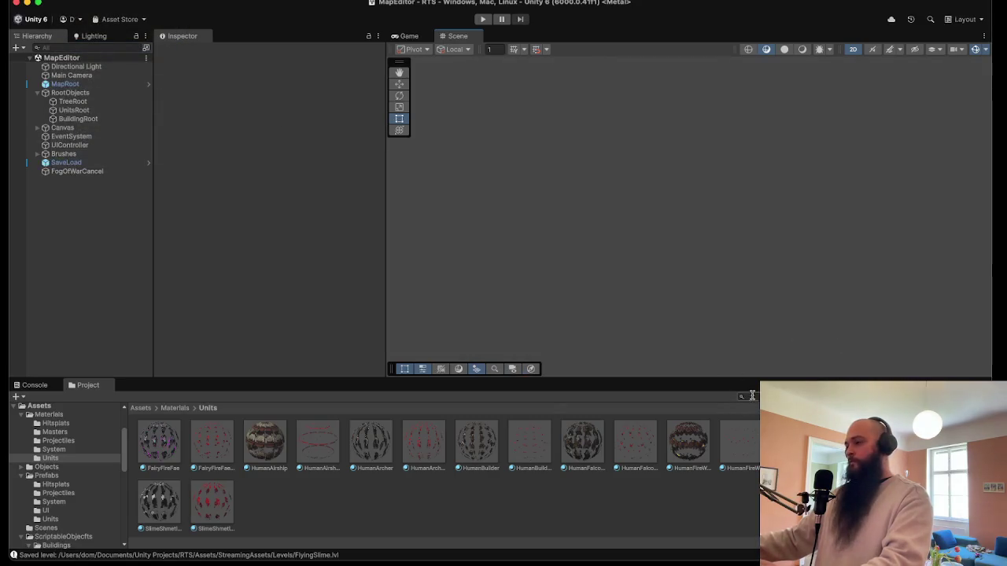
- Search for LevelLoader in the Project window, open that scene, and save it
type("LevelLoader")
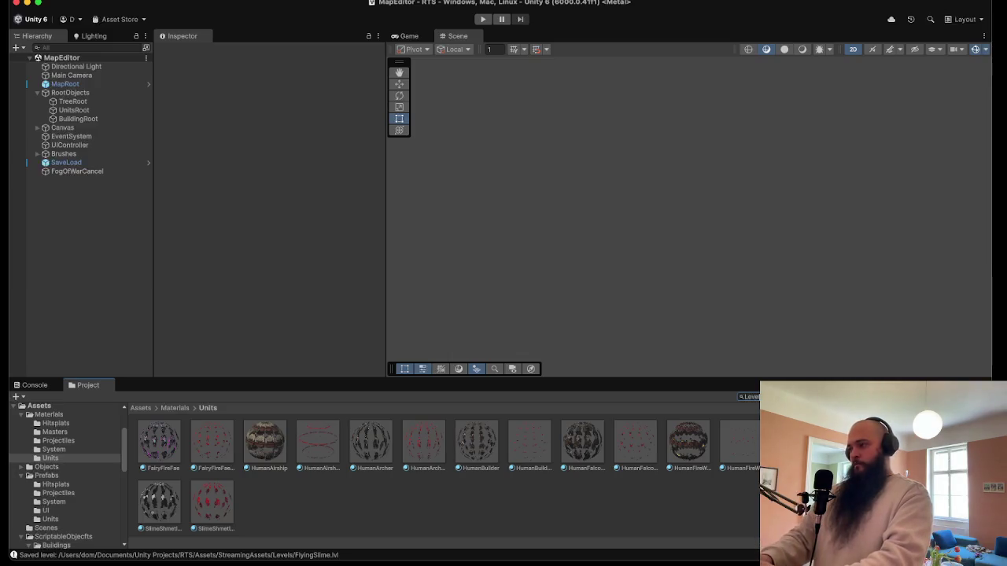
double_click(157, 448)
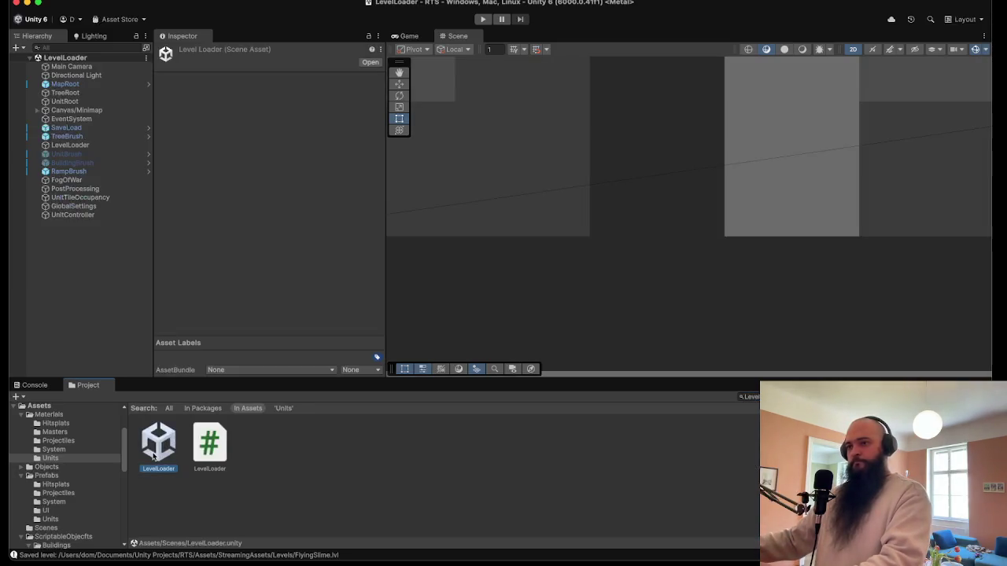
left_click(63, 1)
left_click(71, 42)
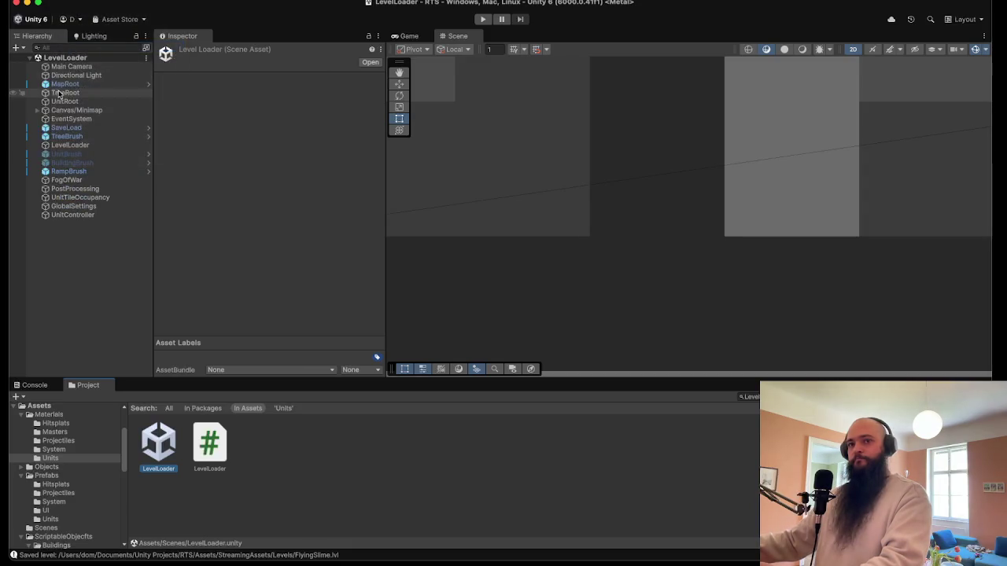
- Show UnitBrush, then select Canvas/Minimap and expand its children in the Hierarchy
left_click(78, 154)
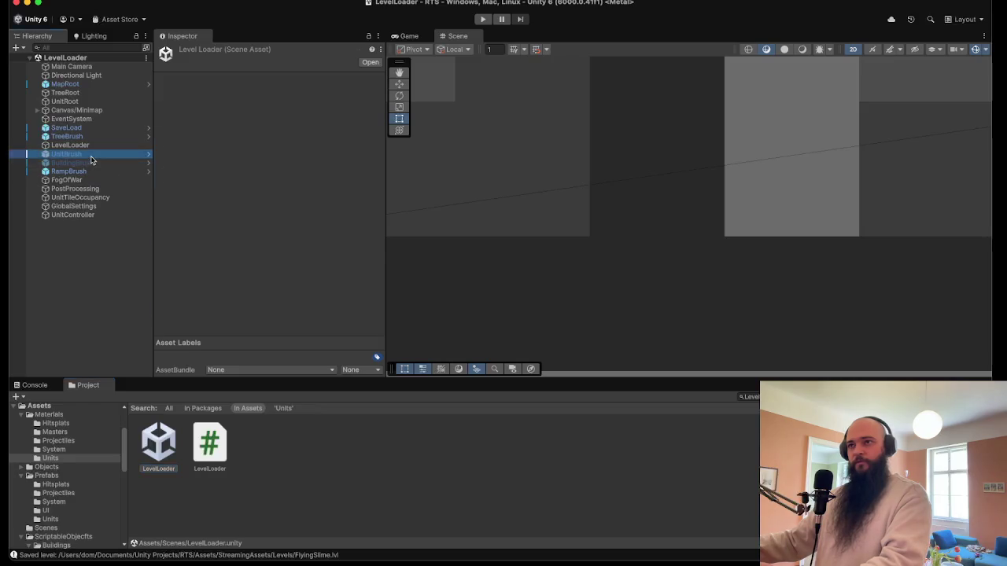
mouse_move(195, 460)
left_mouse_down()
mouse_move(206, 448)
mouse_move(209, 194)
left_mouse_up()
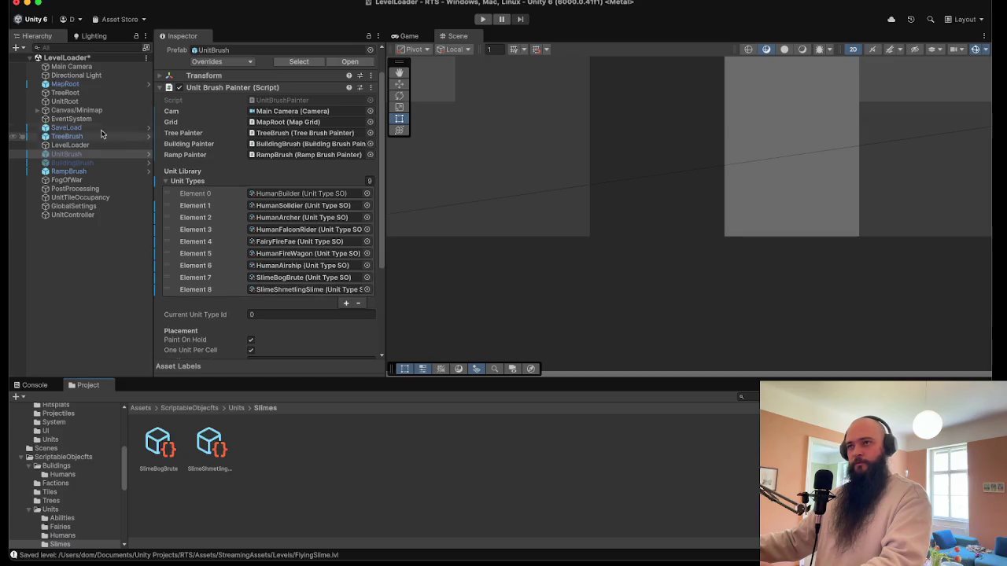
left_click(49, 111)
left_click(37, 110)
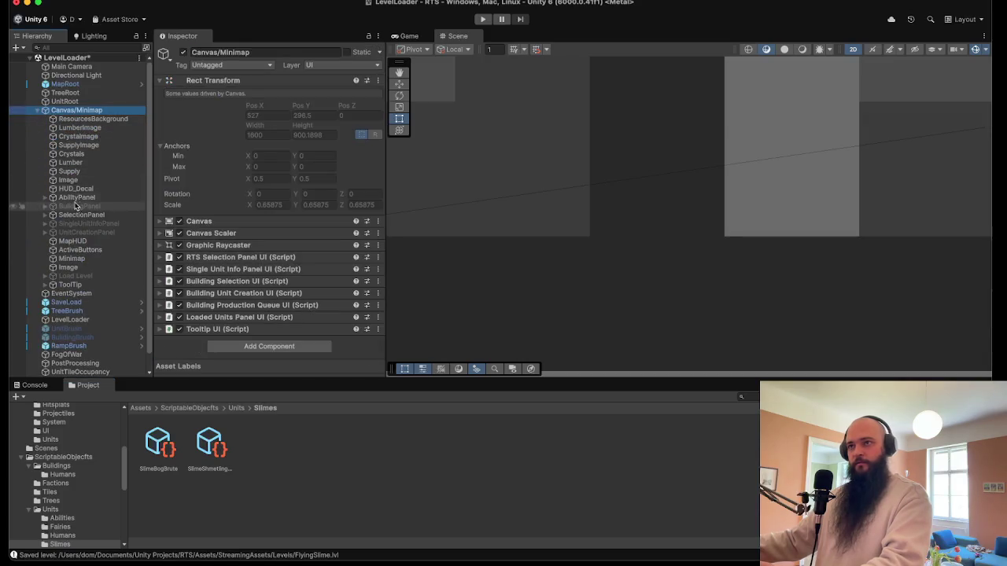
- Expand and review the RTS Selection Panel UI settings on Canvas/Minimap
left_click(211, 258)
scroll(236, 271, "down", 5)
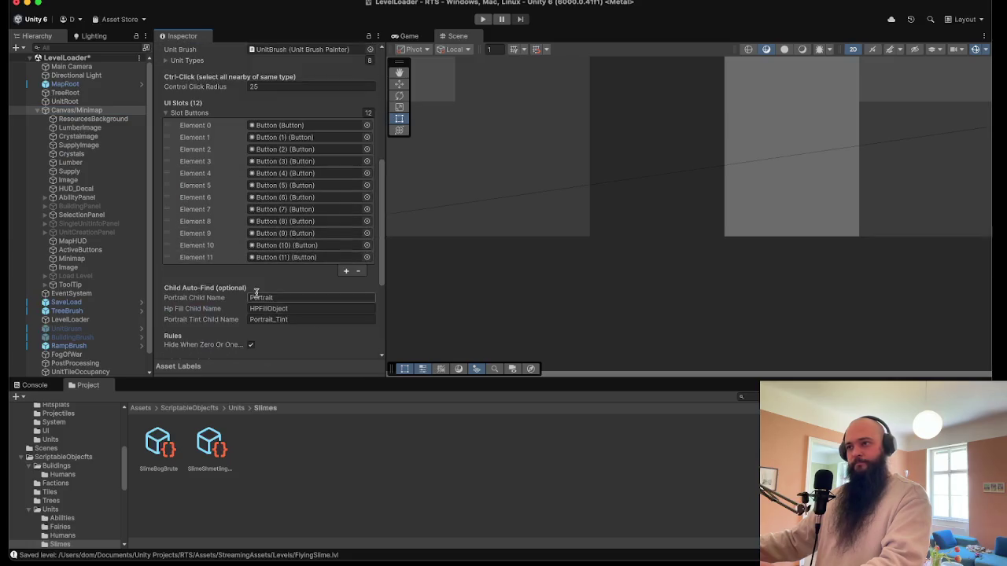
scroll(260, 281, "up", 2)
left_click(228, 163)
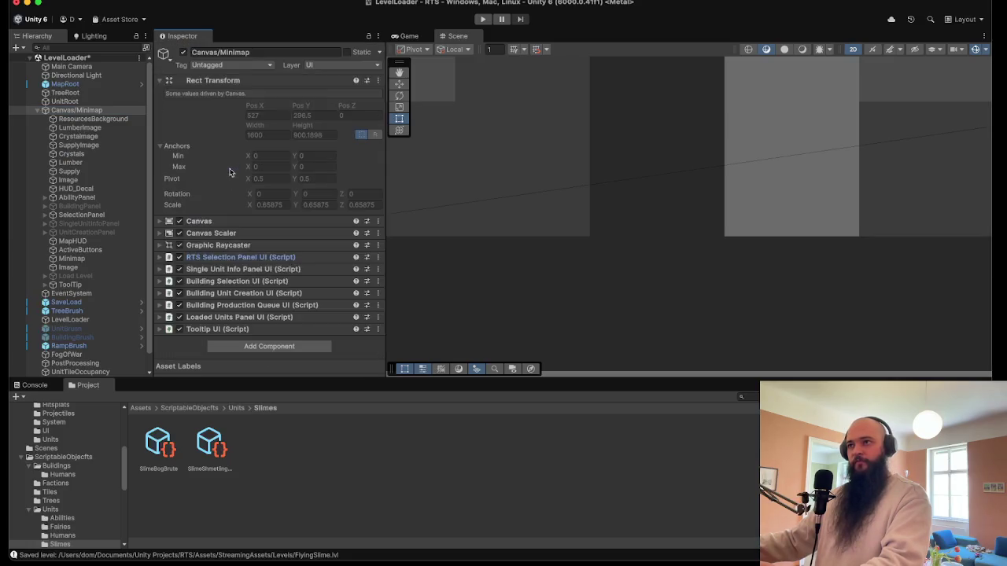
left_click(250, 258)
scroll(255, 283, "down", 10)
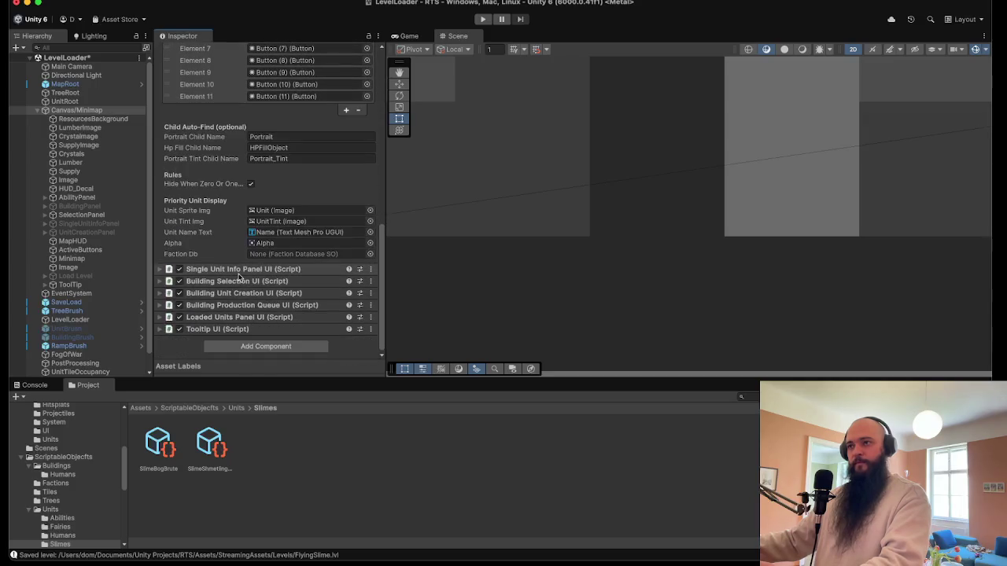
- Expand the Single Unit Info Panel, Building Selection and Building Unit Creation UI components
left_click(241, 270)
scroll(241, 275, "down", 8)
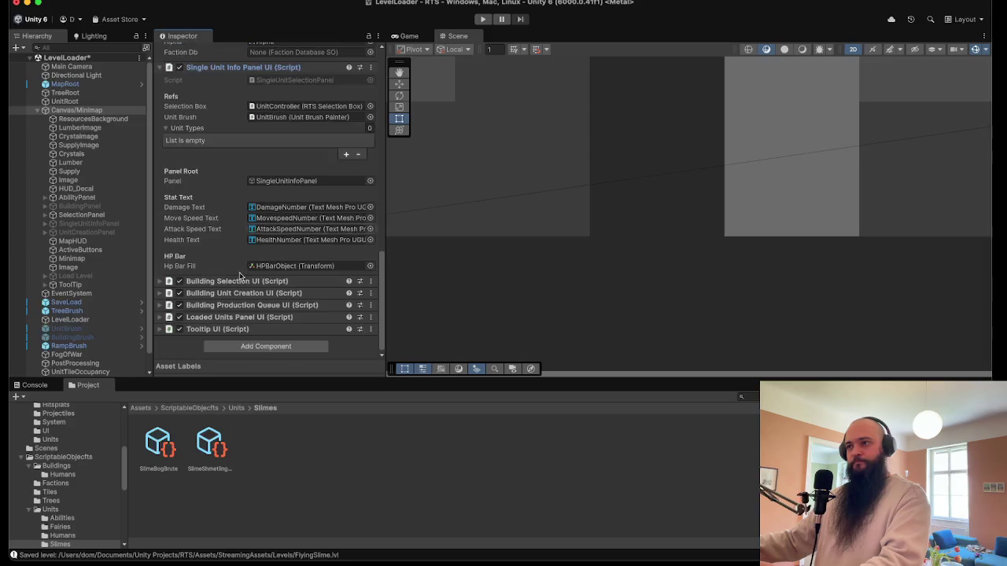
left_click(241, 281)
scroll(240, 283, "down", 4)
scroll(238, 283, "down", 5)
left_click(235, 292)
scroll(232, 295, "down", 5)
- Expand the Building Production Queue, Loaded Units Panel and Tooltip UI components
left_click(226, 307)
scroll(227, 311, "down", 5)
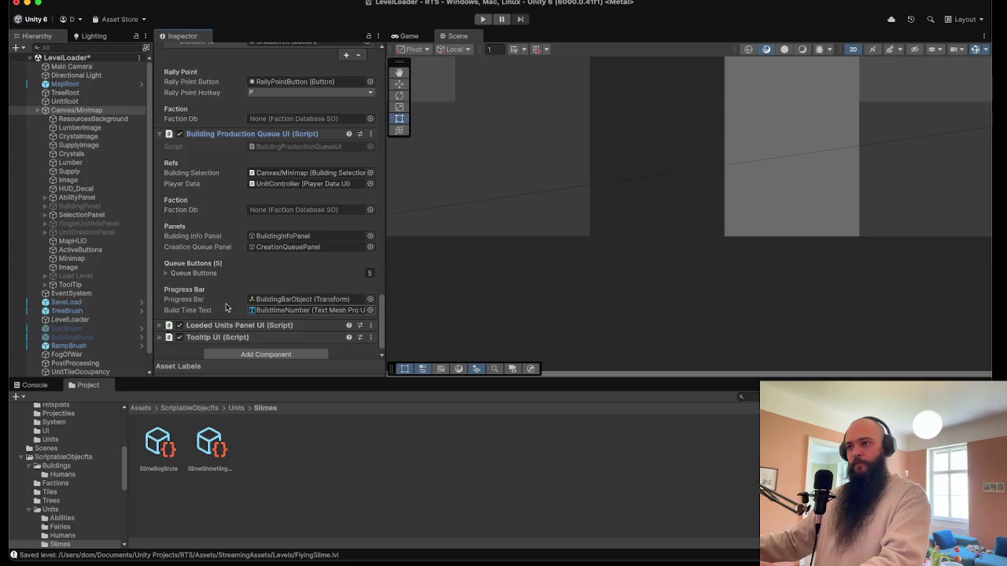
left_click(229, 318)
scroll(230, 314, "down", 5)
left_click(225, 327)
scroll(227, 322, "down", 5)
scroll(230, 315, "up", 10)
scroll(231, 308, "up", 15)
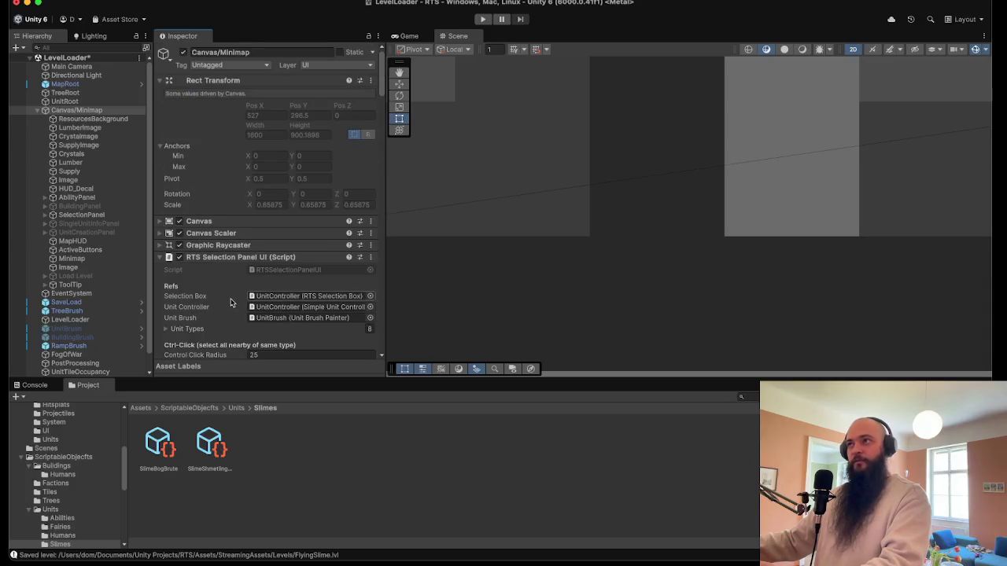
scroll(213, 277, "down", 5)
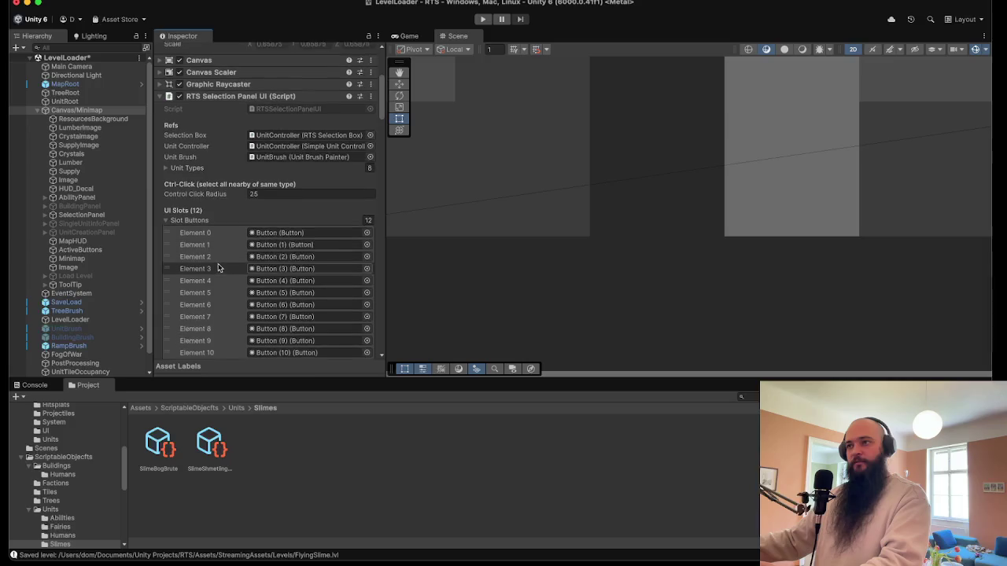
- Collapse the Slot Buttons list and the Canvas/Minimap children, then select LevelLoader
left_click(200, 207)
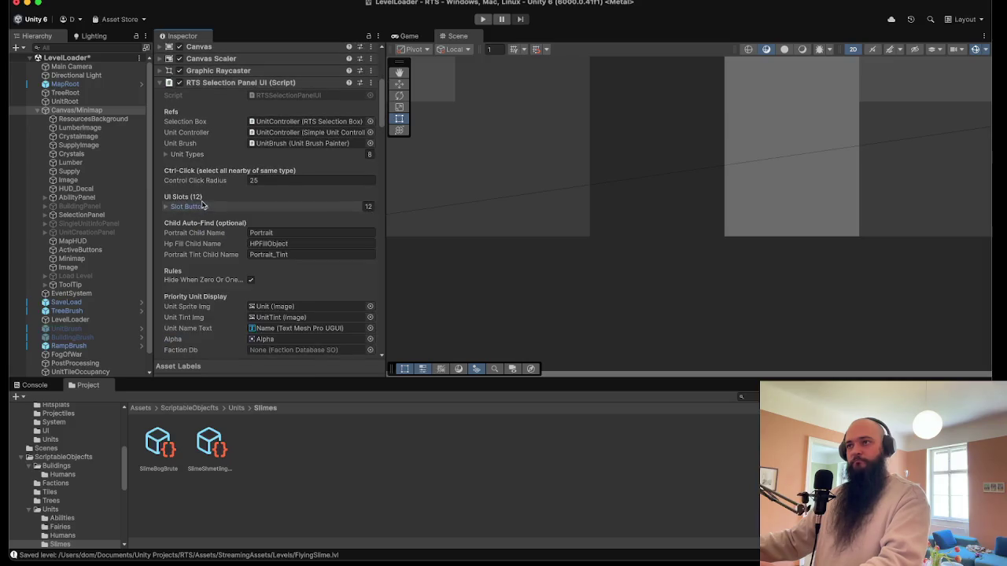
scroll(204, 236, "down", 3)
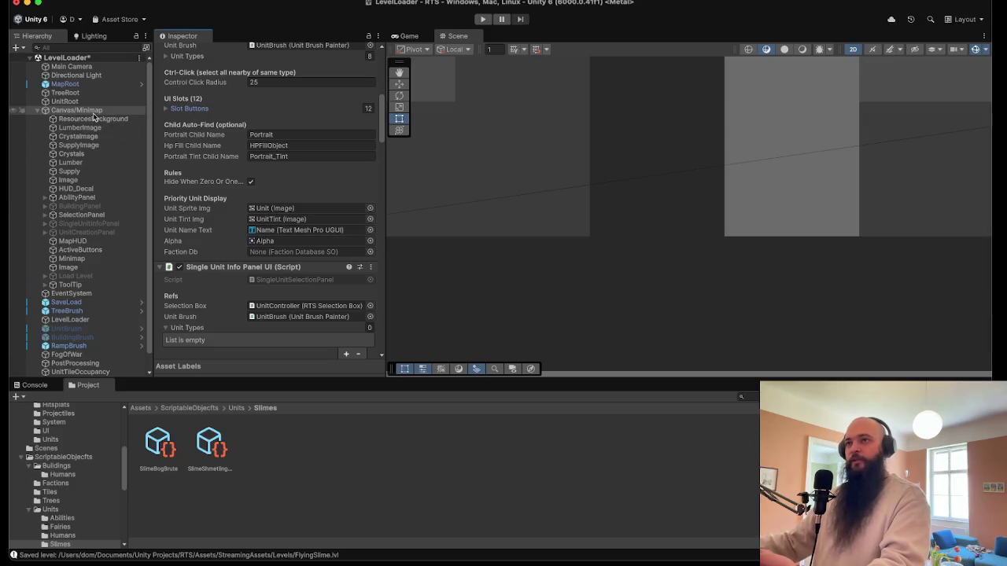
left_click(38, 111)
left_click(88, 147)
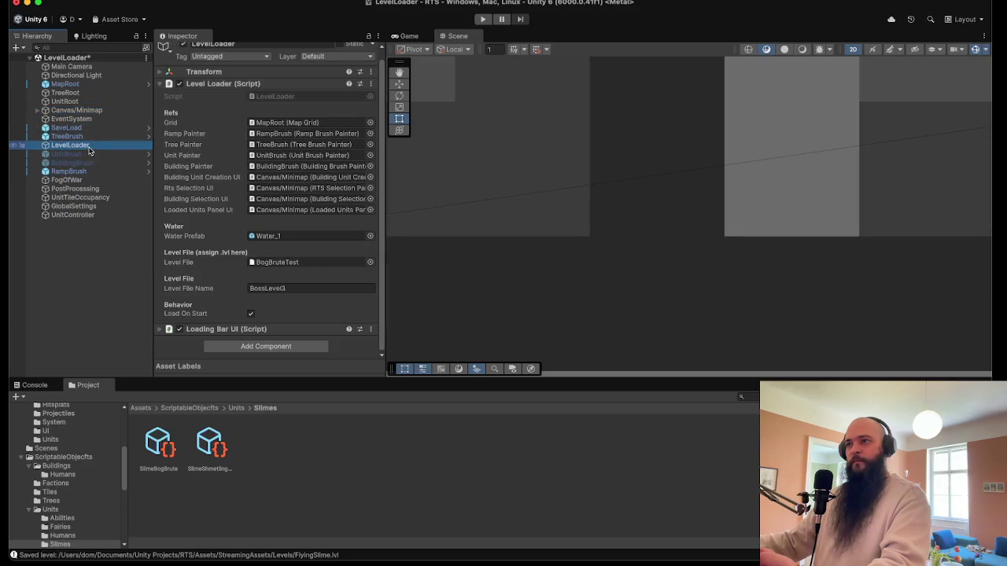
- Collapse the Level Loader settings and check that UnitBrush's Unit Types list includes SlimeShmetlingSlime
left_click(216, 85)
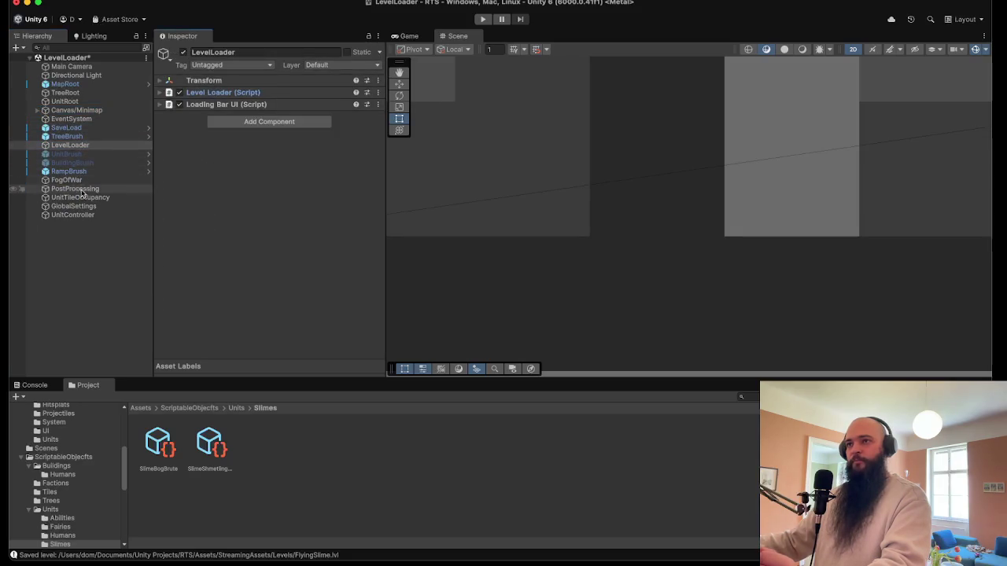
left_click(89, 155)
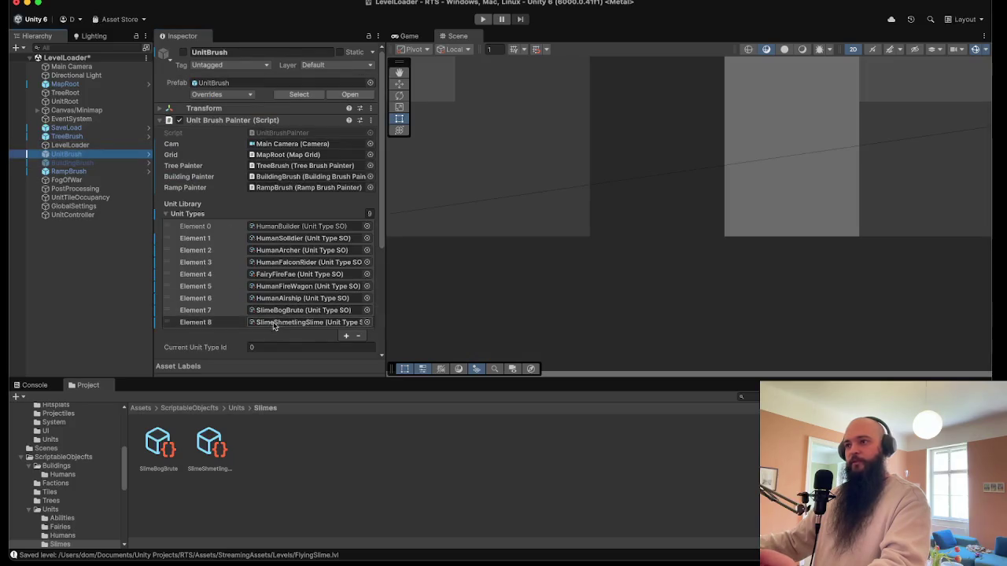
scroll(272, 320, "down", 5)
scroll(272, 320, "up", 5)
- Select Canvas/Minimap and scroll down to the Loaded Units Panel UI's empty Unit Types list
left_click(99, 113)
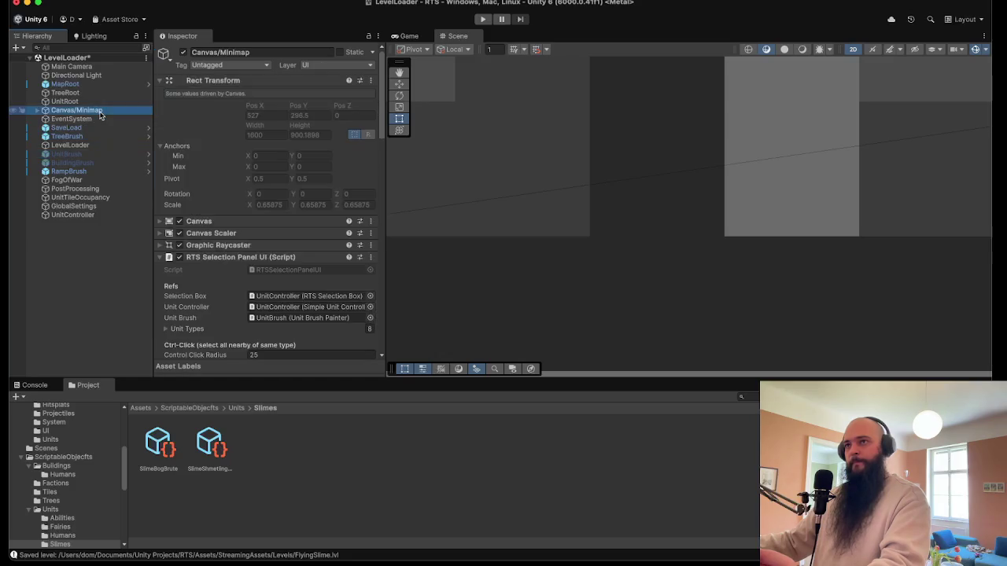
scroll(277, 274, "down", 10)
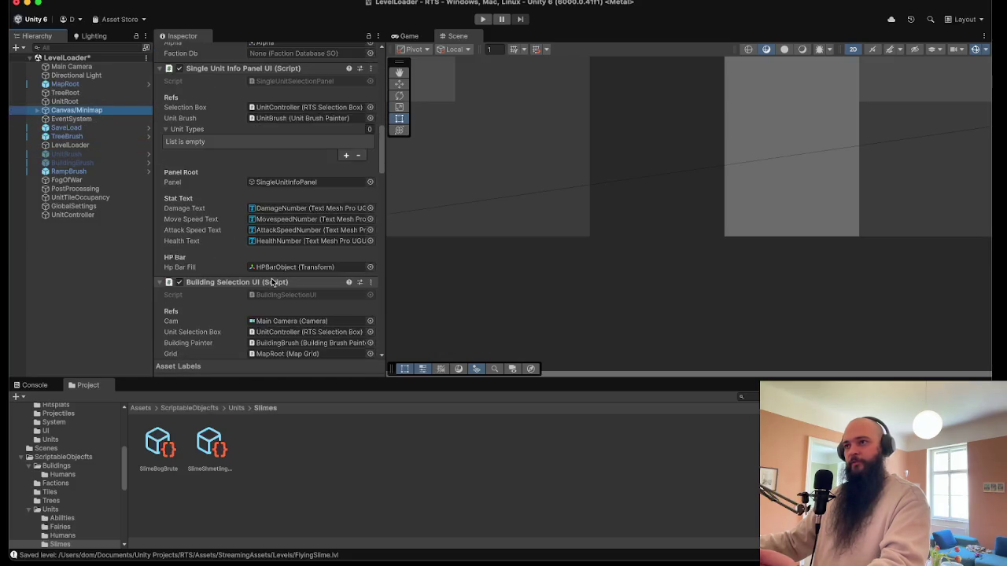
scroll(270, 284, "up", 1)
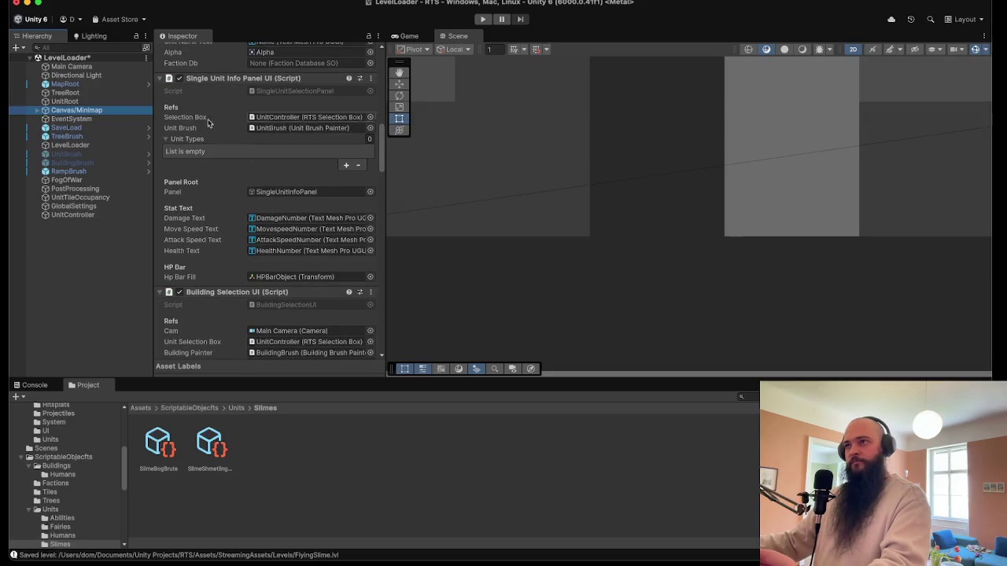
mouse_move(193, 140)
scroll(210, 273, "down", 15)
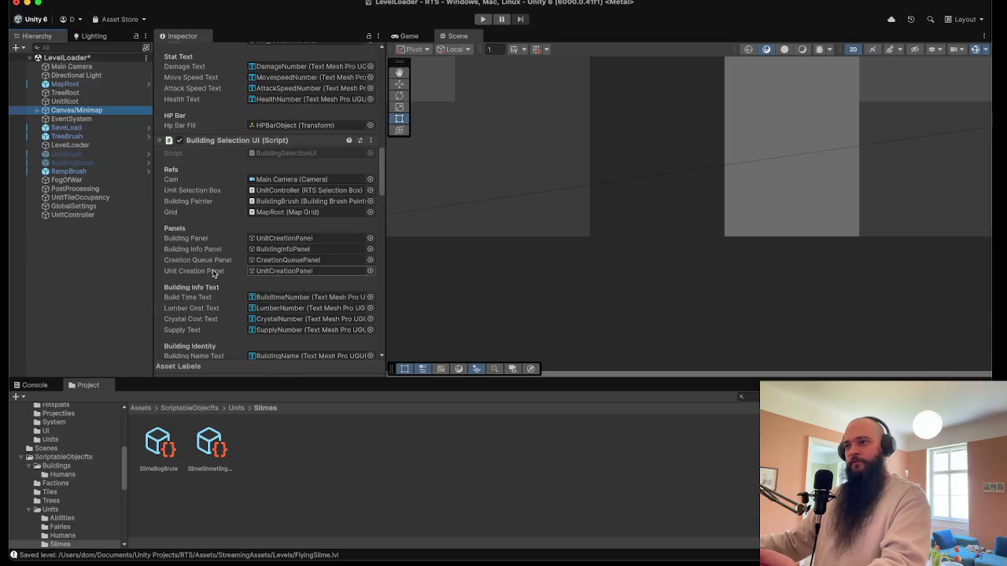
scroll(212, 273, "down", 5)
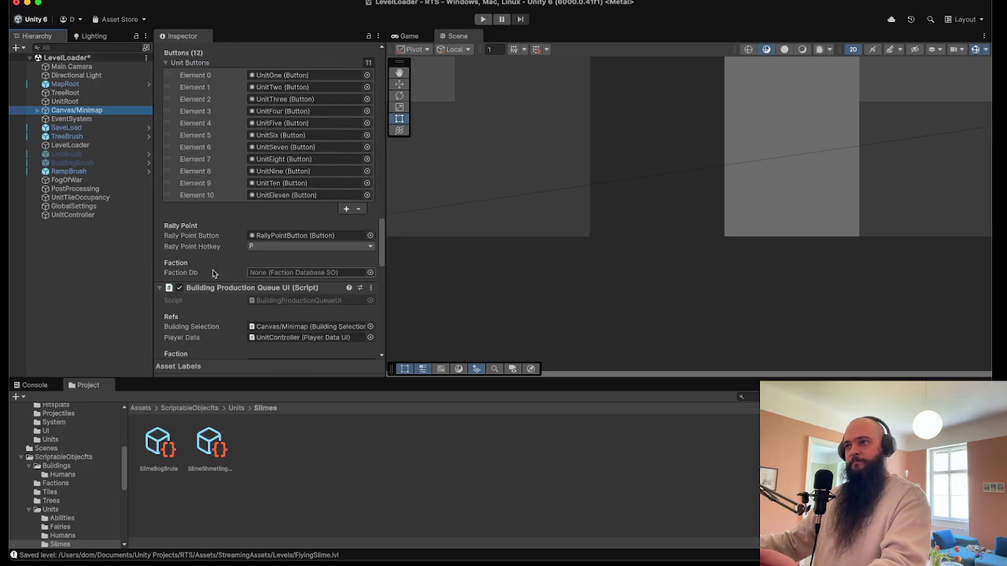
scroll(211, 273, "down", 10)
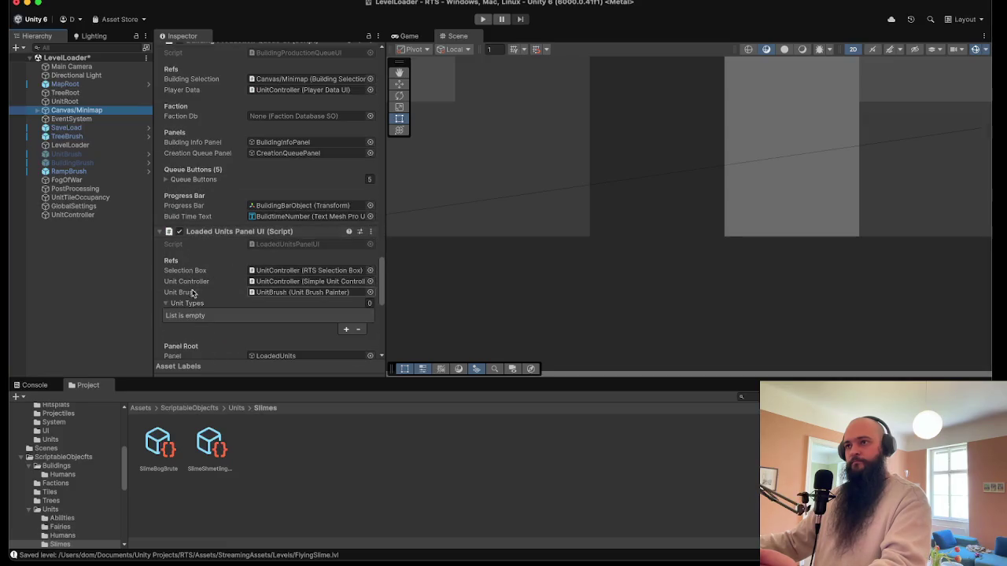
scroll(193, 294, "down", 5)
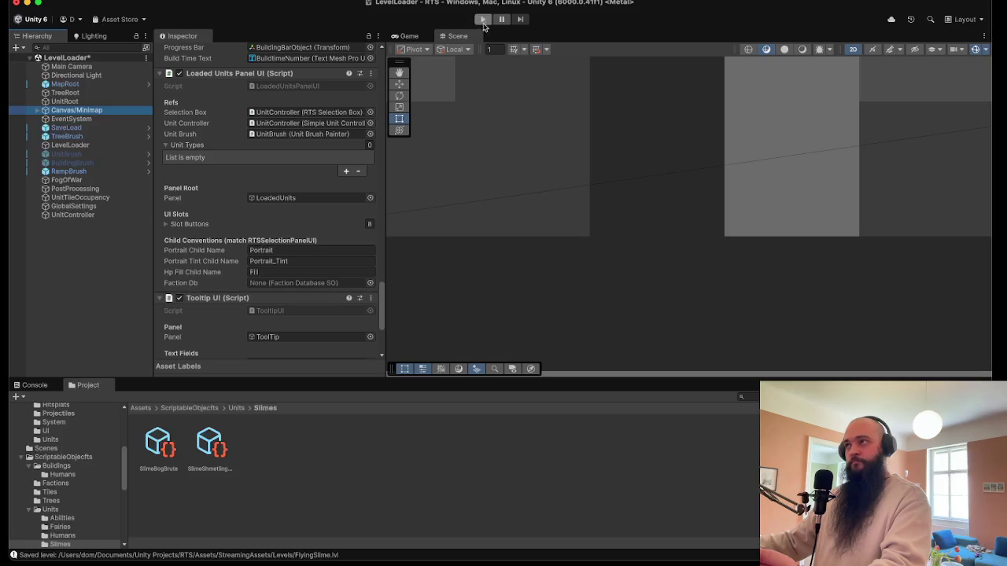
left_click(482, 21)
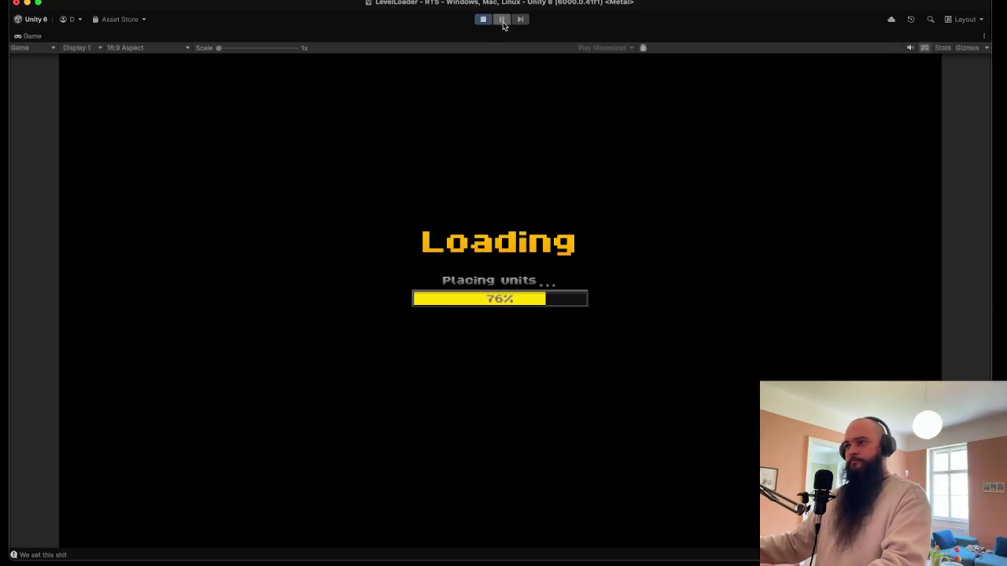
left_click_drag(577, 242, 367, 376)
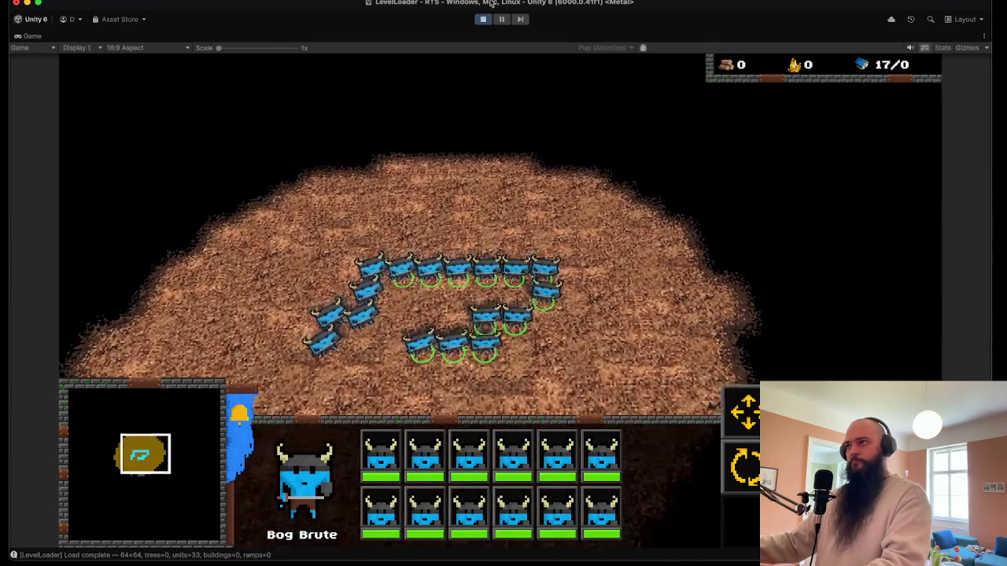
left_click(483, 19)
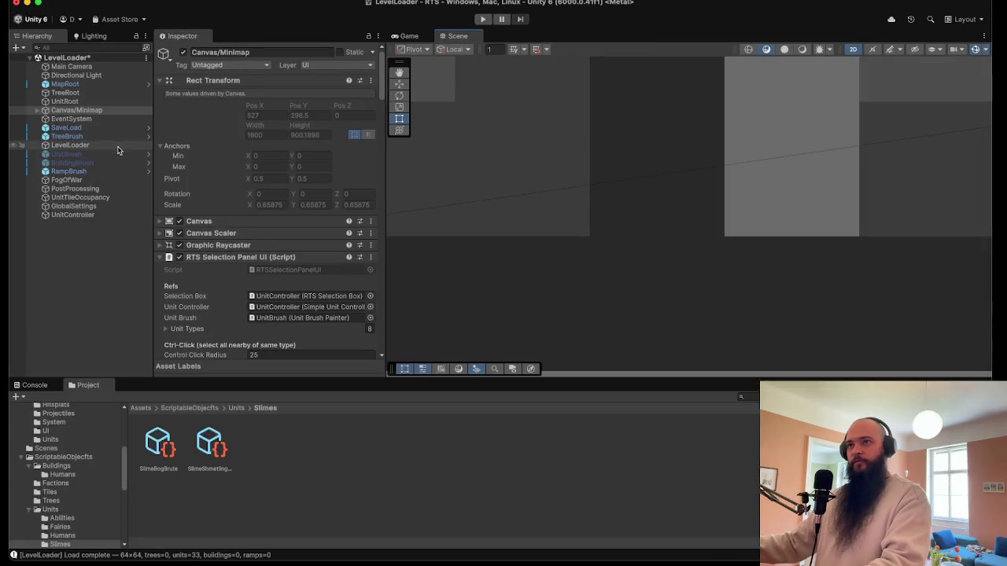
- Change the LevelLoader's Level File from BogBruteTest to FlyingSlime, finding it in the picker with 'Fl'
left_click(132, 146)
left_click(242, 105)
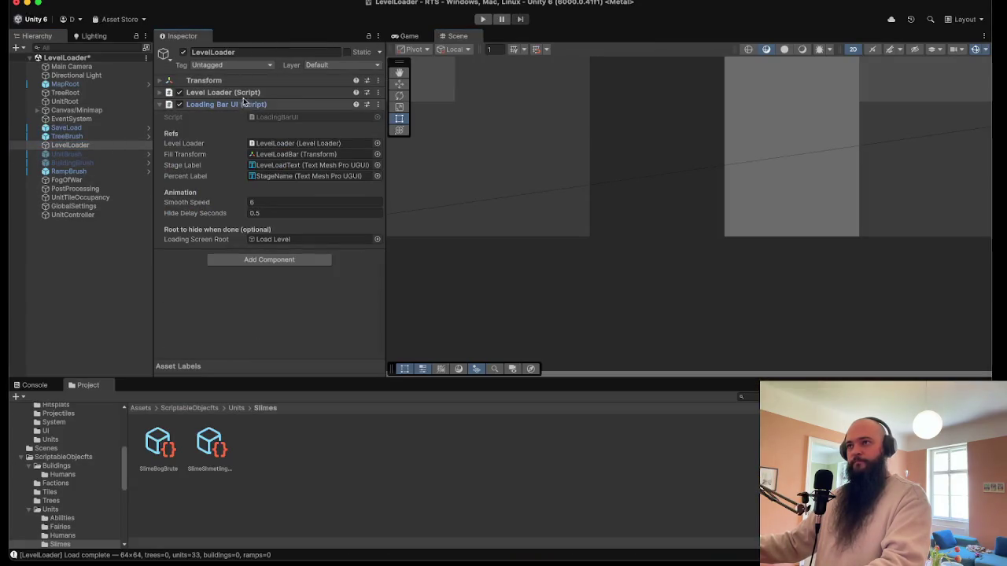
left_click(245, 93)
scroll(295, 300, "down", 5)
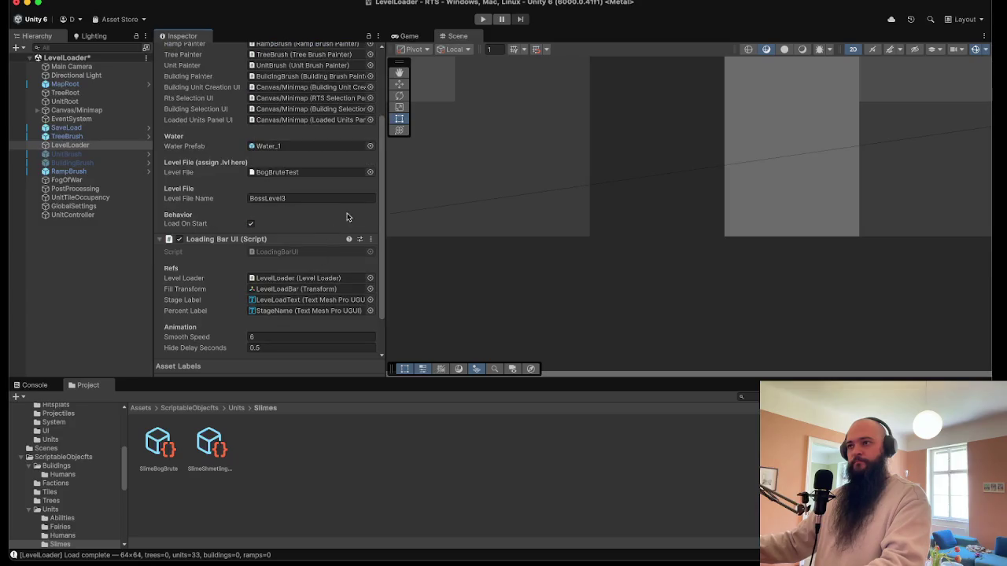
left_click(370, 171)
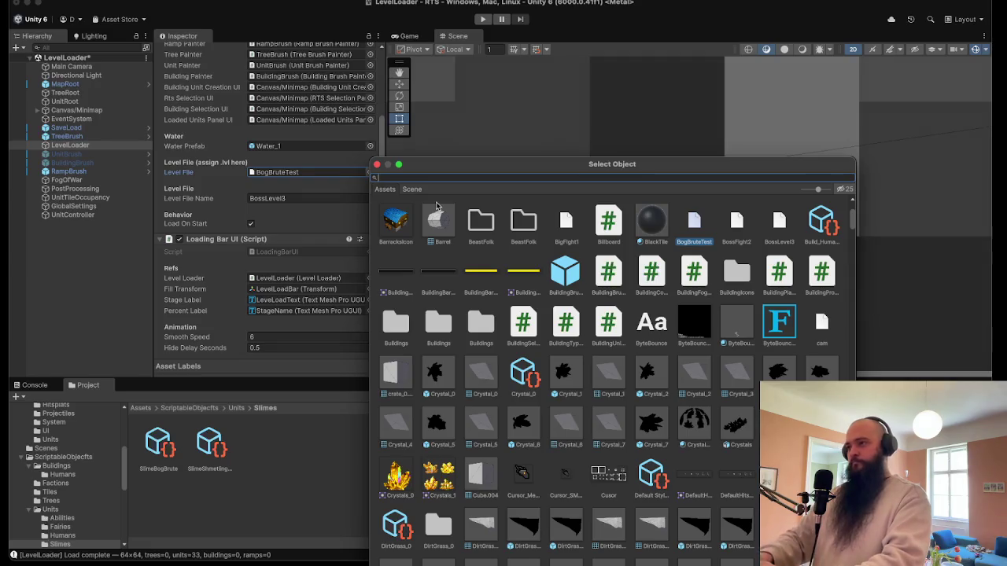
type("SFl")
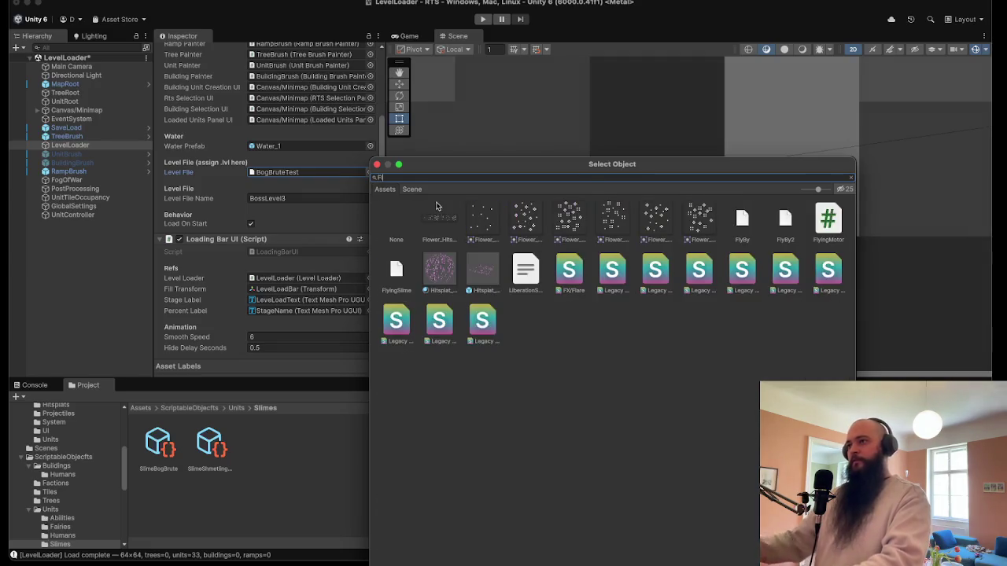
double_click(395, 270)
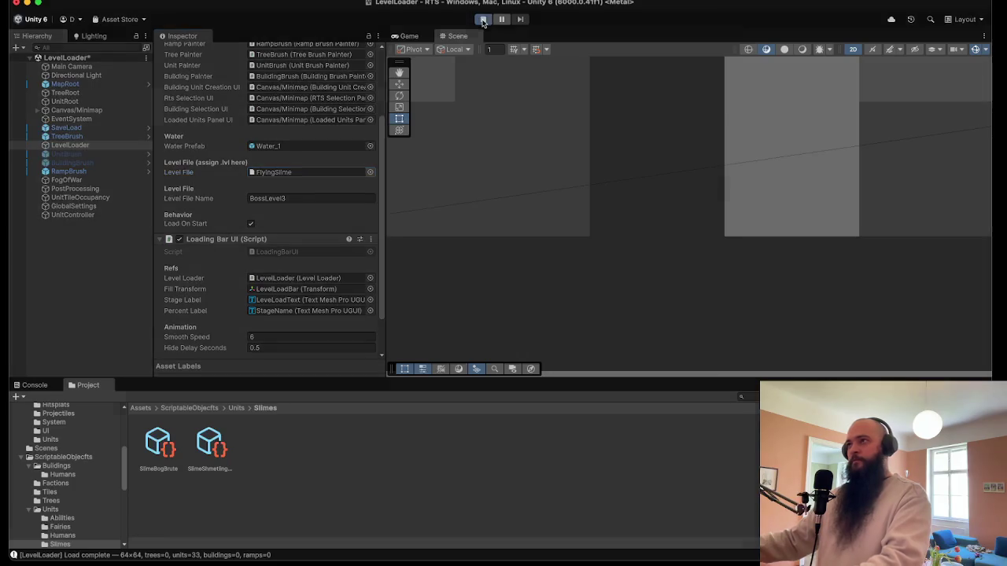
- Play the FlyingSlime level, box-select units, narrow the selection to Shmetling Slimes, and move them
left_click(482, 20)
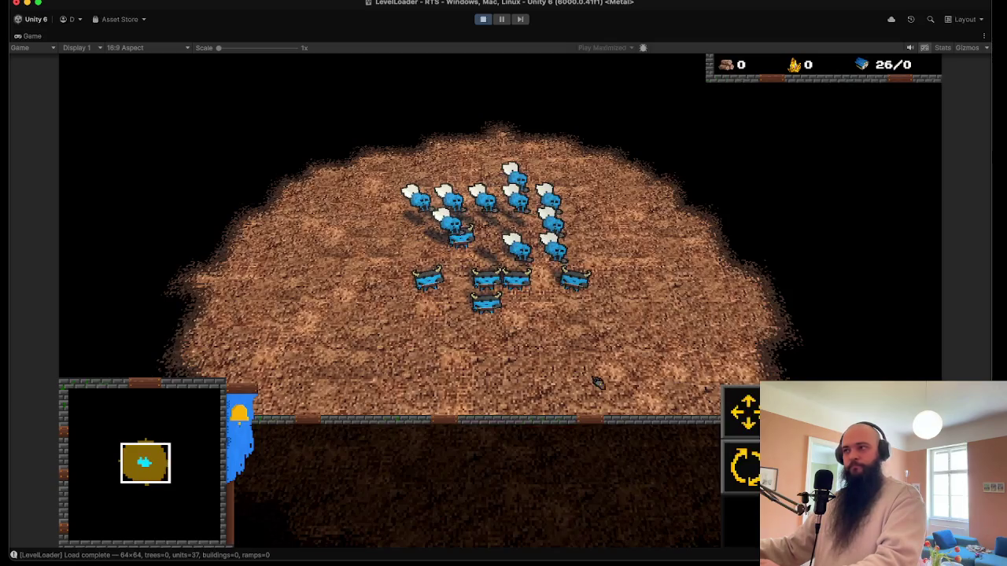
left_click_drag(417, 232, 567, 314)
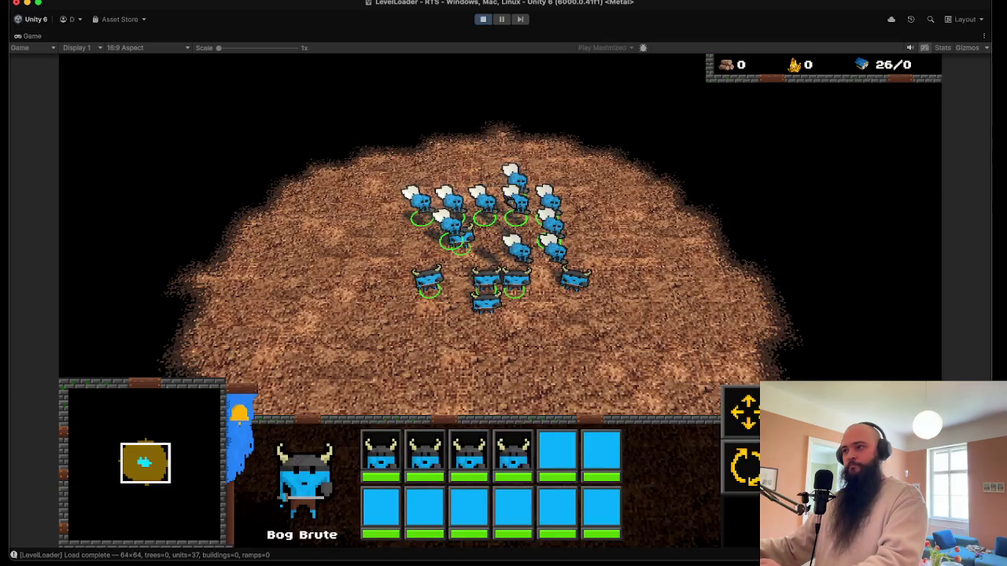
key("Tab")
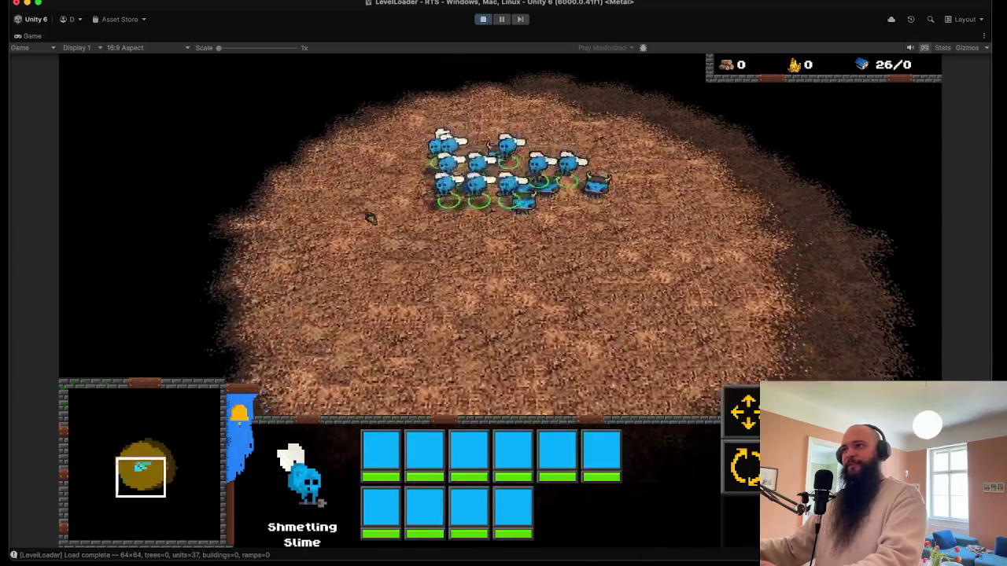
right_click(382, 226)
- Orbit and zoom the camera around the moving slime group, then stop play mode
scroll(464, 275, "up", 5)
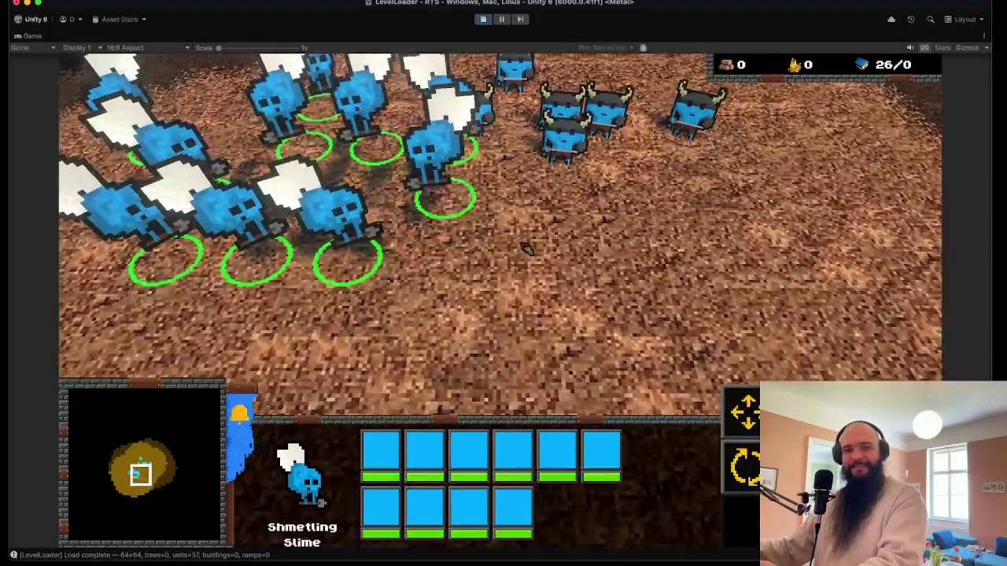
key("e")
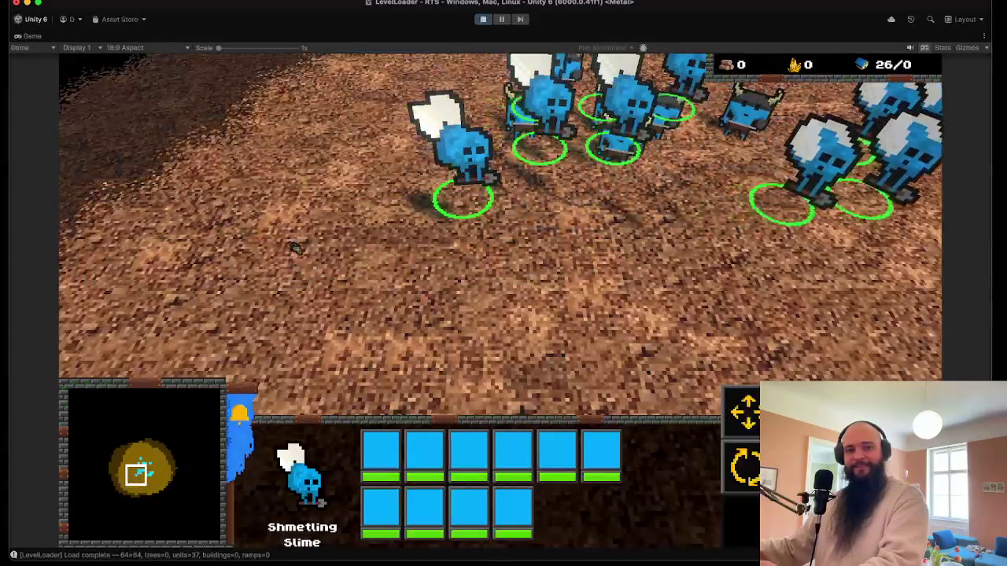
key("e")
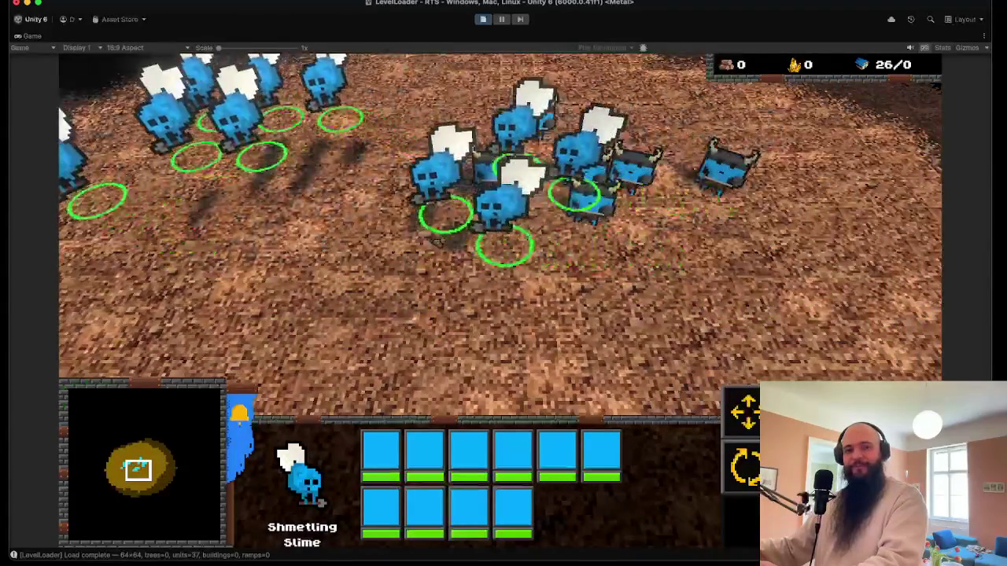
key("e")
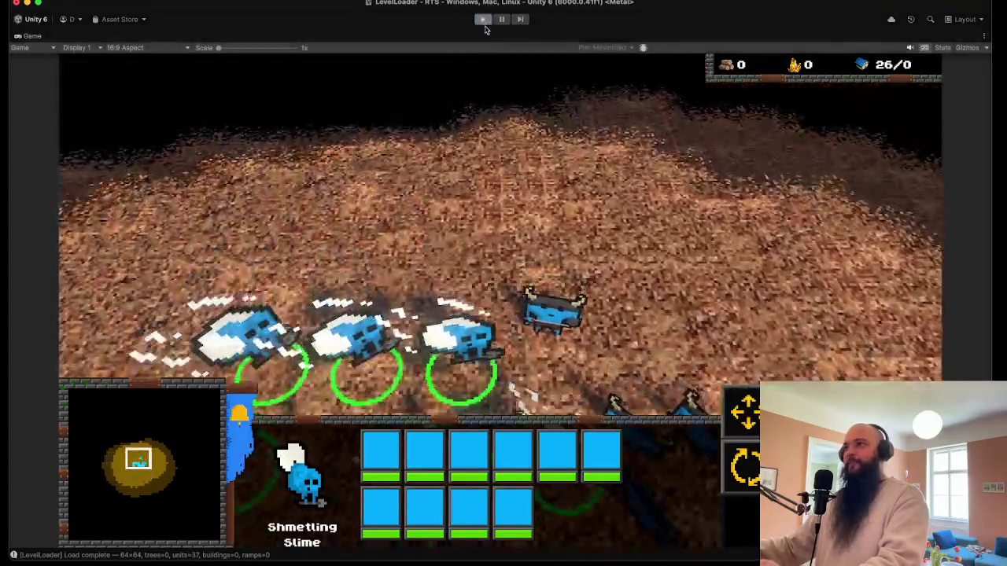
left_click(484, 22)
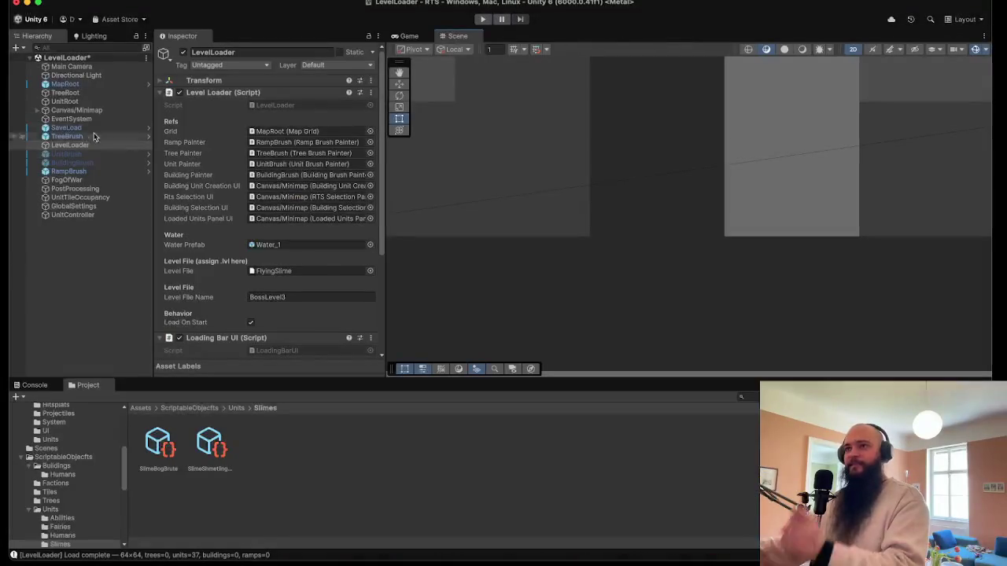
left_click(99, 85)
left_click(223, 120)
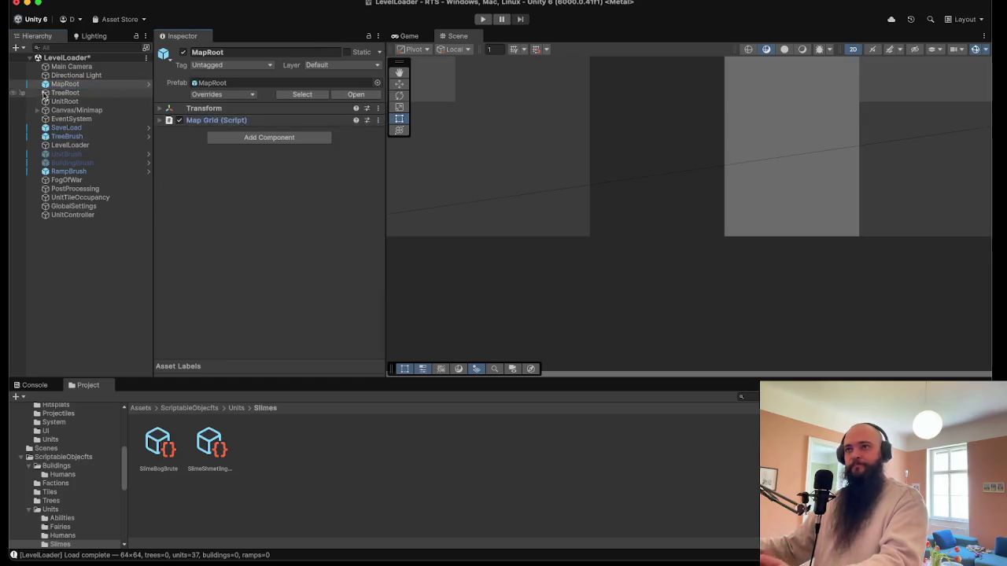
left_click(87, 68)
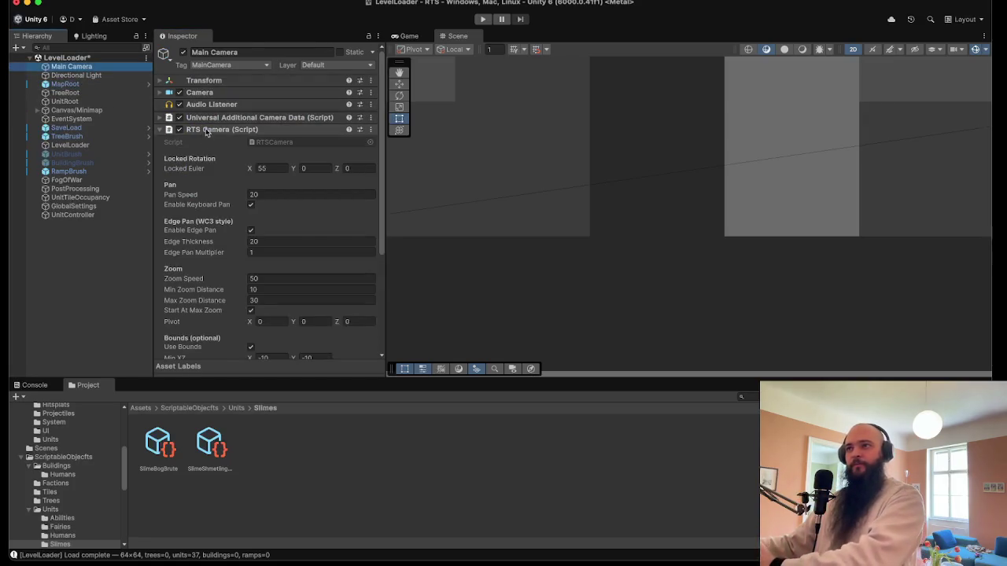
left_click(221, 129)
left_click(220, 119)
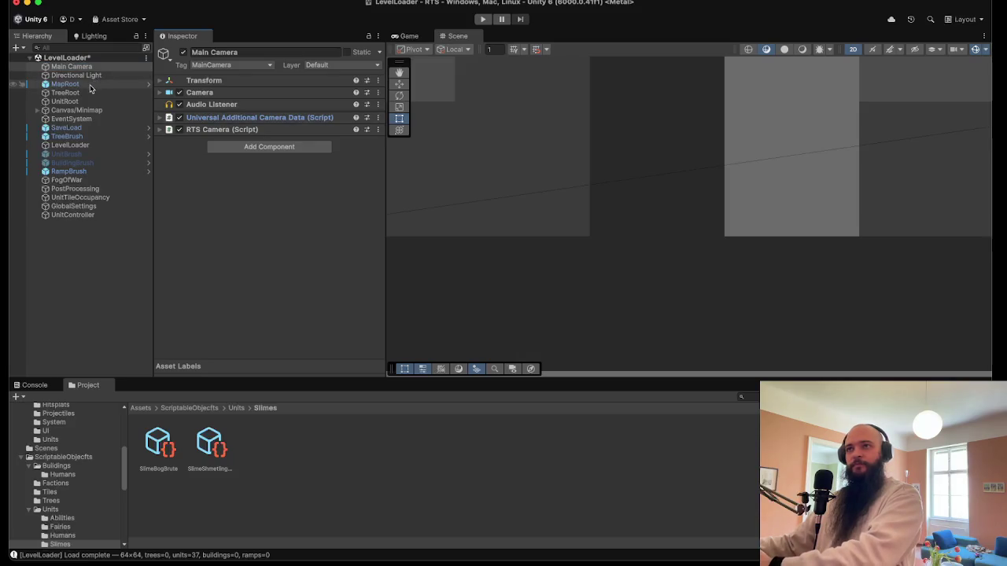
left_click(79, 75)
left_click(99, 92)
key("Down")
key("Down")
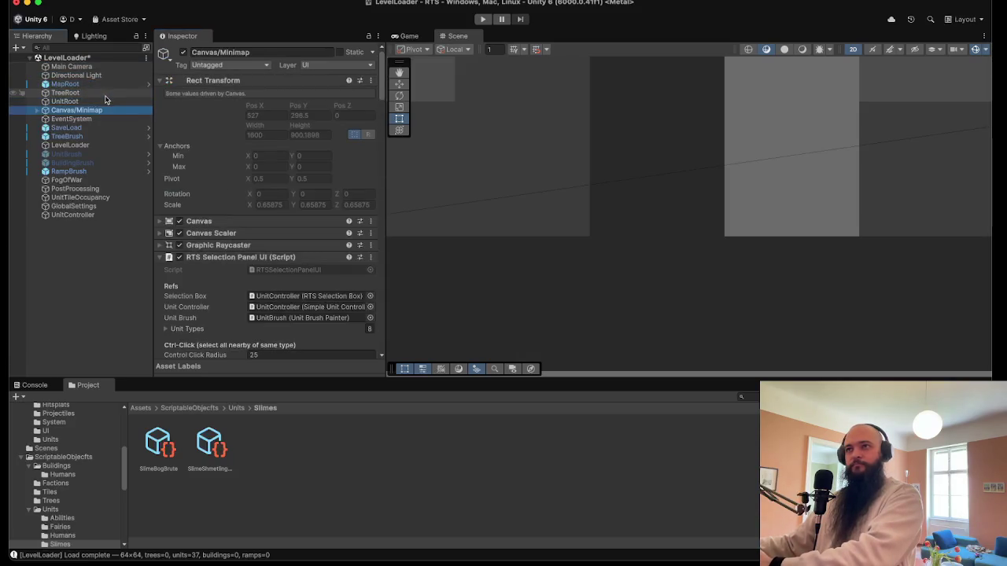
scroll(220, 262, "down", 5)
left_click(221, 228)
left_click(221, 228)
scroll(223, 236, "down", 1)
scroll(228, 236, "down", 3)
scroll(214, 289, "down", 4)
scroll(209, 285, "down", 4)
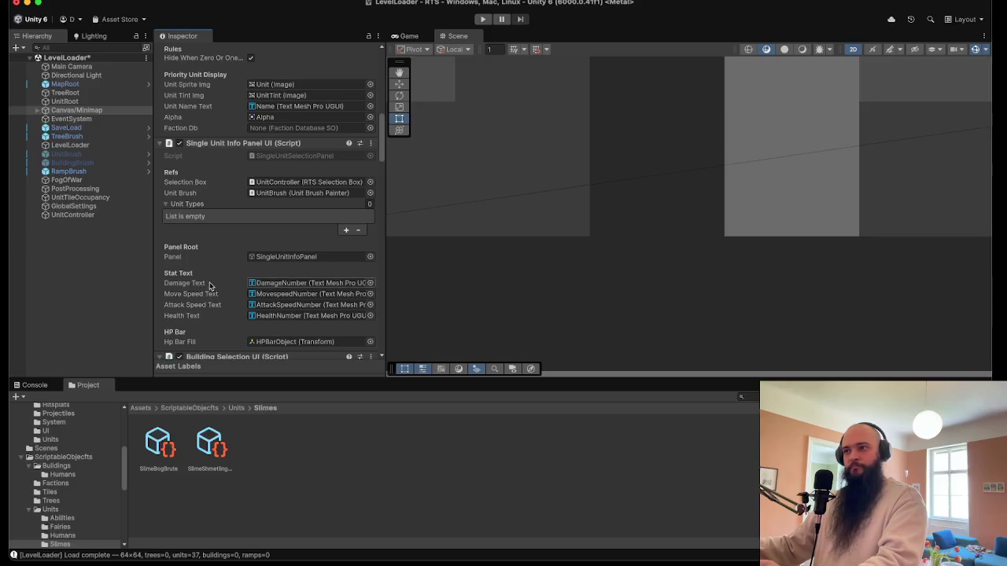
scroll(210, 285, "down", 4)
left_click(289, 169)
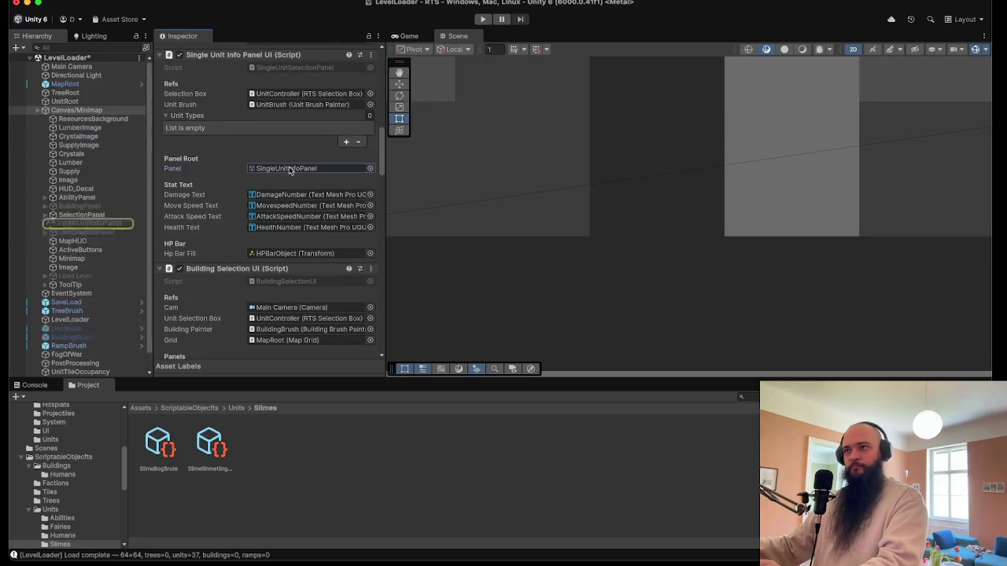
scroll(202, 273, "down", 4)
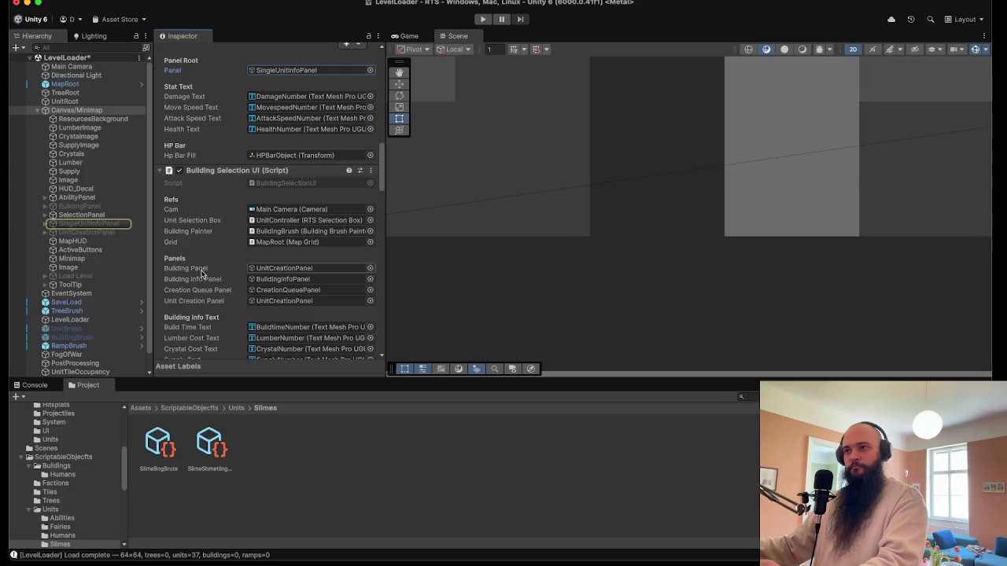
scroll(202, 273, "up", 5)
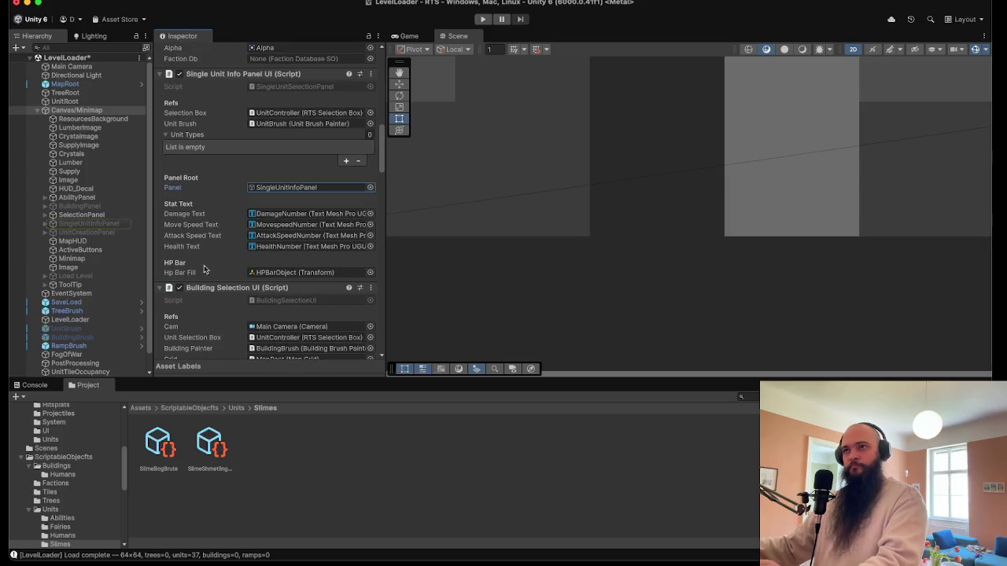
left_click(248, 74)
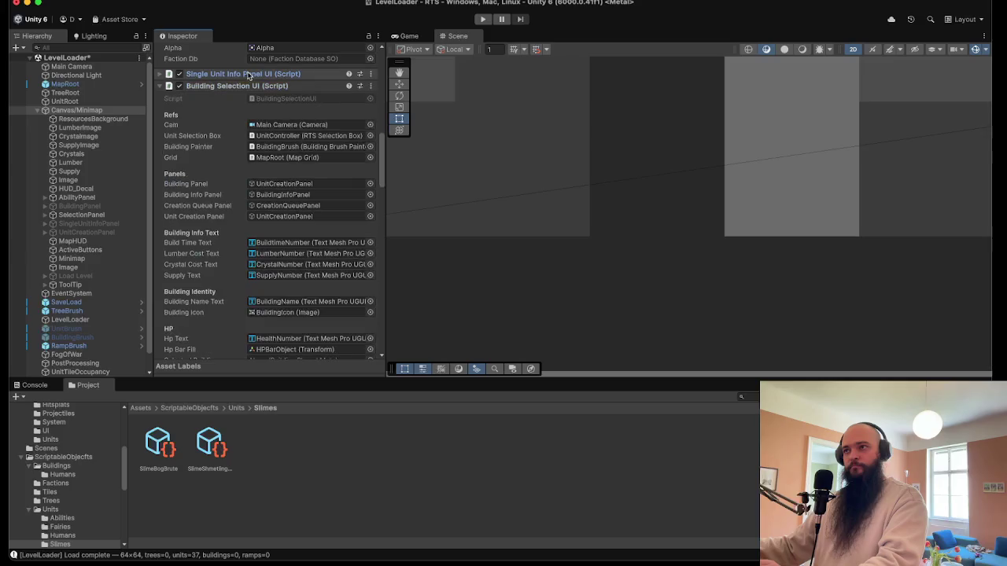
scroll(217, 240, "down", 4)
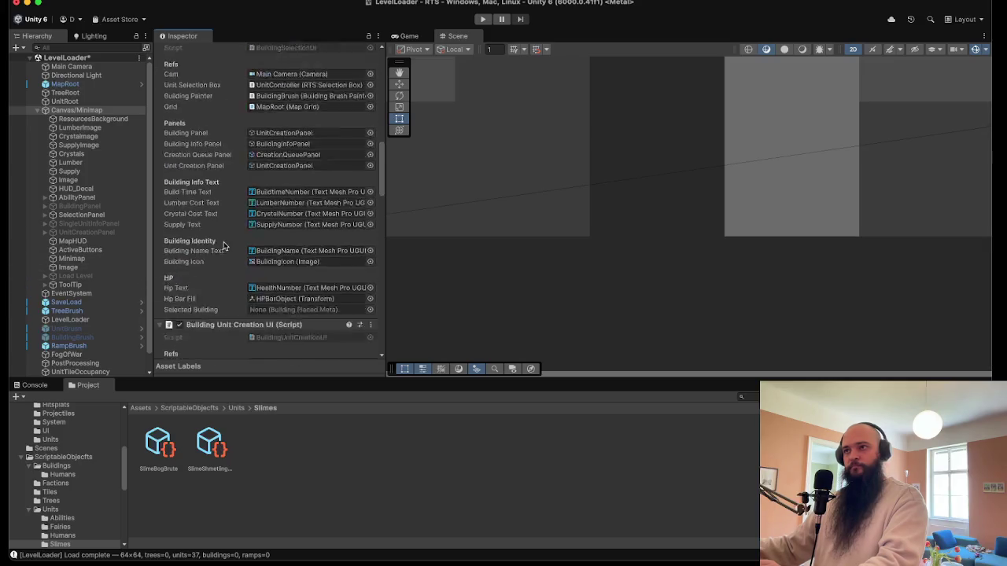
scroll(214, 242, "down", 4)
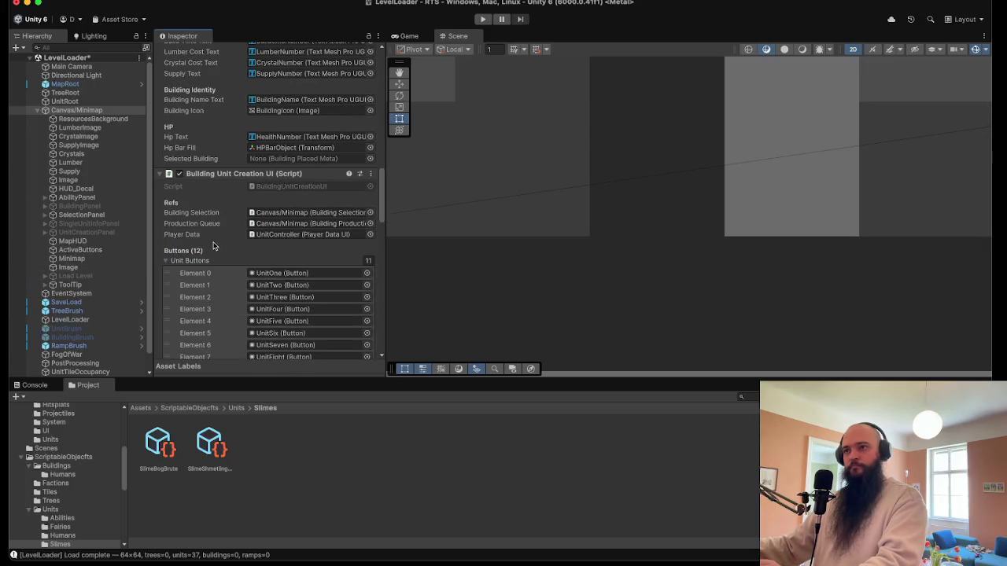
scroll(211, 252, "down", 10)
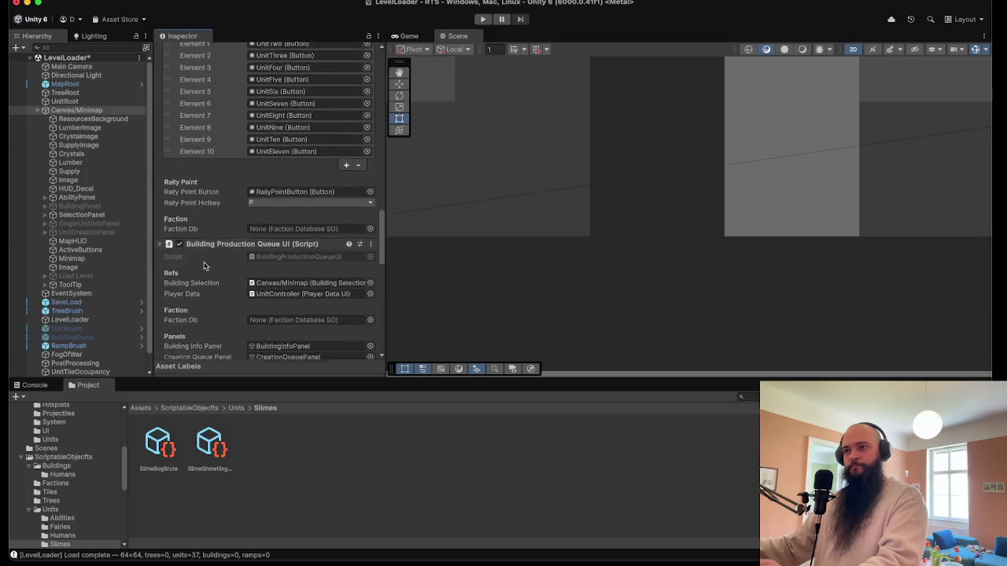
scroll(206, 265, "down", 10)
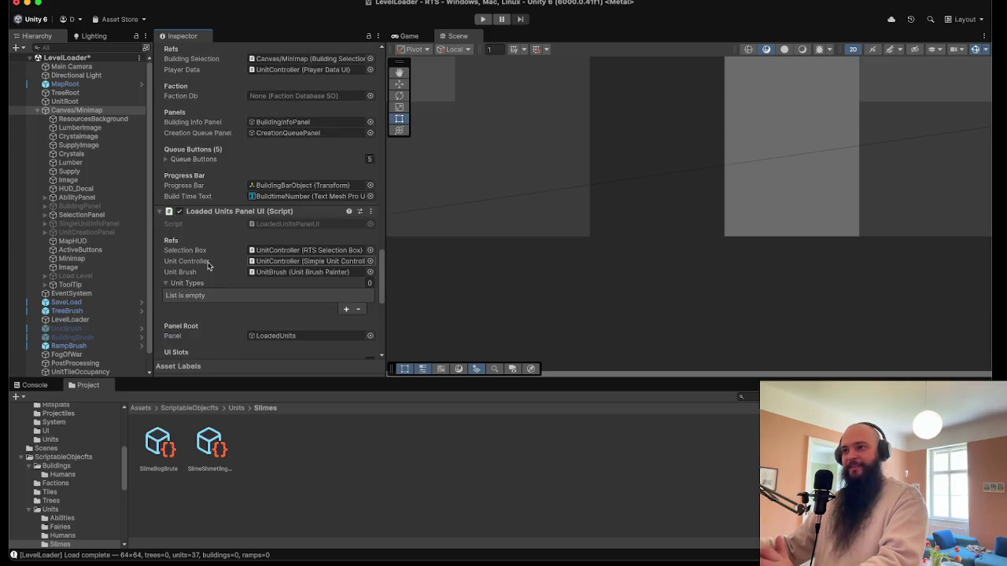
scroll(208, 266, "down", 10)
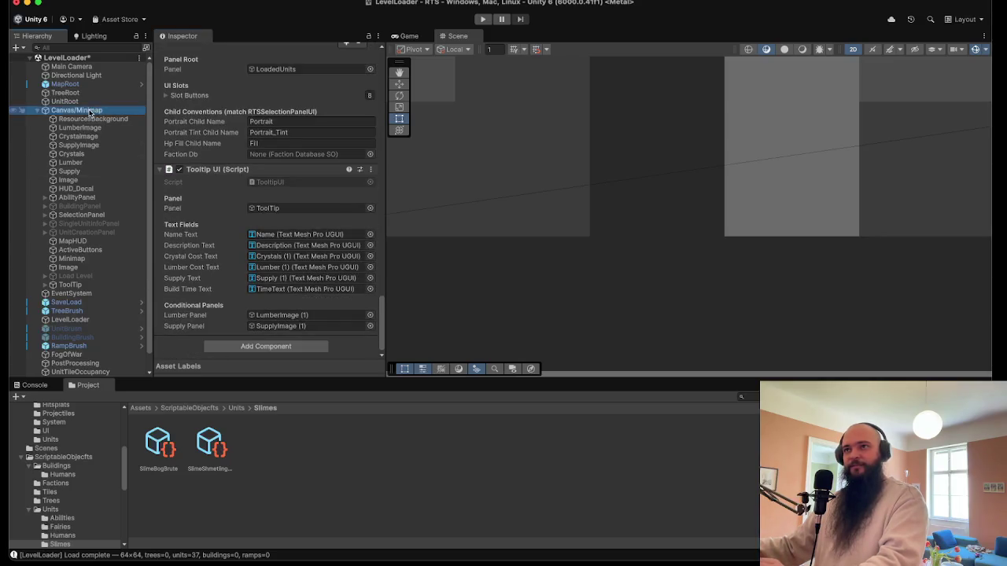
left_click(37, 110)
left_click(65, 101)
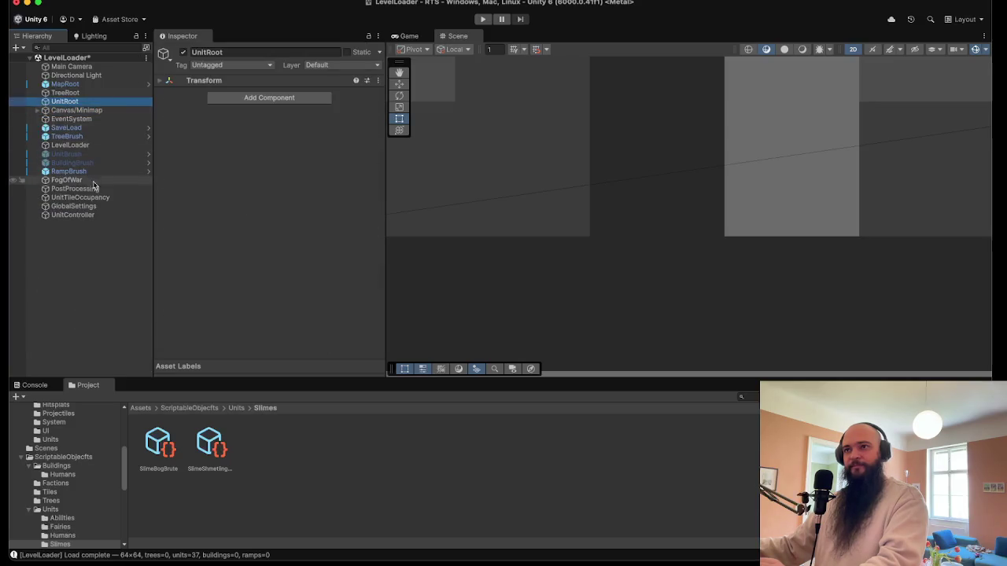
left_click(98, 215)
left_click(221, 141, "alt")
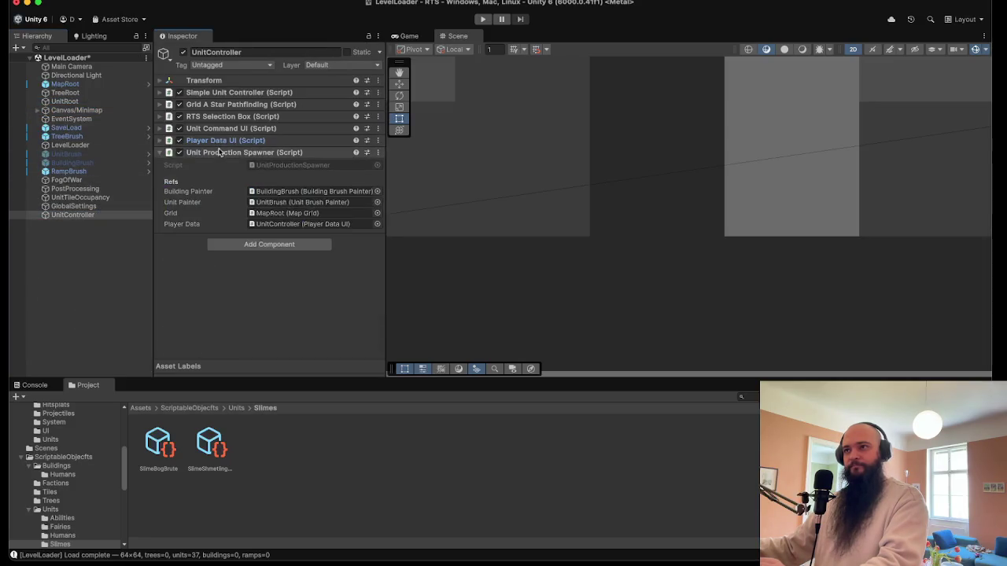
left_click(224, 96)
scroll(220, 244, "down", 5)
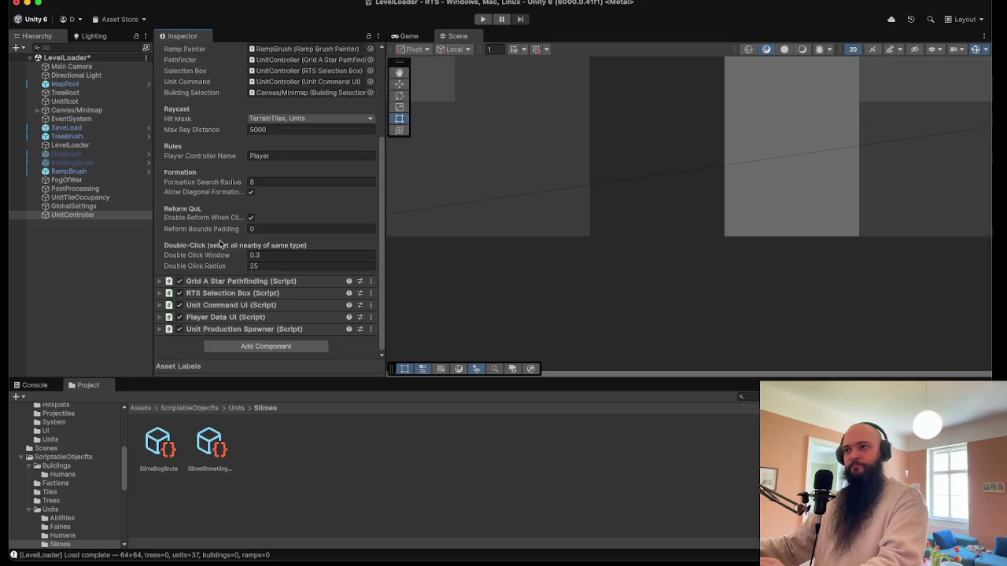
left_click(193, 283)
scroll(197, 287, "down", 4)
left_click(209, 292)
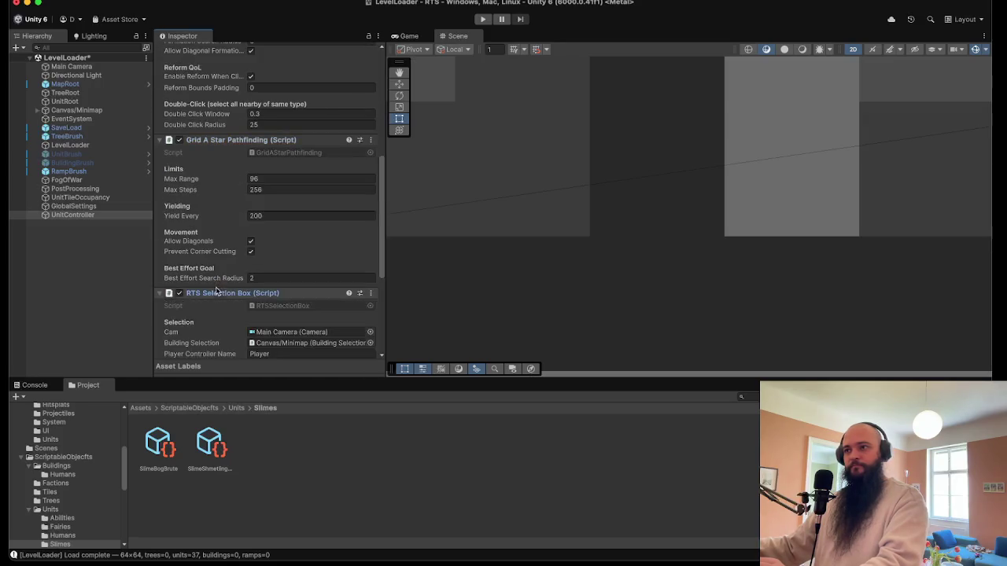
scroll(215, 289, "down", 4)
scroll(214, 288, "down", 2)
left_click(209, 304)
scroll(213, 294, "down", 10)
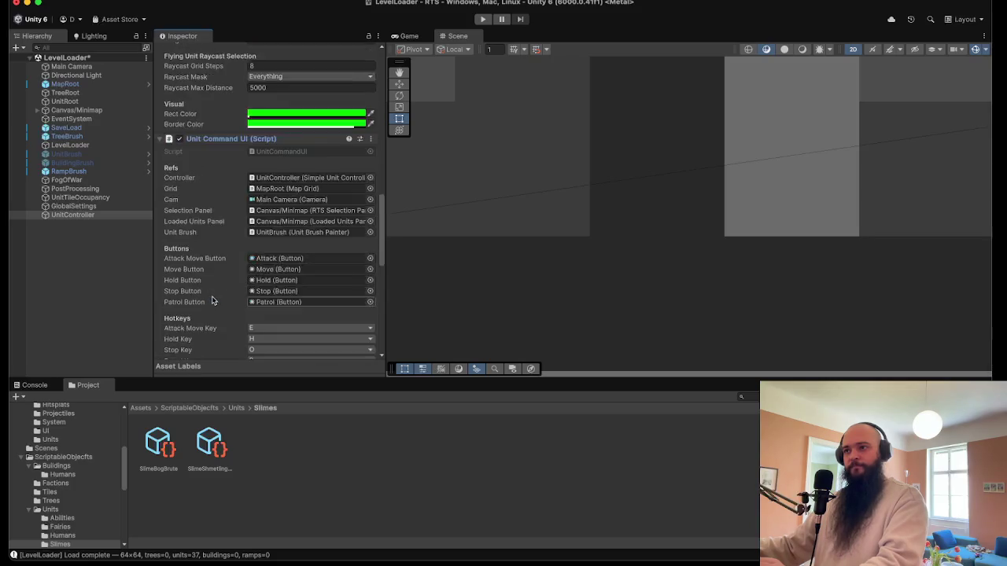
scroll(274, 293, "down", 10)
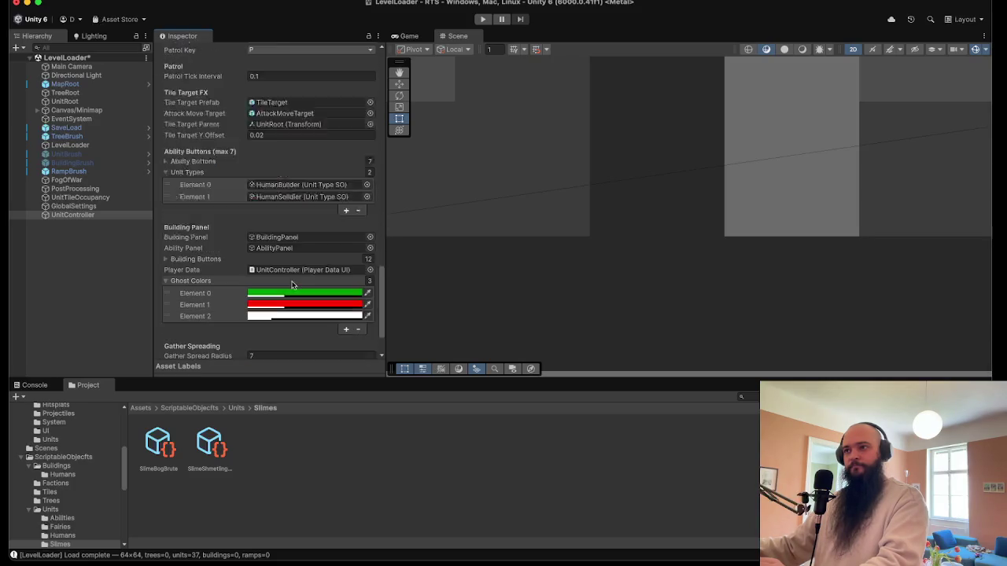
left_click(238, 318)
scroll(243, 314, "down", 4)
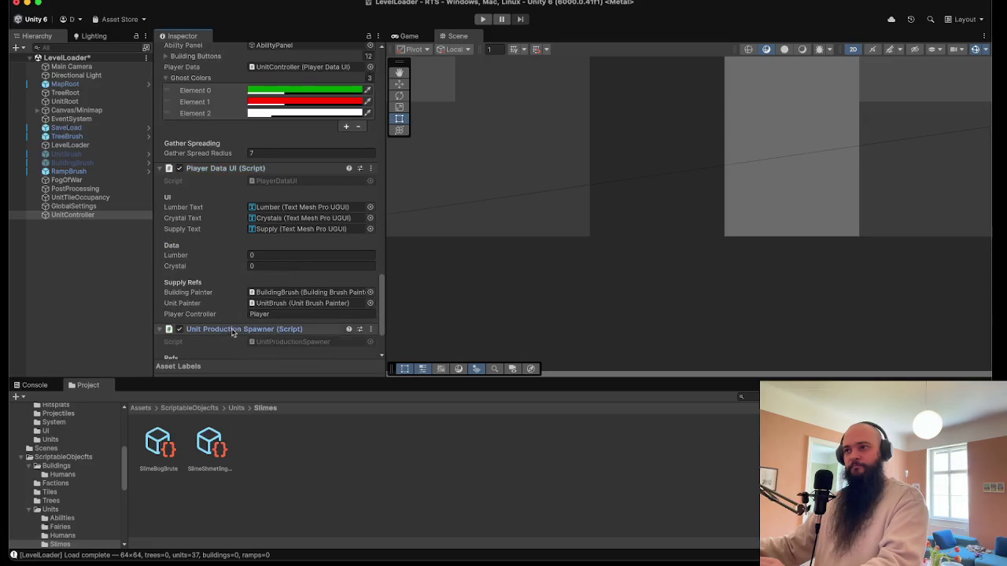
left_click(232, 329)
scroll(236, 318, "down", 4)
left_click(103, 109)
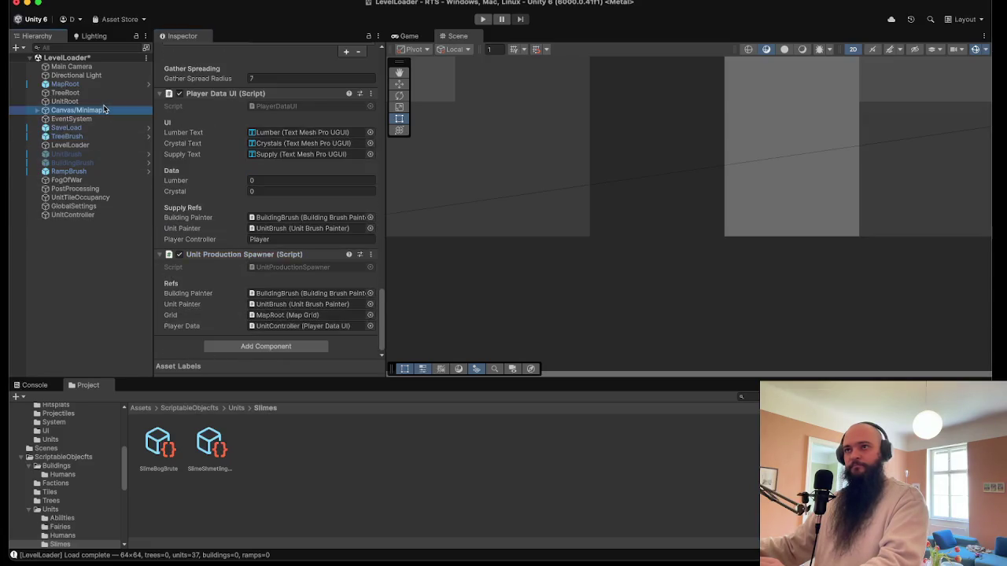
scroll(213, 220, "down", 5)
scroll(212, 224, "up", 8)
scroll(210, 227, "up", 10)
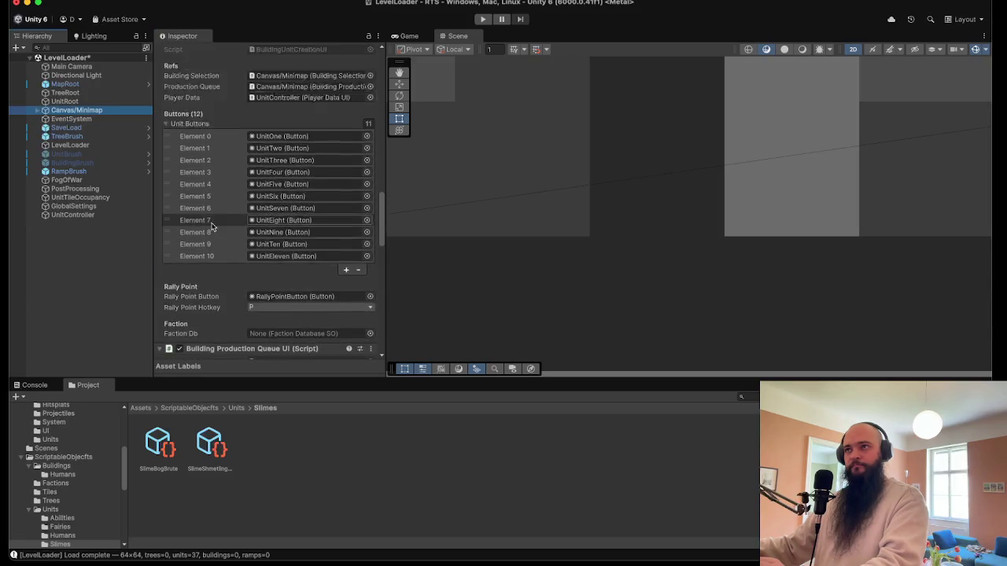
scroll(211, 228, "up", 3)
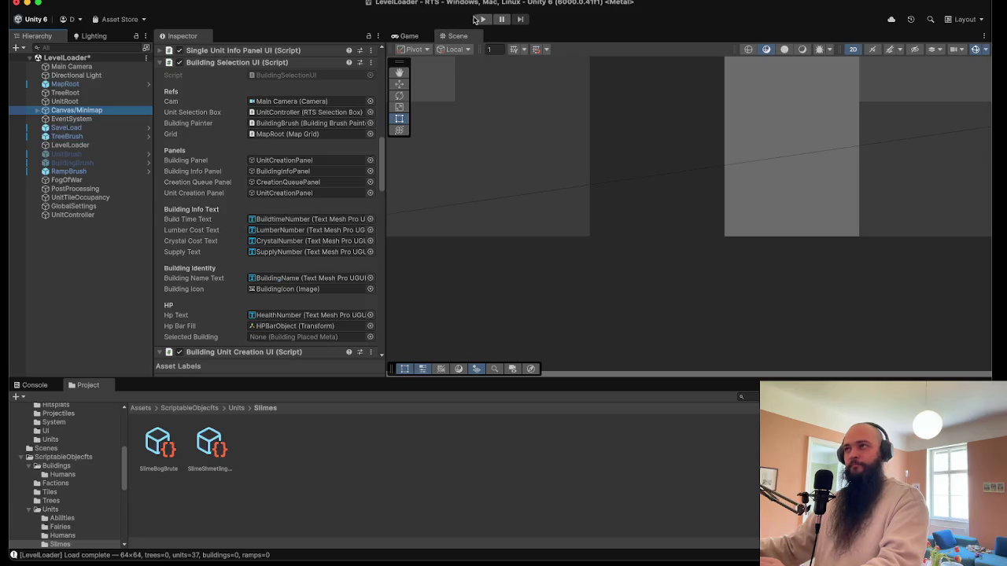
- Start and pause the game, then show the Single Unit Info Panel settings
left_click(481, 19)
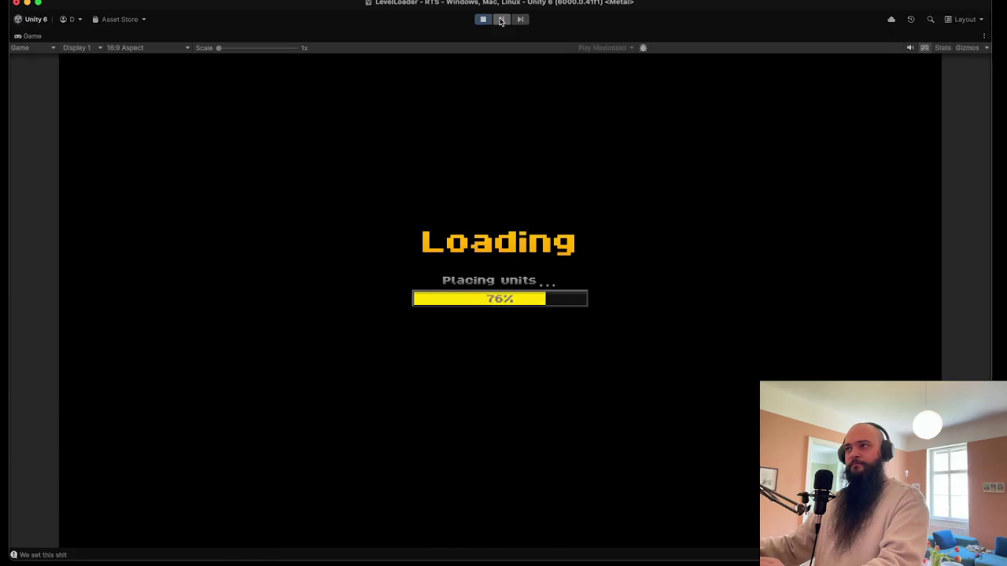
left_click(500, 18)
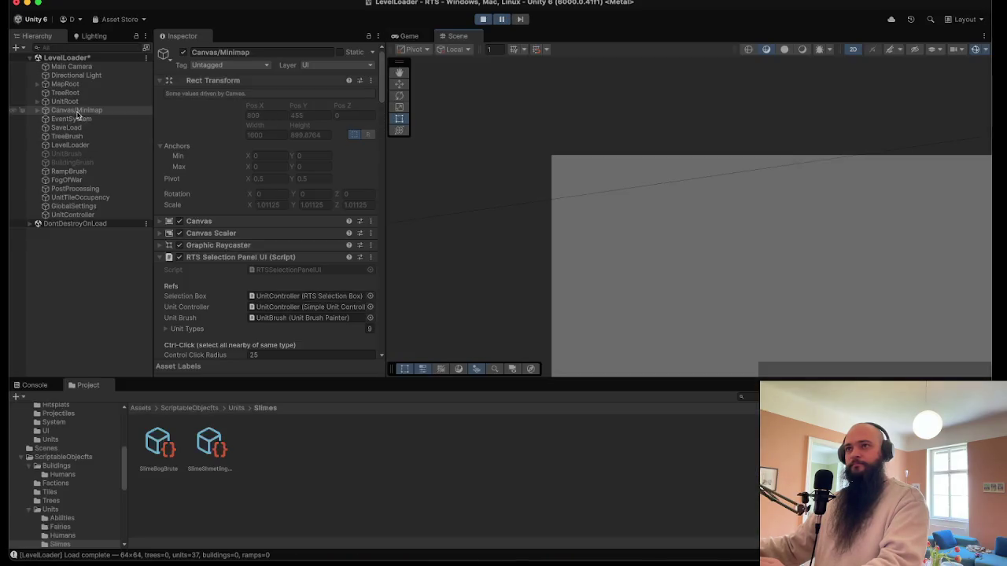
scroll(211, 250, "down", 5)
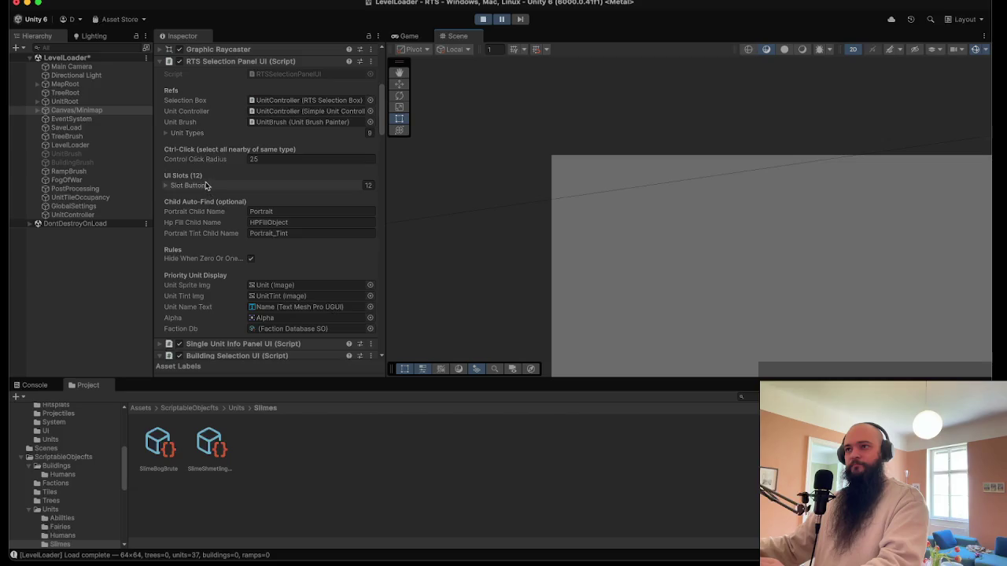
left_click(241, 338)
scroll(239, 331, "down", 6)
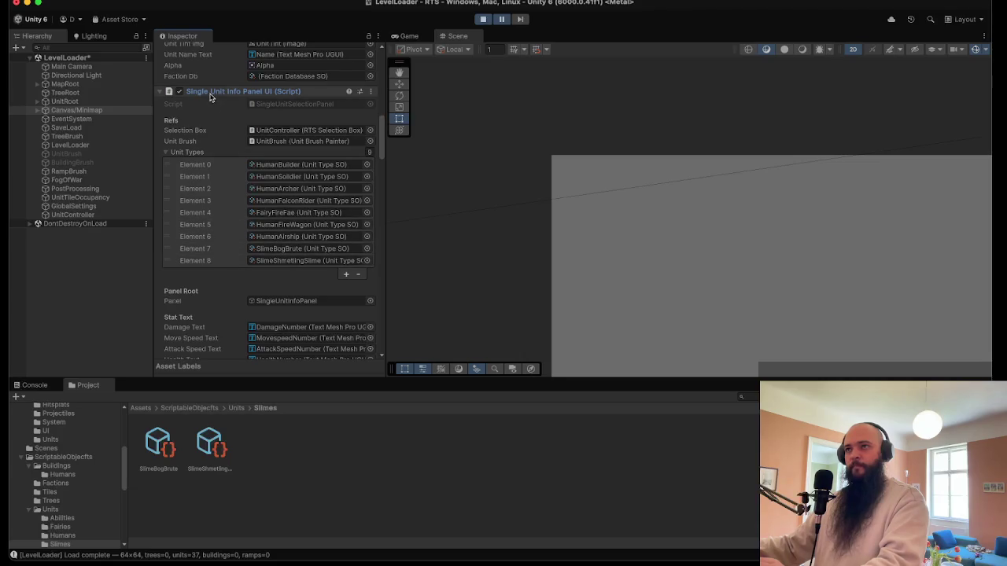
- Ping the SlimeShmetlingSlime asset in the Project window
left_click(279, 262)
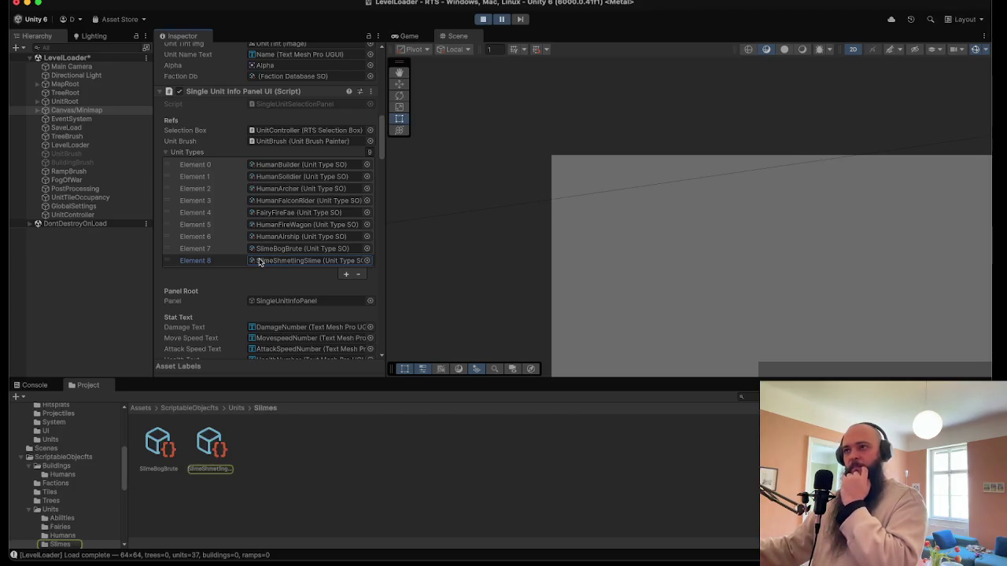
scroll(260, 262, "down", 3)
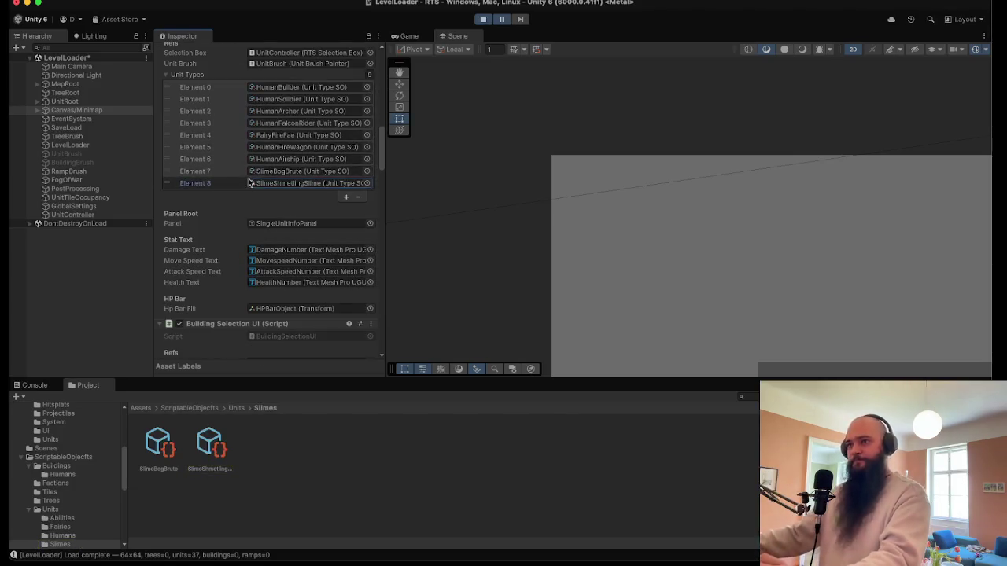
scroll(267, 221, "down", 8)
scroll(284, 212, "down", 15)
scroll(291, 212, "down", 5)
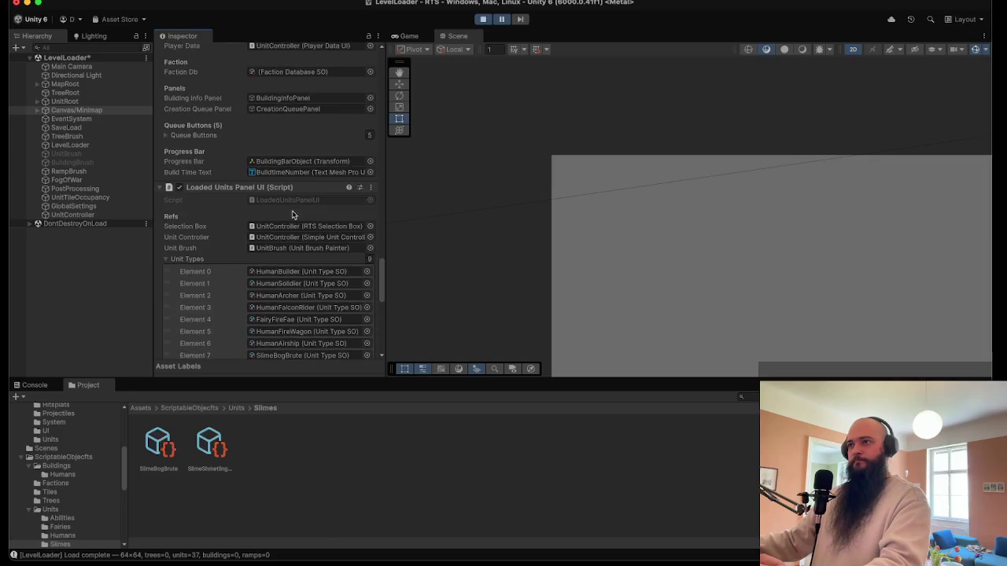
- Open the Shmetling Slime unit's settings, ping its portrait image, and select Canvas/Minimap
left_click(198, 437)
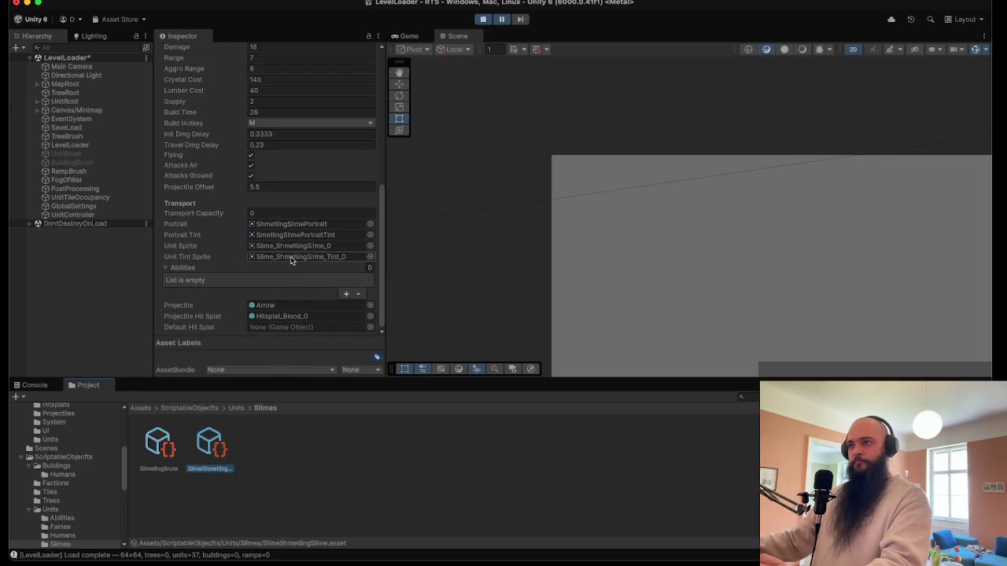
left_click(291, 258)
left_click(309, 225)
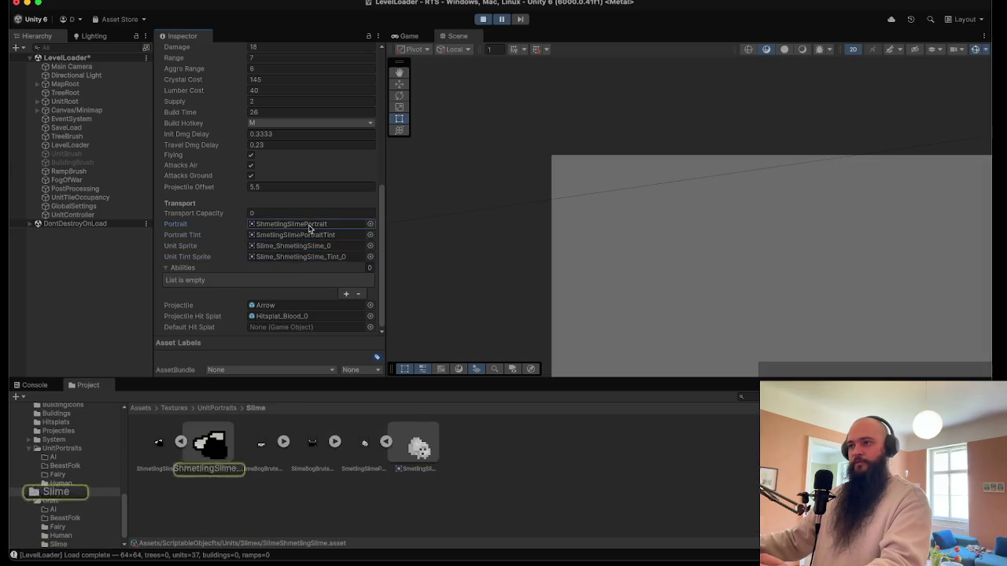
scroll(293, 267, "up", 10)
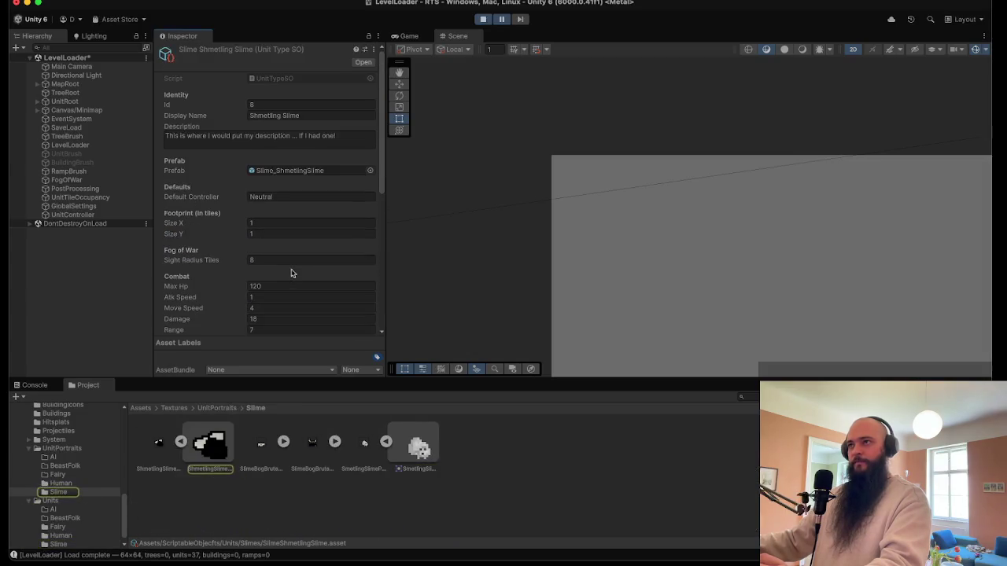
left_click(87, 111)
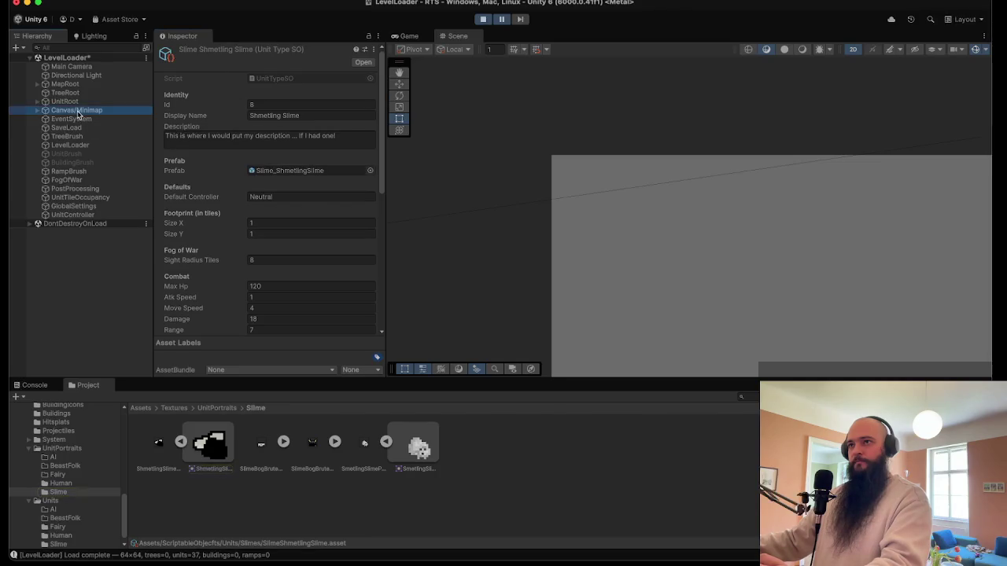
scroll(243, 250, "down", 5)
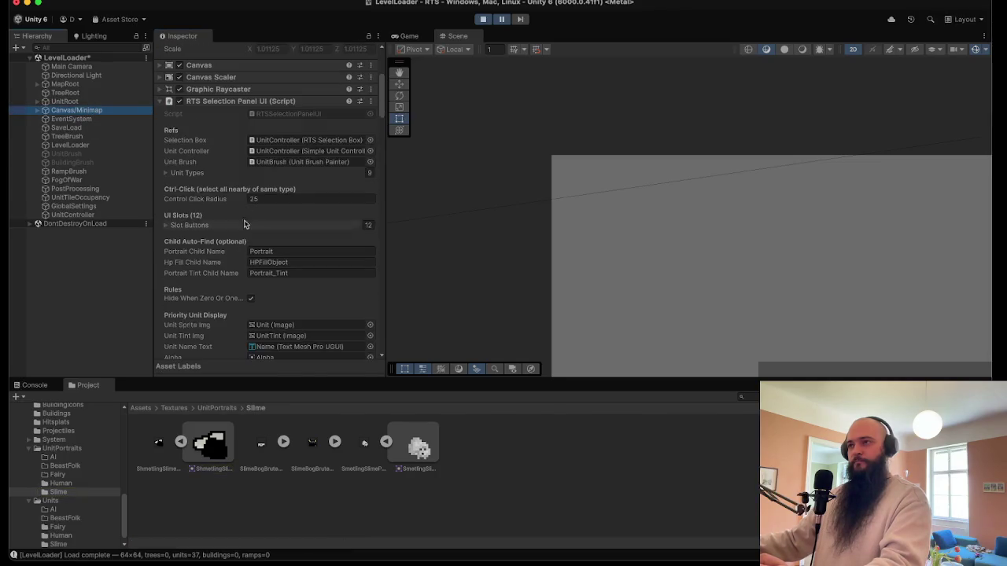
- Expand the RTS Selection Panel's Unit Types list and ping Element 8's SlimeShmetlingSlime asset
scroll(280, 211, "down", 2)
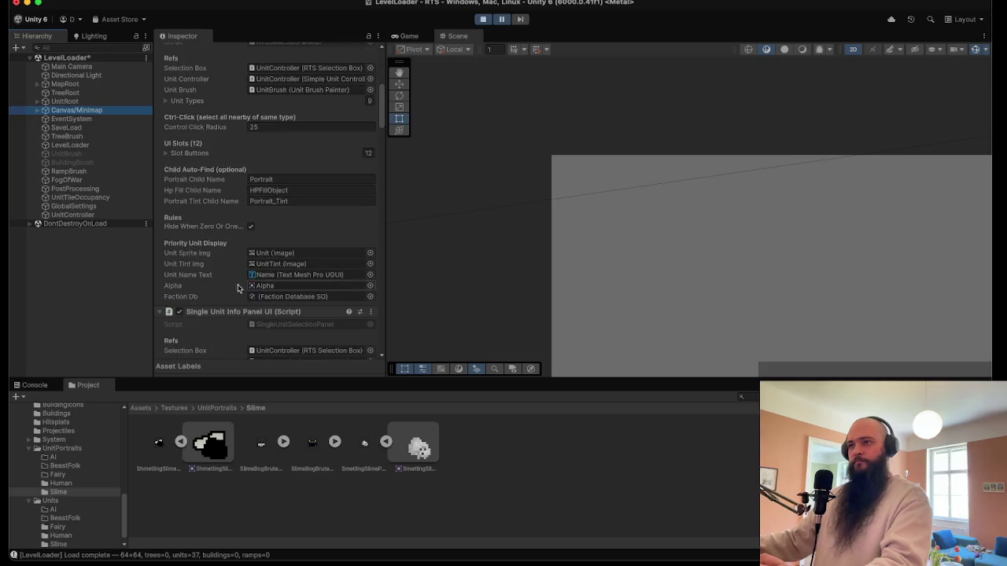
scroll(268, 236, "up", 1)
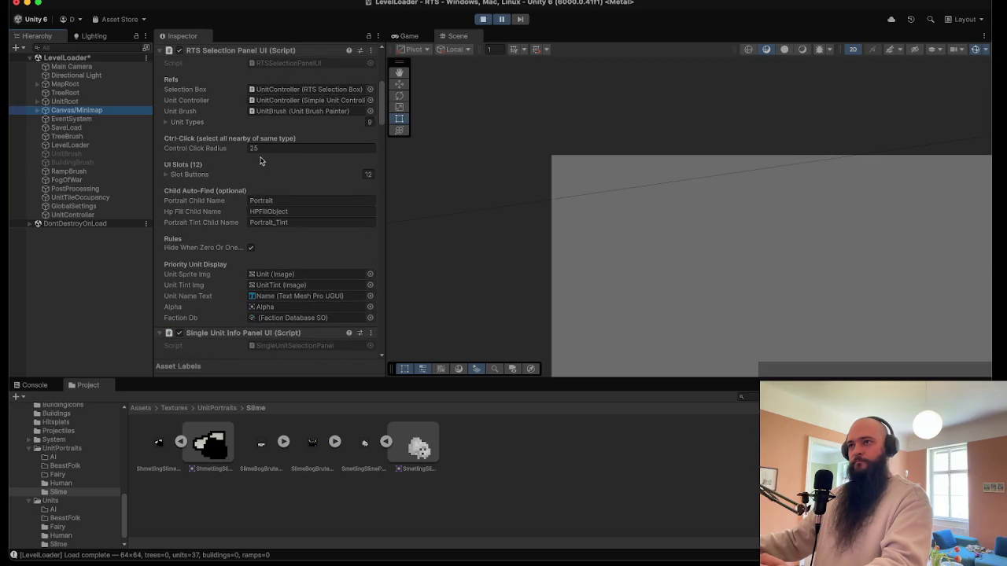
mouse_move(203, 178)
left_click(193, 124)
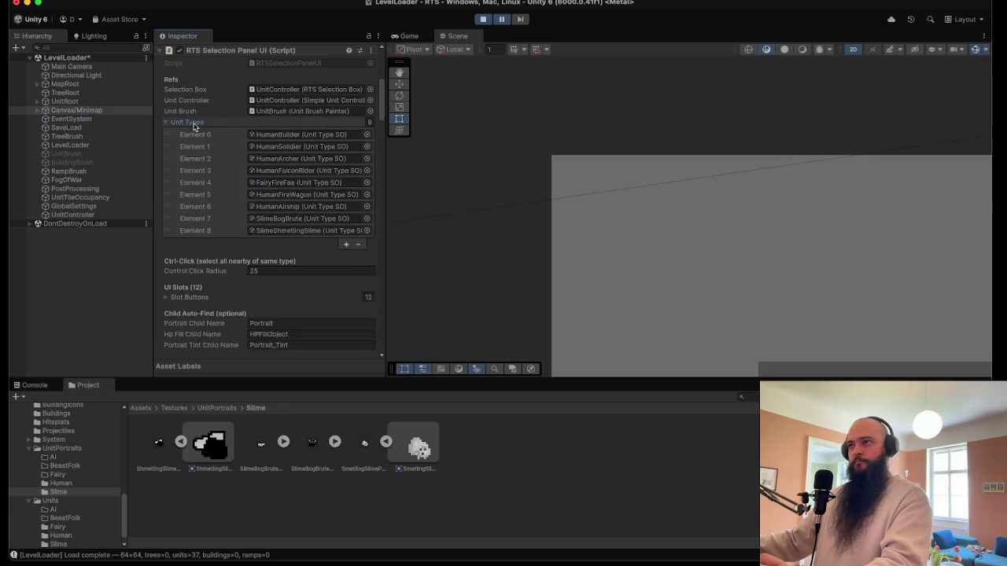
scroll(203, 138, "up", 2)
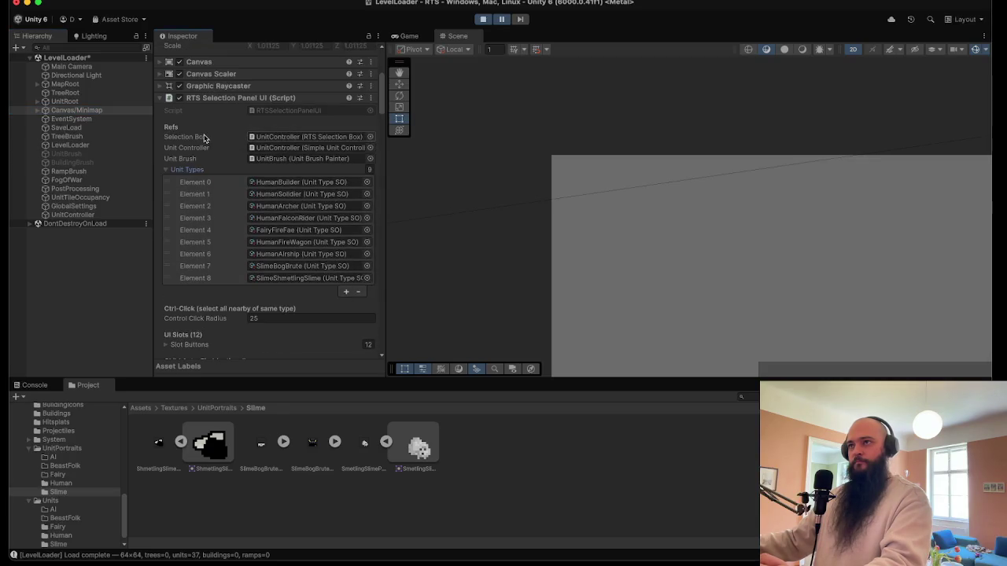
left_click(283, 279)
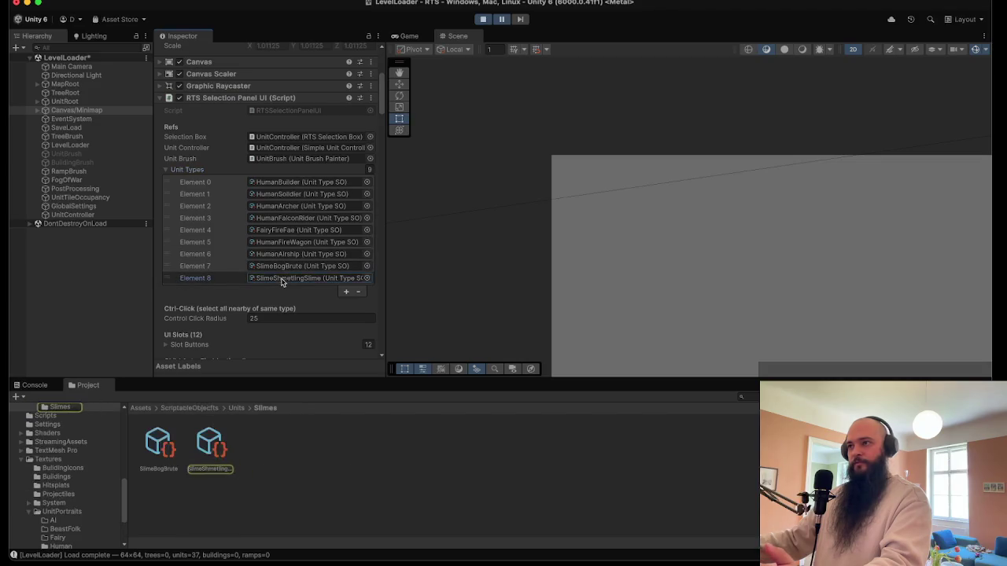
scroll(283, 281, "down", 10)
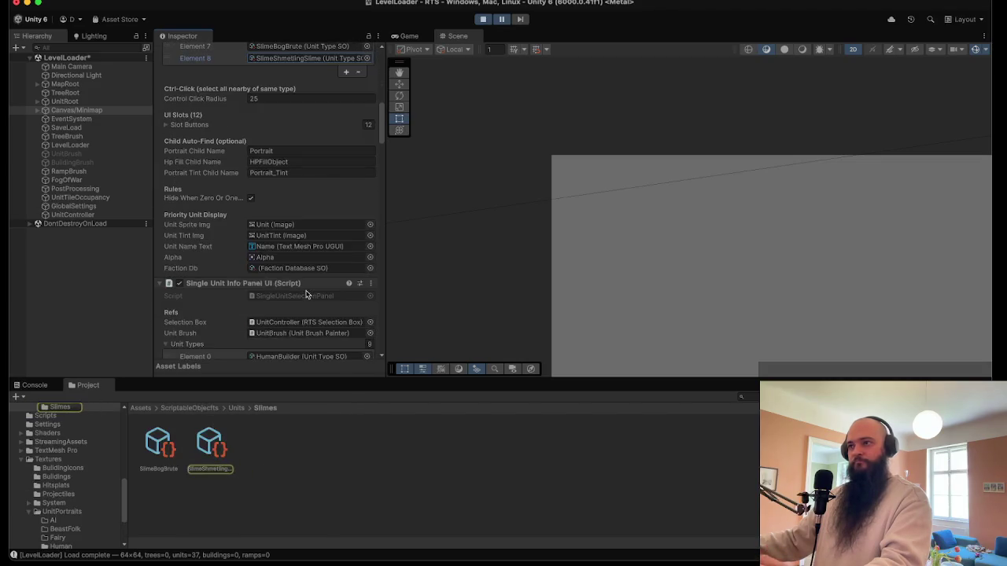
scroll(308, 295, "down", 8)
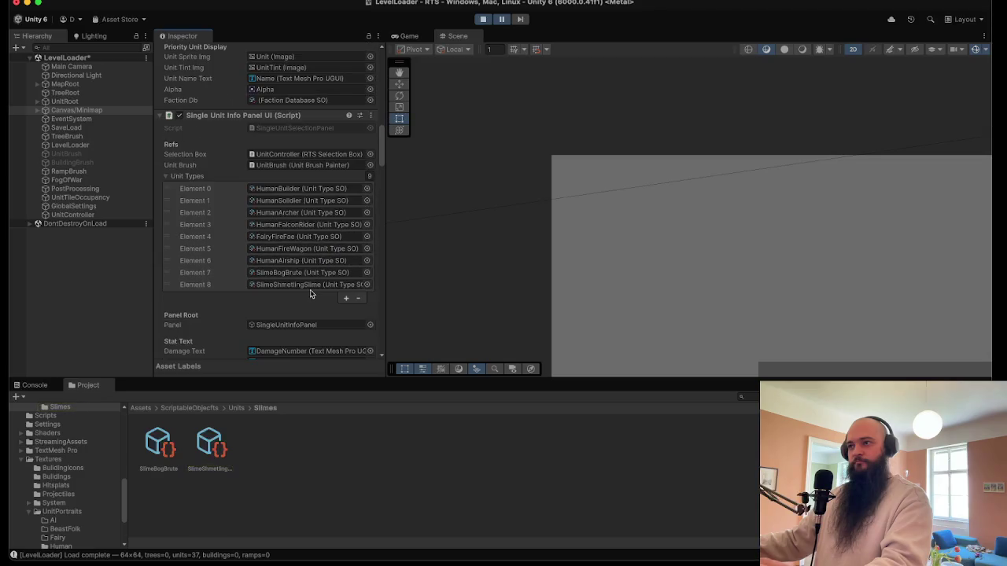
scroll(311, 291, "down", 20)
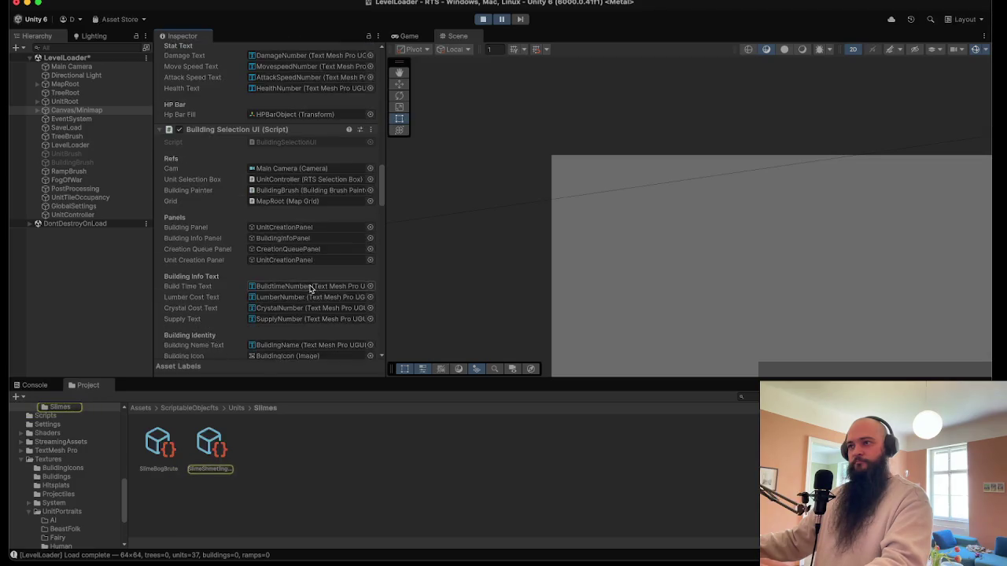
scroll(313, 293, "down", 7)
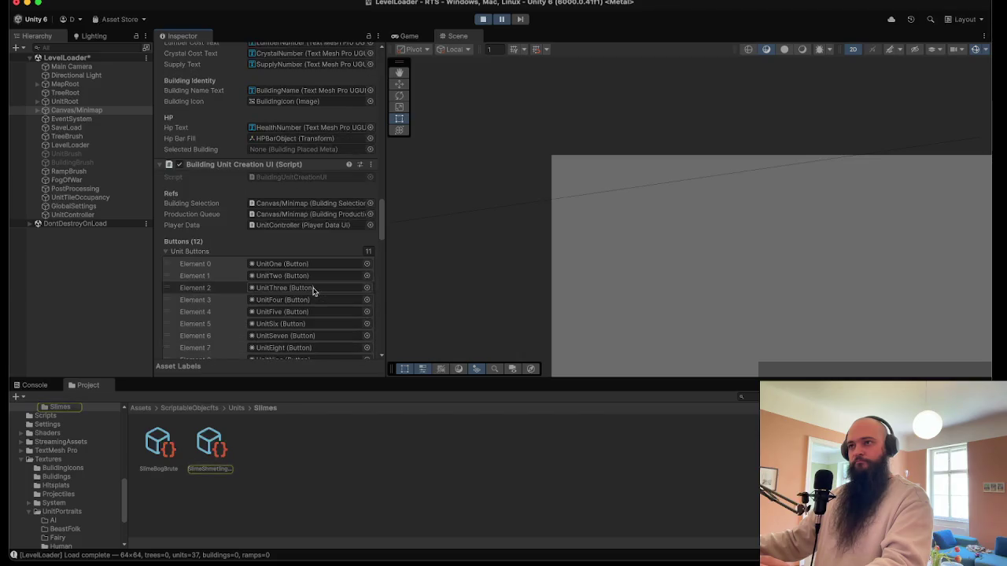
scroll(315, 292, "down", 6)
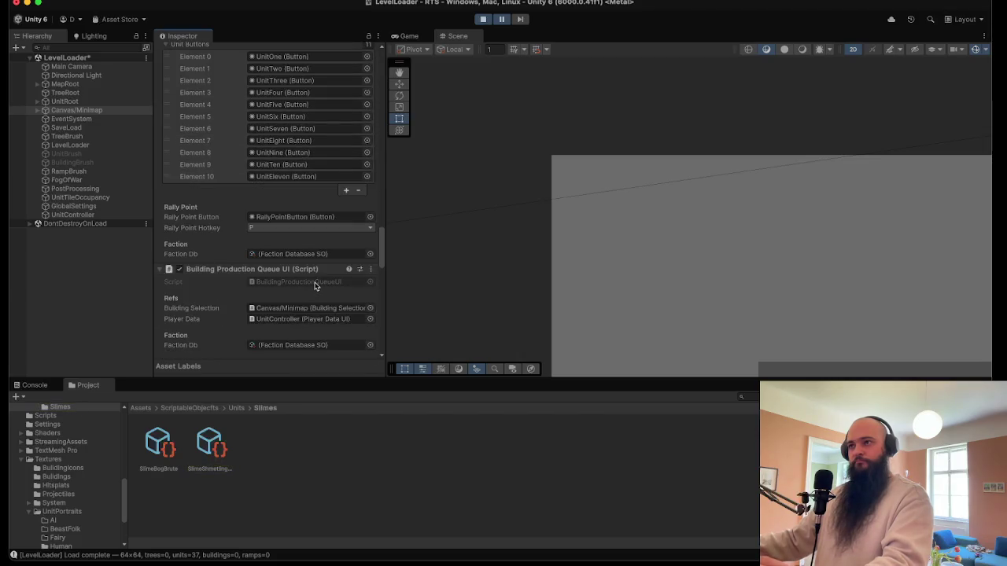
scroll(314, 285, "down", 4)
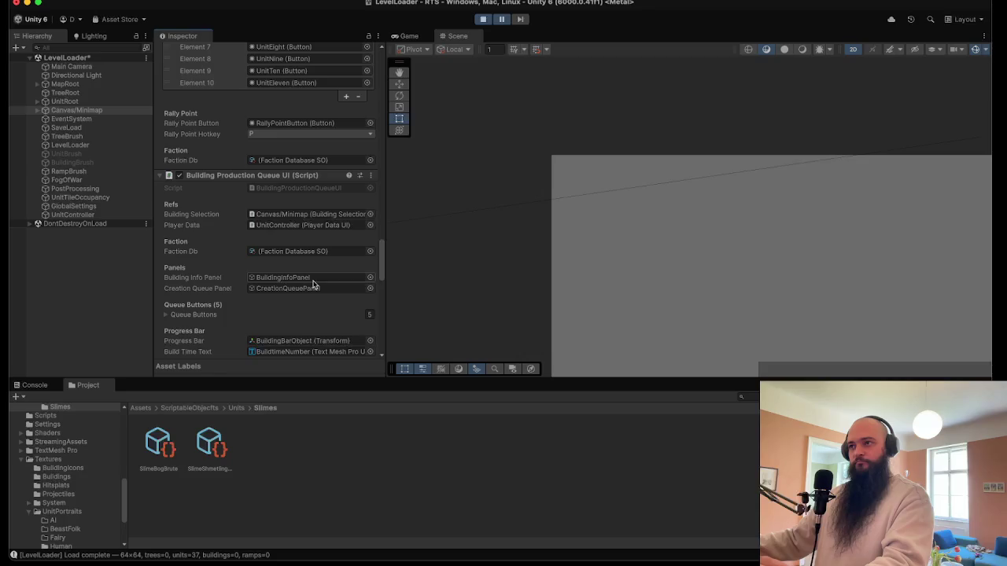
scroll(313, 285, "down", 10)
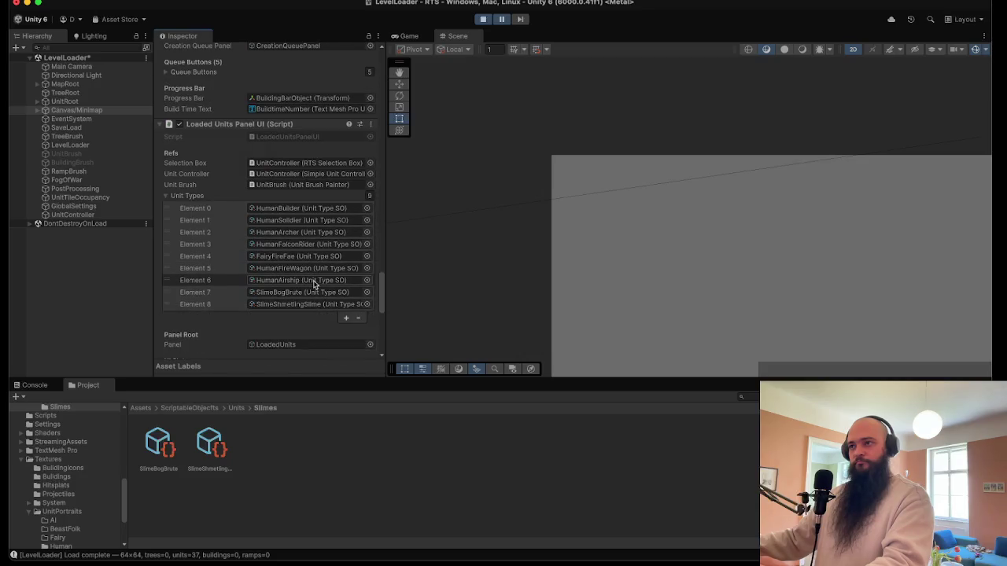
scroll(289, 319, "down", 7)
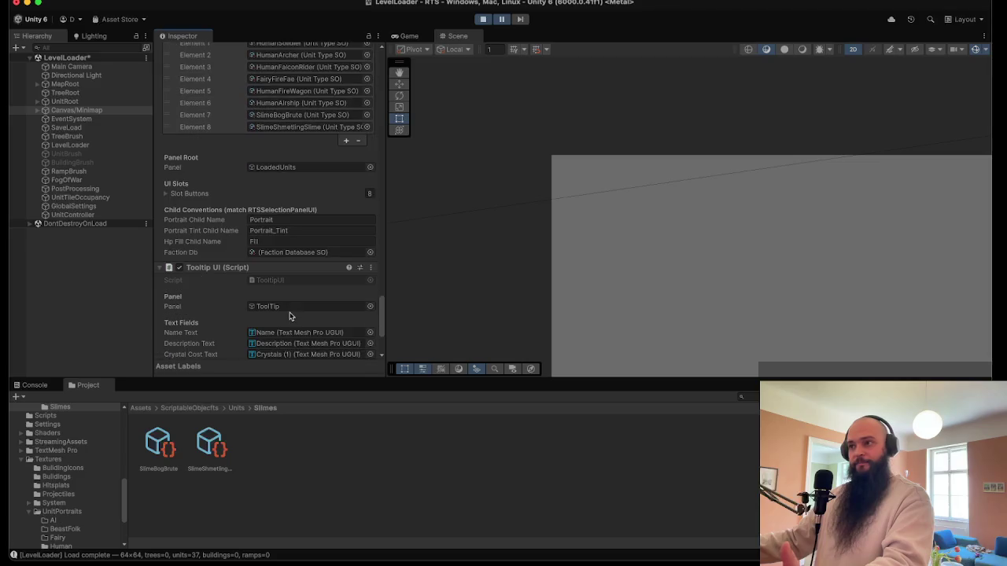
scroll(295, 317, "down", 4)
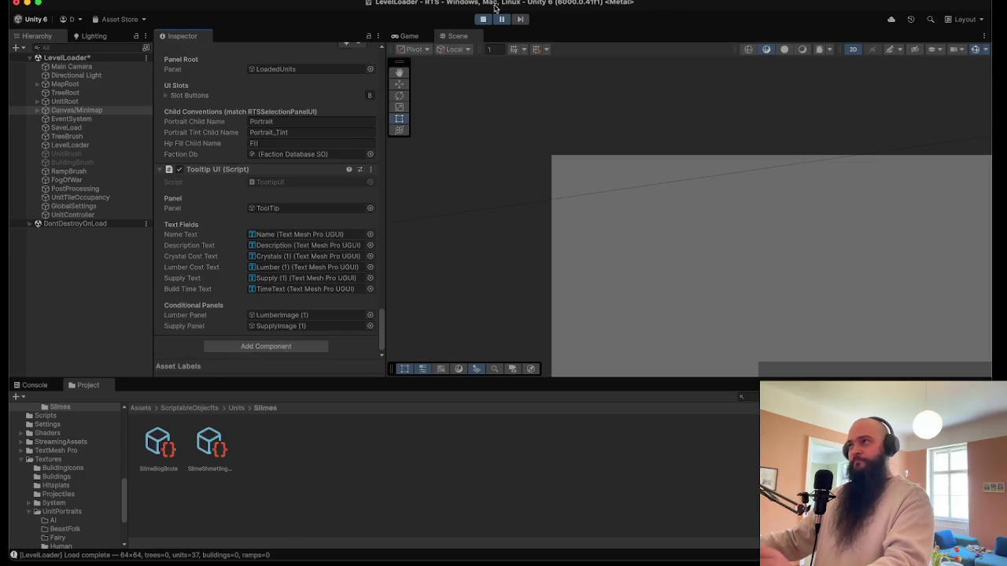
- In a maximized Game view, select a Shmetling Slime to see its stats and move it
key("shift+space")
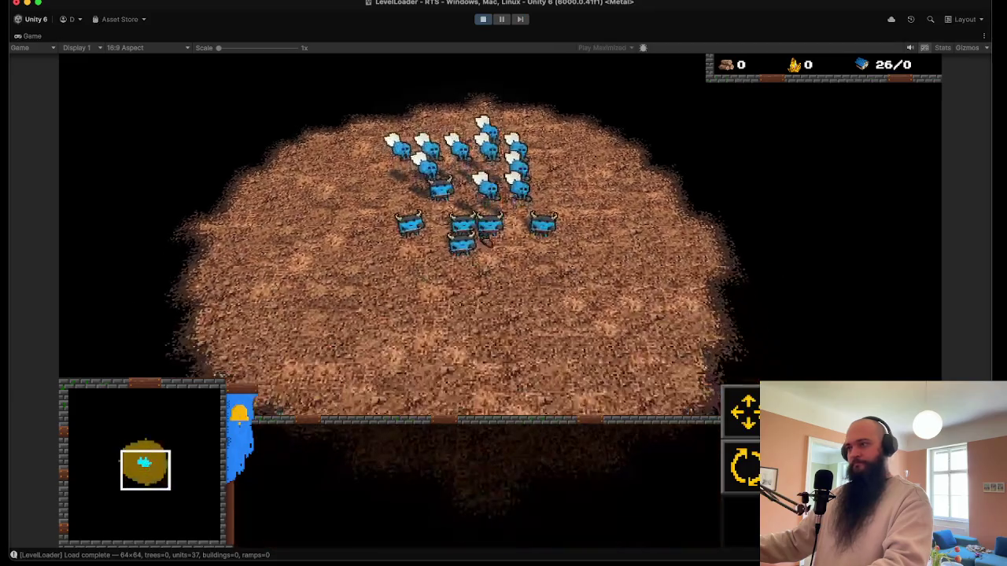
double_click(536, 167)
left_click(431, 443)
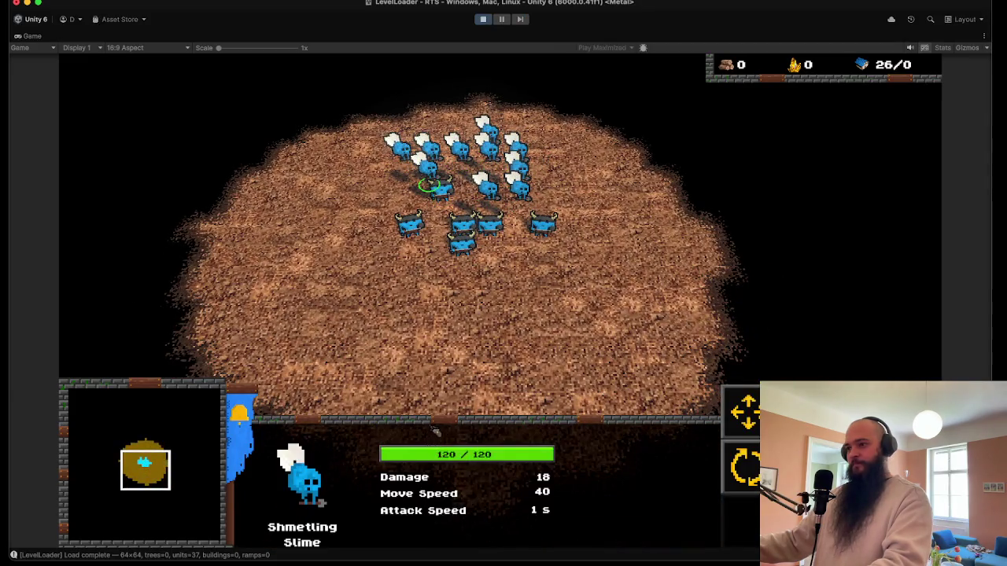
right_click(515, 277)
double_click(463, 246)
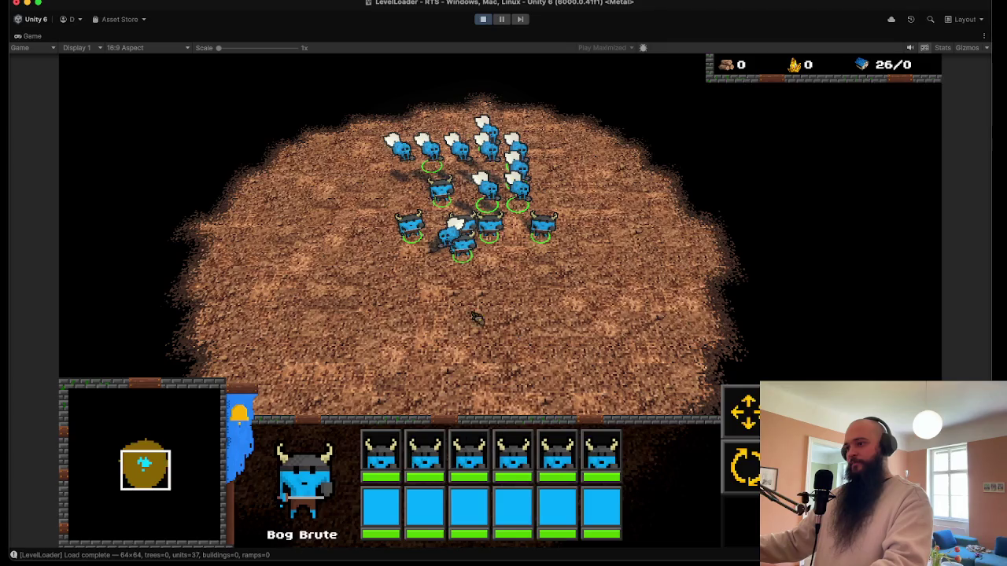
key("shift+space")
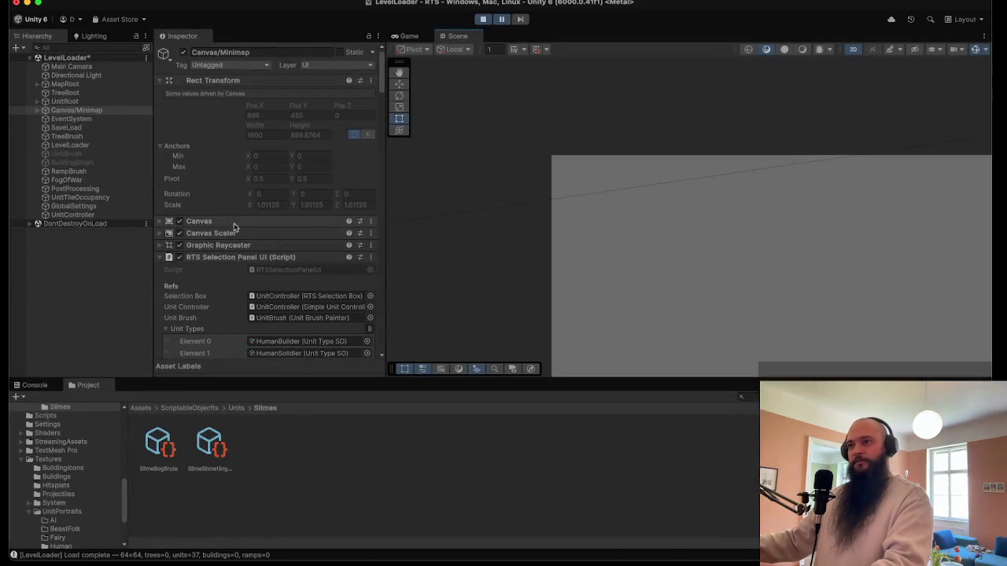
- Collapse the UI components, stop play mode, and add SlimeShmetlingSlime as Unit Types Element 8
left_click(234, 257)
left_click(232, 269)
left_click(228, 282)
left_click(227, 293)
left_click(251, 259)
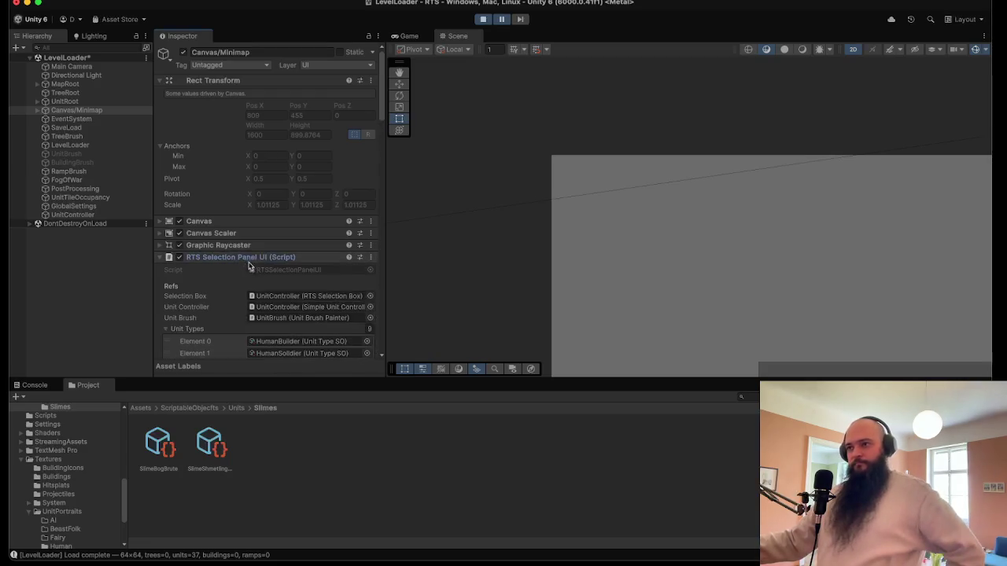
scroll(252, 263, "down", 3)
left_click(486, 19)
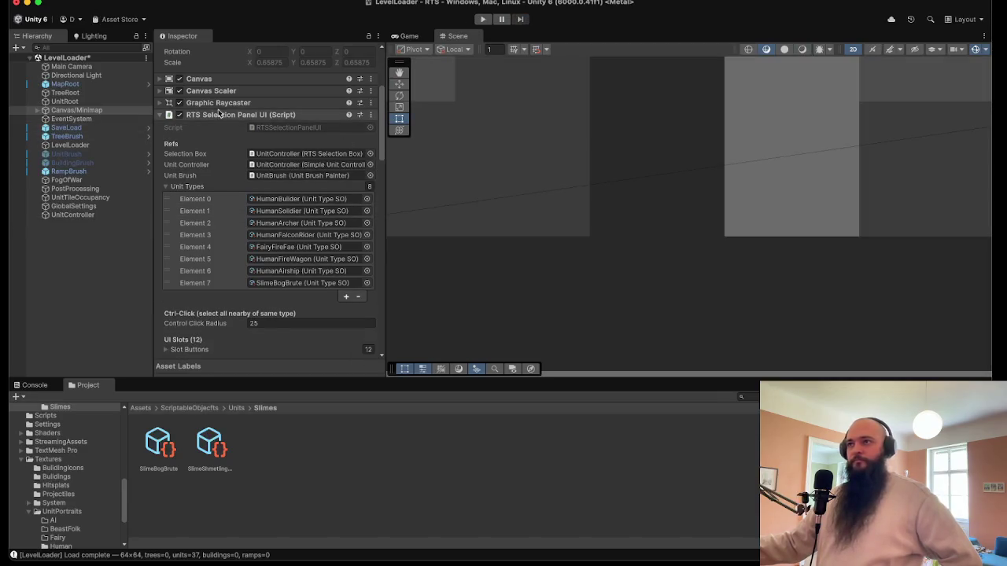
mouse_move(210, 472)
left_mouse_down()
mouse_move(236, 218)
mouse_move(201, 154)
left_mouse_up()
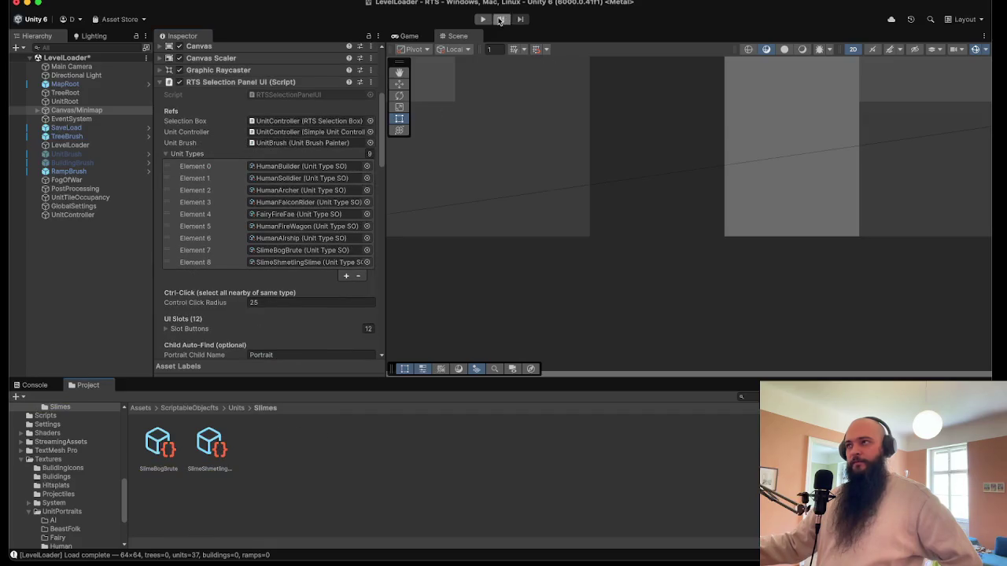
- Playtest the level, selecting the Shmetling Slimes plus nearby units and zooming in, then stop play
left_click(482, 19)
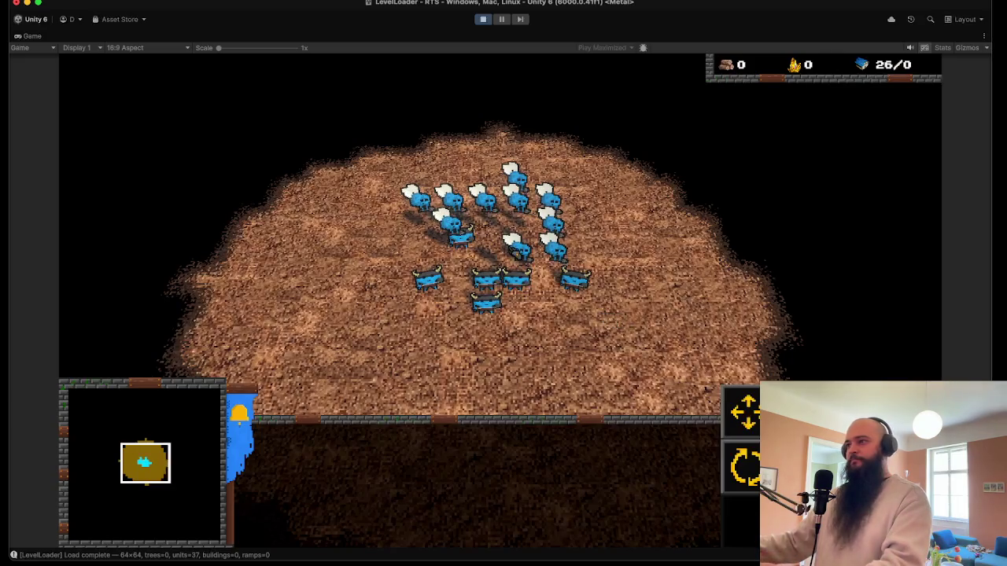
left_click(515, 255)
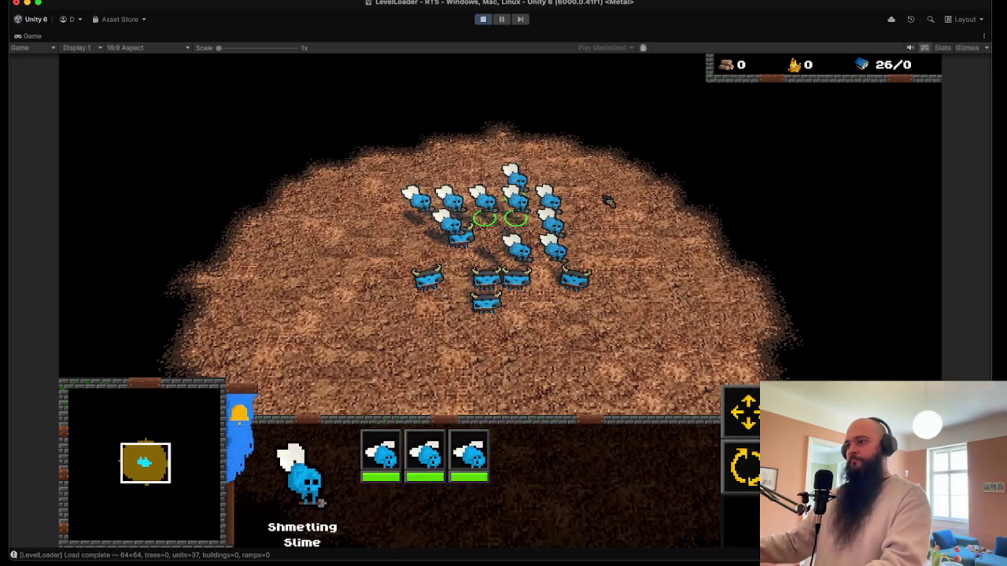
key("ctrl+a")
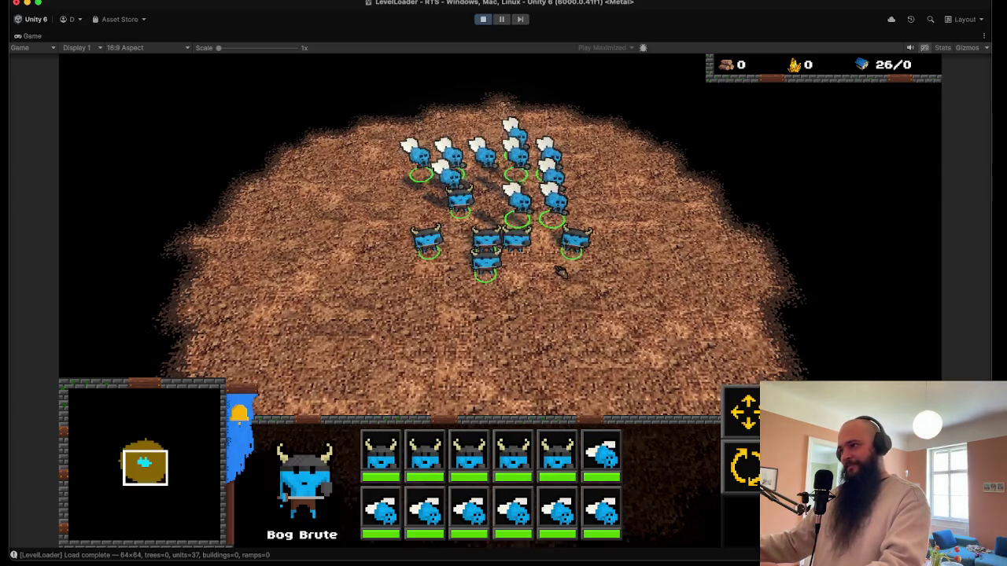
scroll(612, 523, "up", 3)
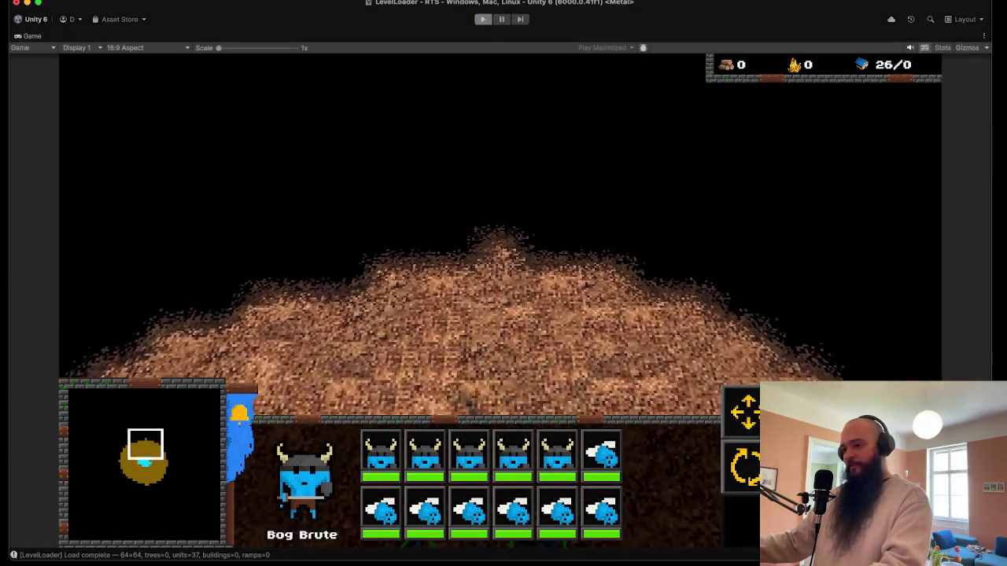
left_click(483, 19)
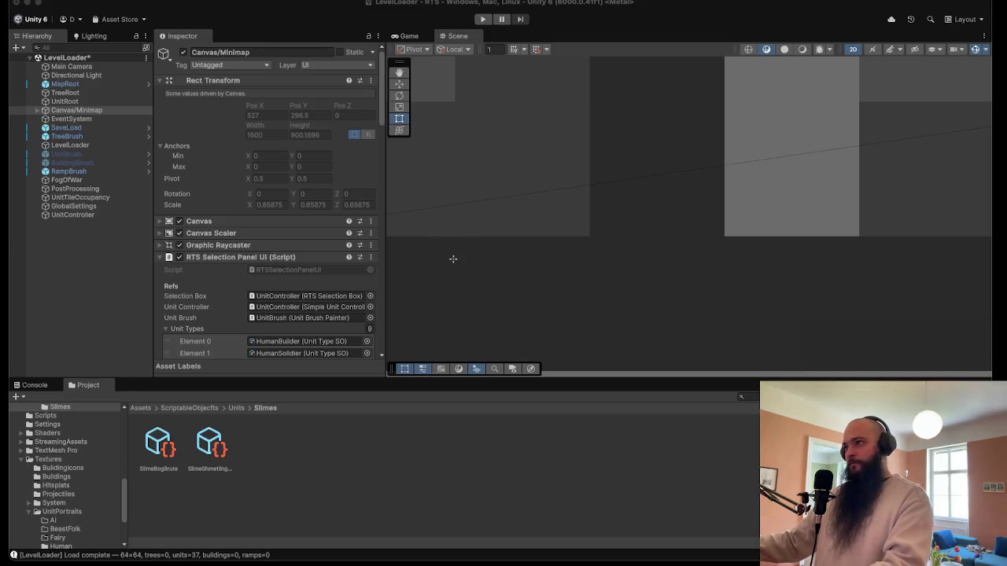
- Deselect the minimap canvas and open the Textures/UnitPortraits/Slime folder in the Project panel
left_click(428, 512)
scroll(108, 497, "down", 3)
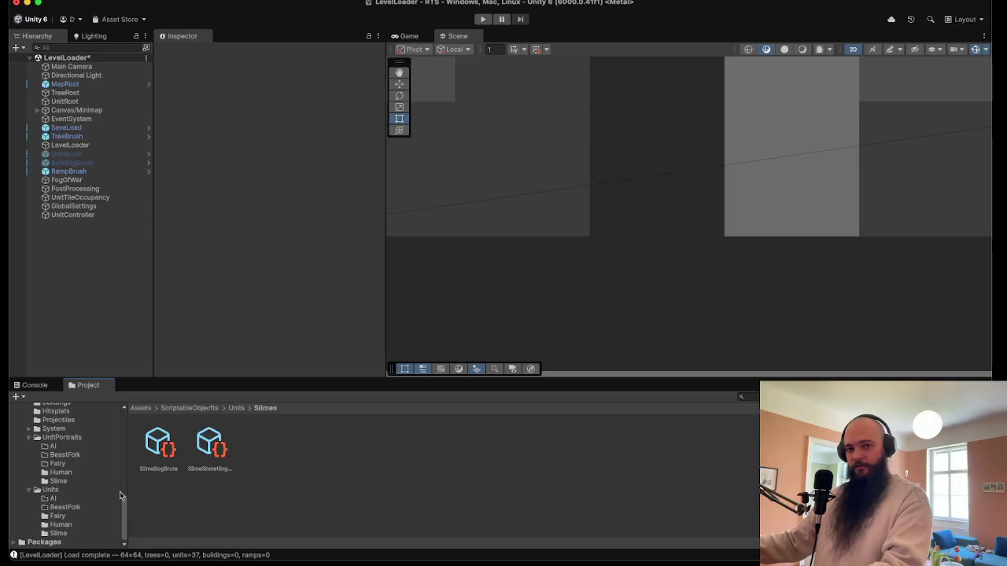
left_click(77, 525)
left_click(71, 481)
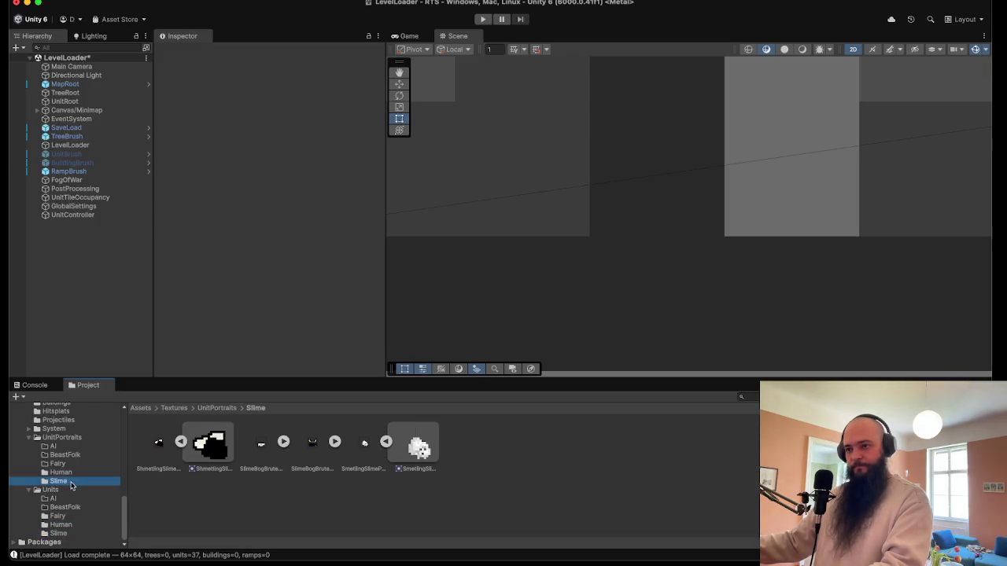
- Check SmetlingSlimePortraitTint.png's options, then repaint a small block of it in Aseprite
right_click(432, 447)
key("Escape")
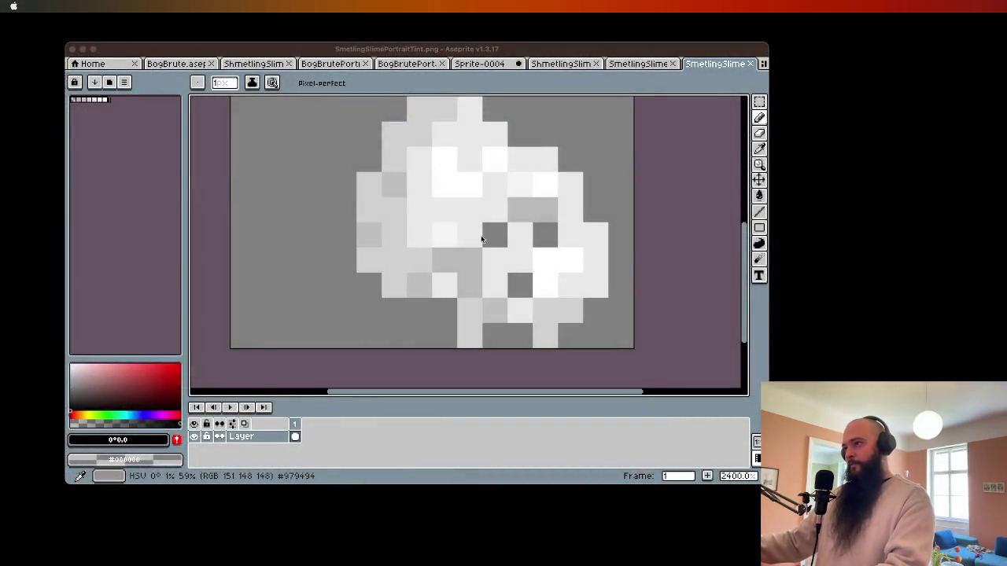
mouse_move(483, 239)
left_mouse_down()
mouse_move(470, 235)
mouse_move(469, 210)
mouse_move(490, 209)
left_mouse_up()
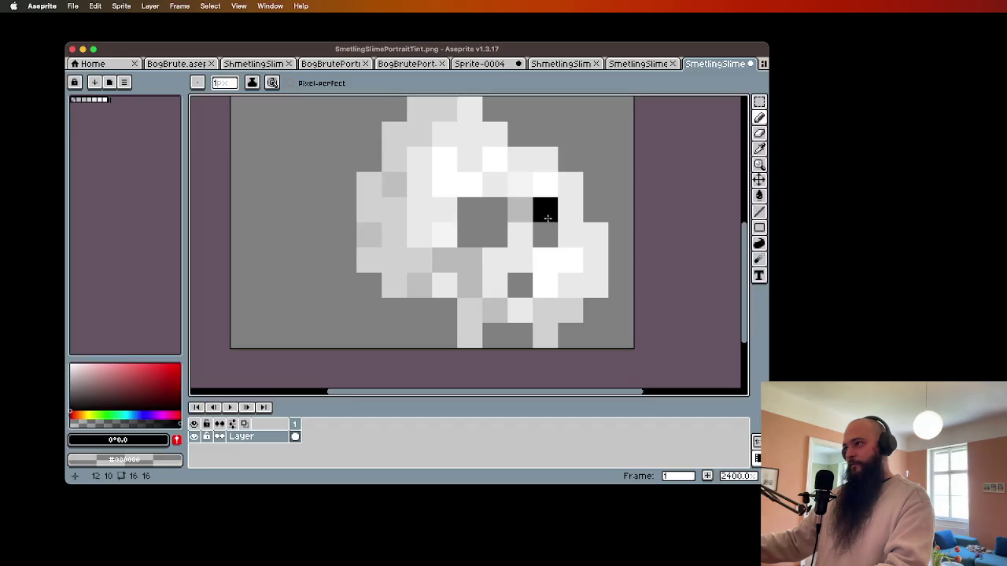
- Zoom out on the touched-up portrait and save SmetlingSlimePortraitTint.png
scroll(578, 302, "down", 2)
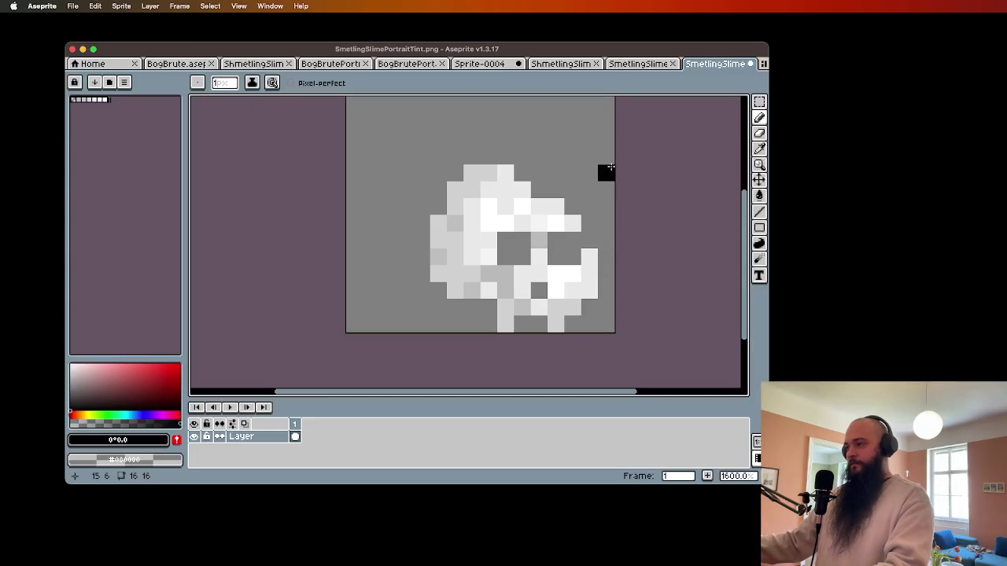
key("super+s")
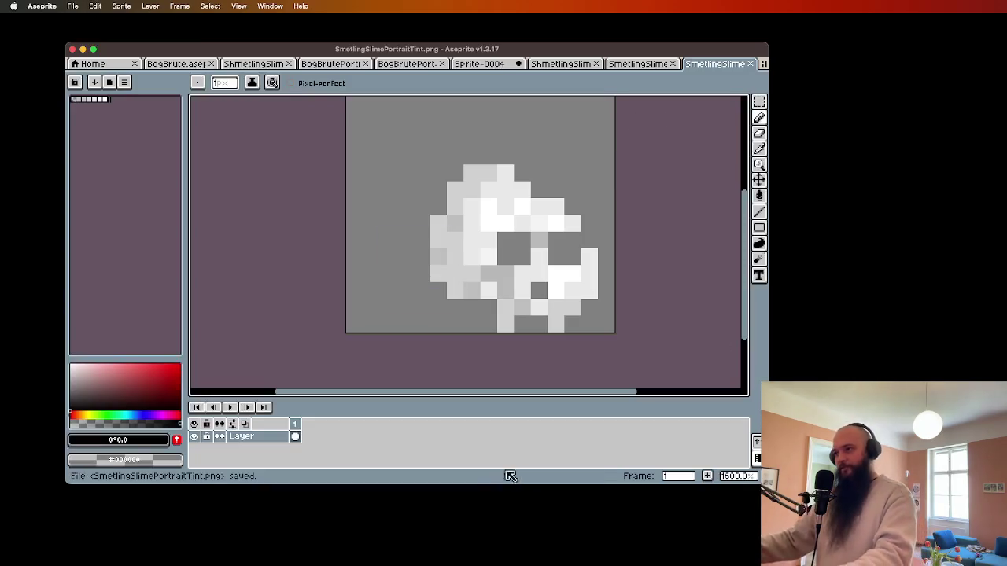
left_click(489, 501)
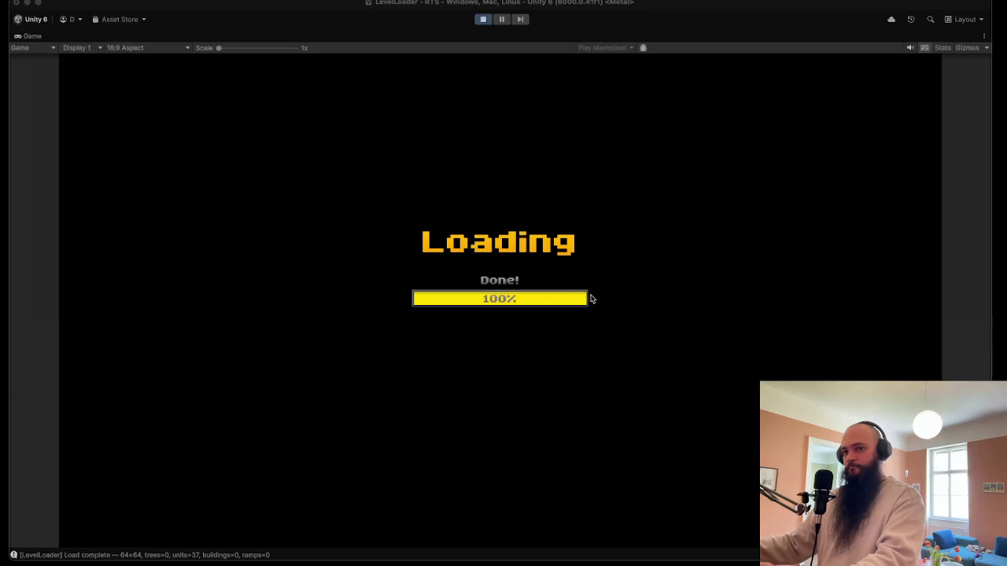
- Select the slimes with hotkey 1 and move them, then box-select the whole army and send it out
key("1")
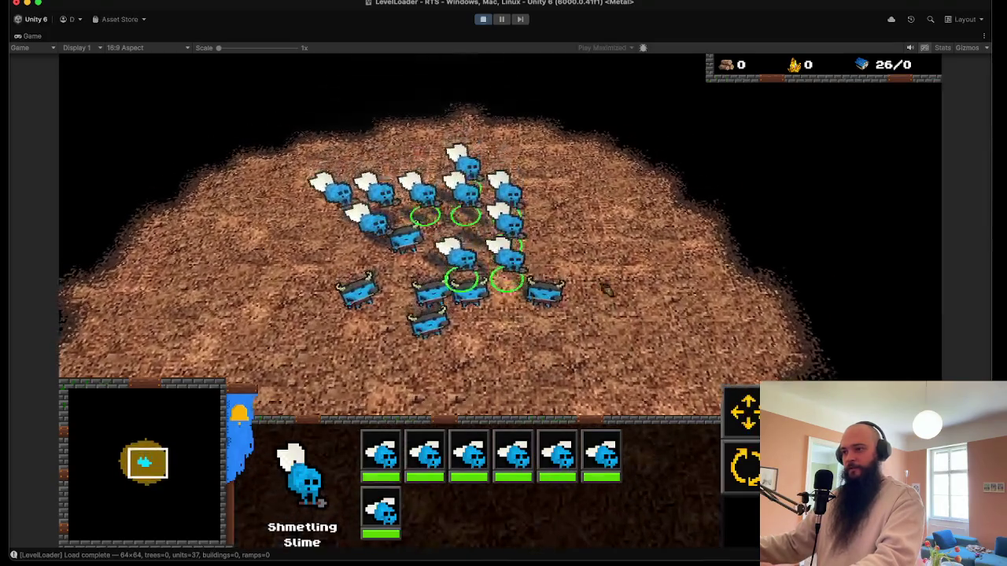
right_click(623, 206)
right_click(506, 338)
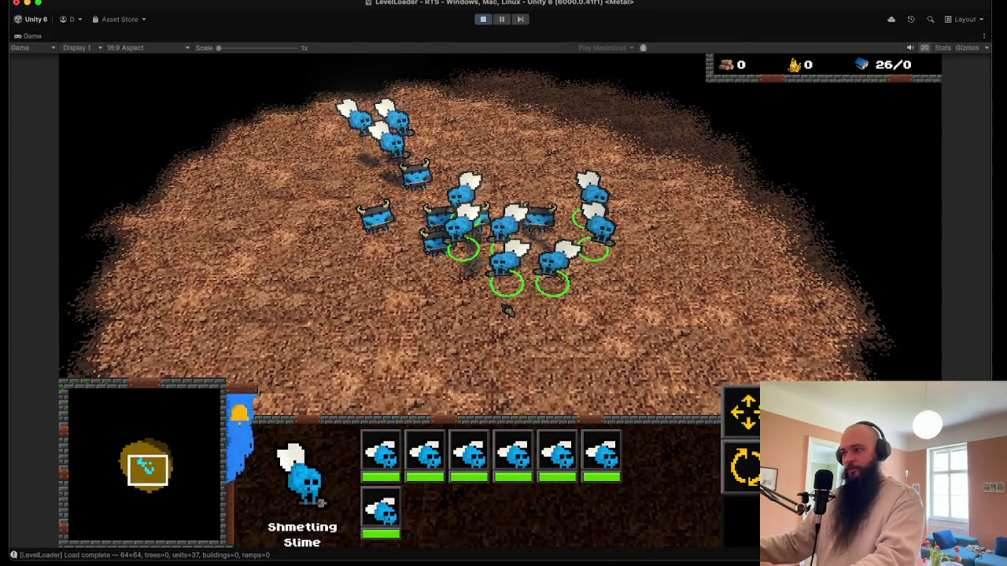
left_click_drag(326, 124, 573, 292)
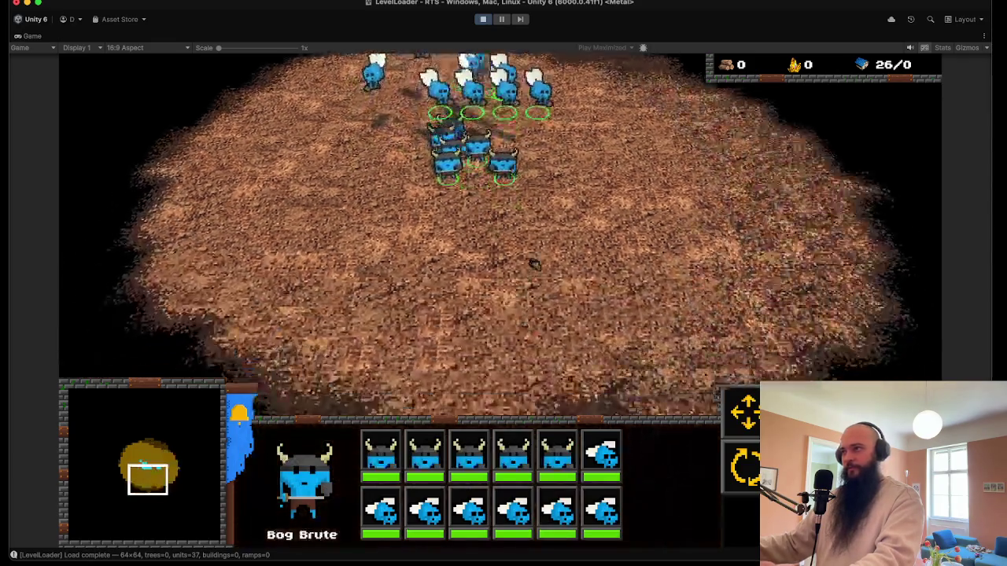
right_click(475, 266)
- Pan the camera around the battlefield to follow the clash with the red army
key("Down")
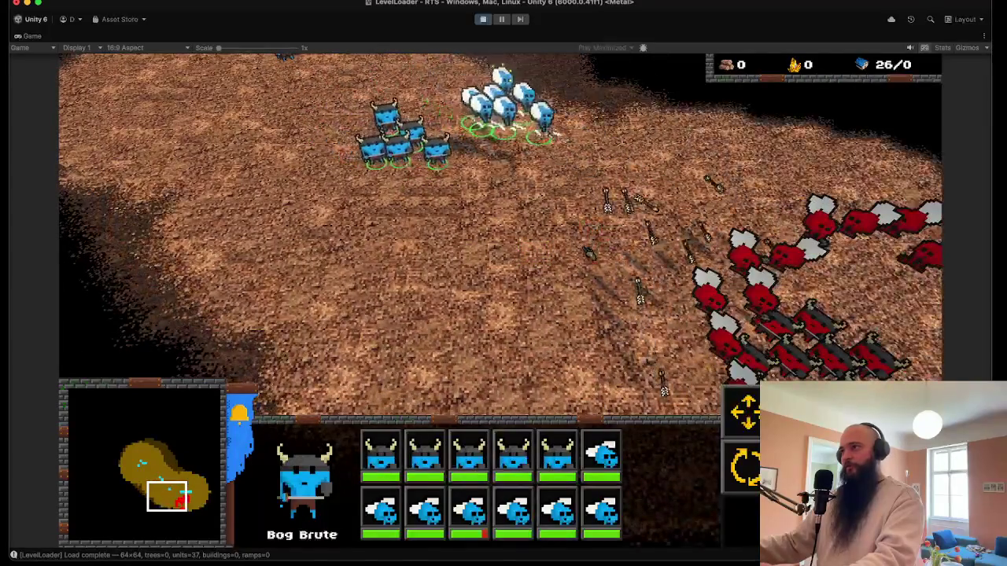
key("Right")
key("Down")
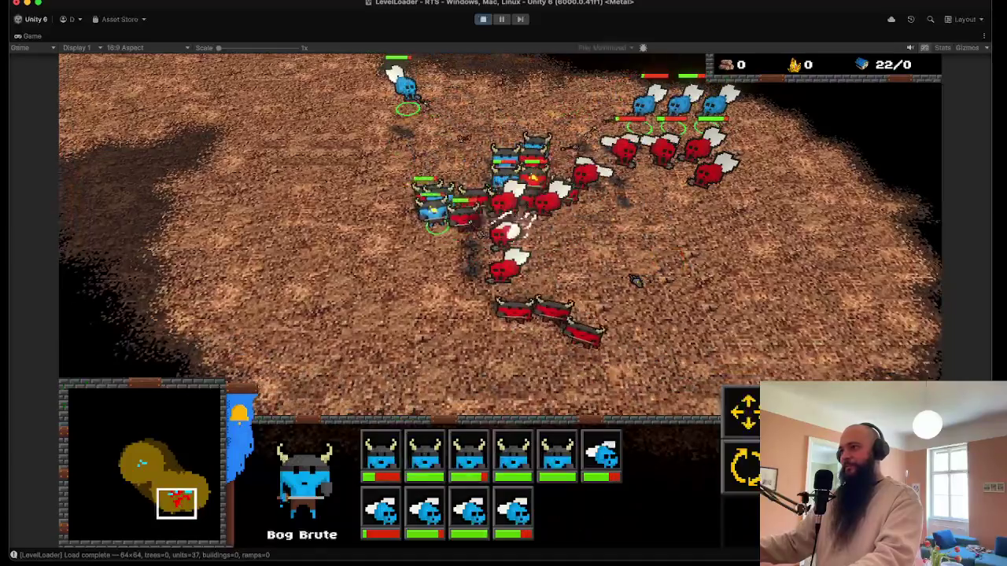
key("Right")
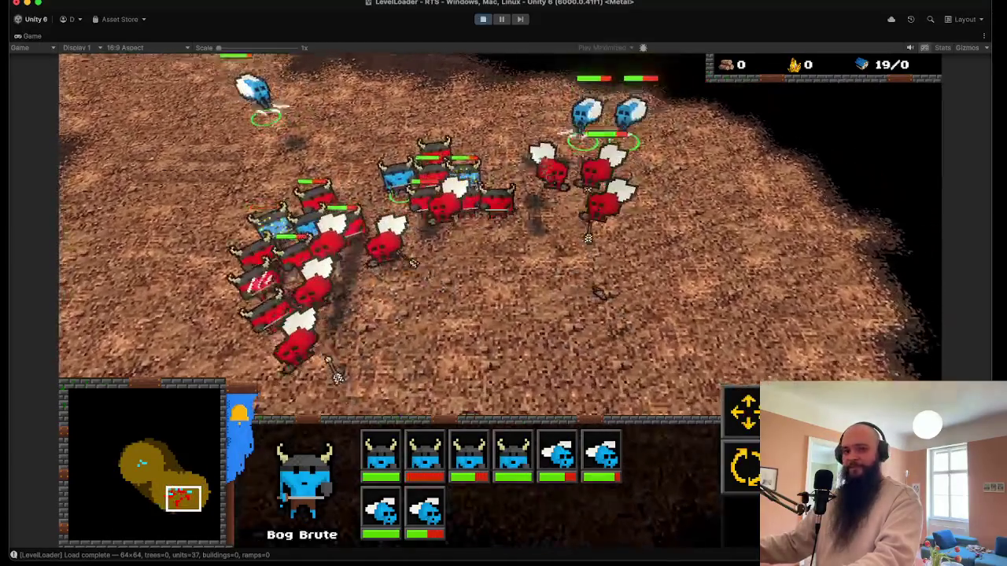
key("Up")
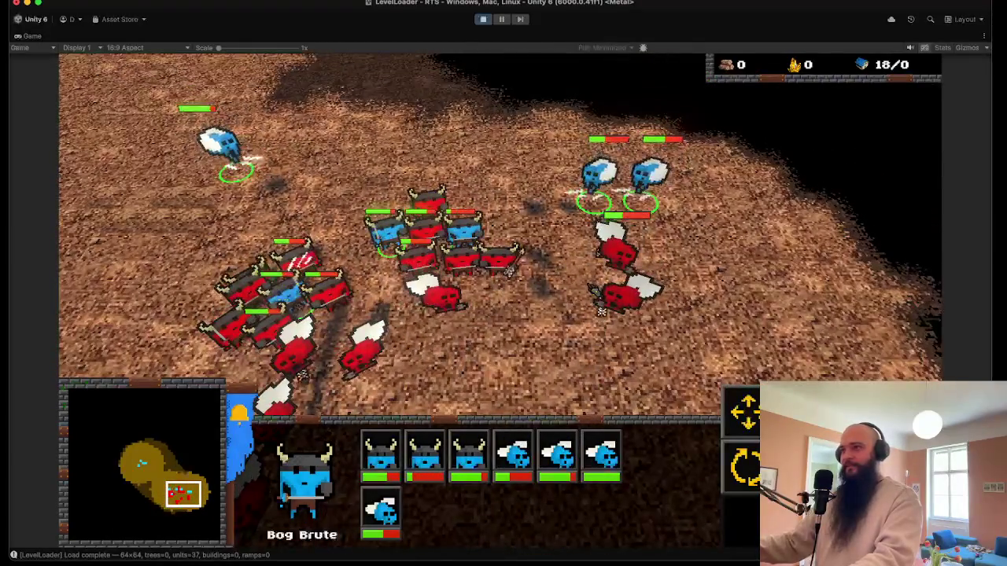
key("Left")
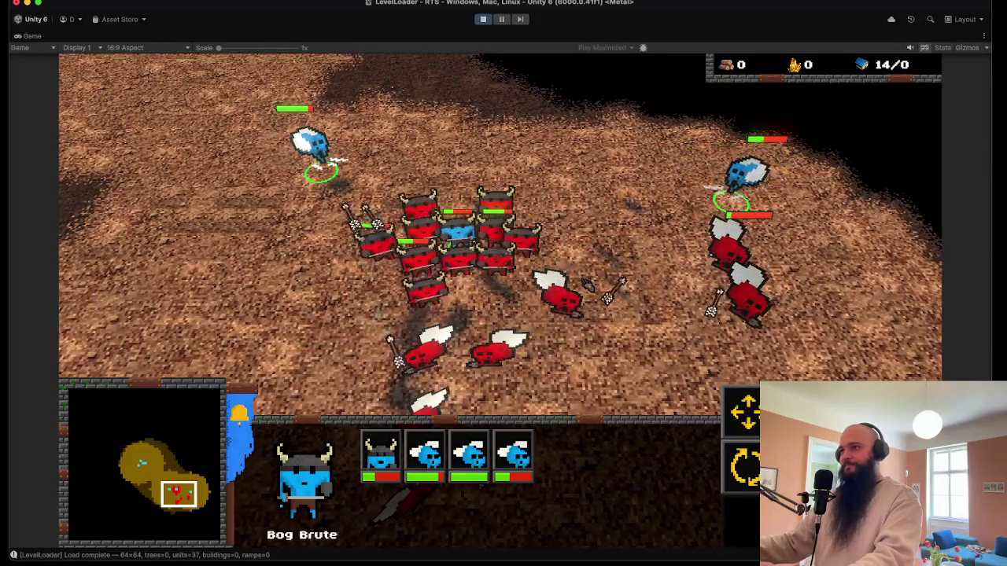
key("Left")
key("Down")
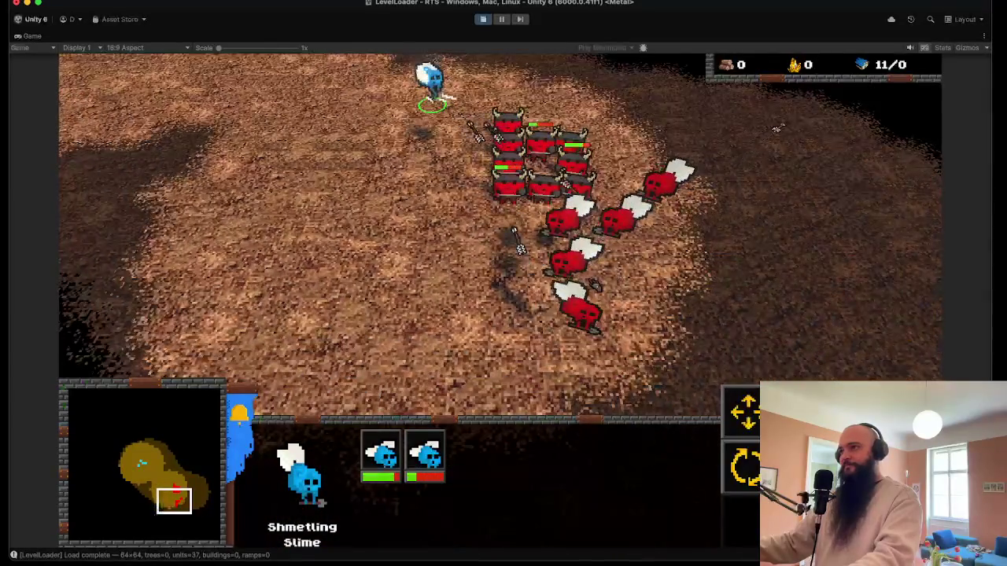
key("Up")
key("Left")
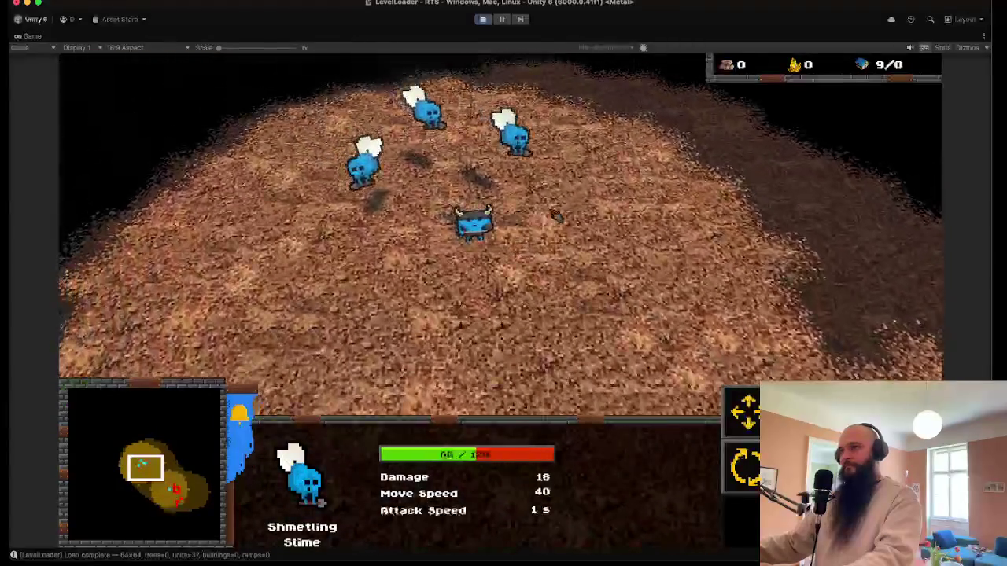
- Send the three surviving slimes at the red enemies, then stop play and save the LevelLoader scene
left_click_drag(555, 217, 346, 90)
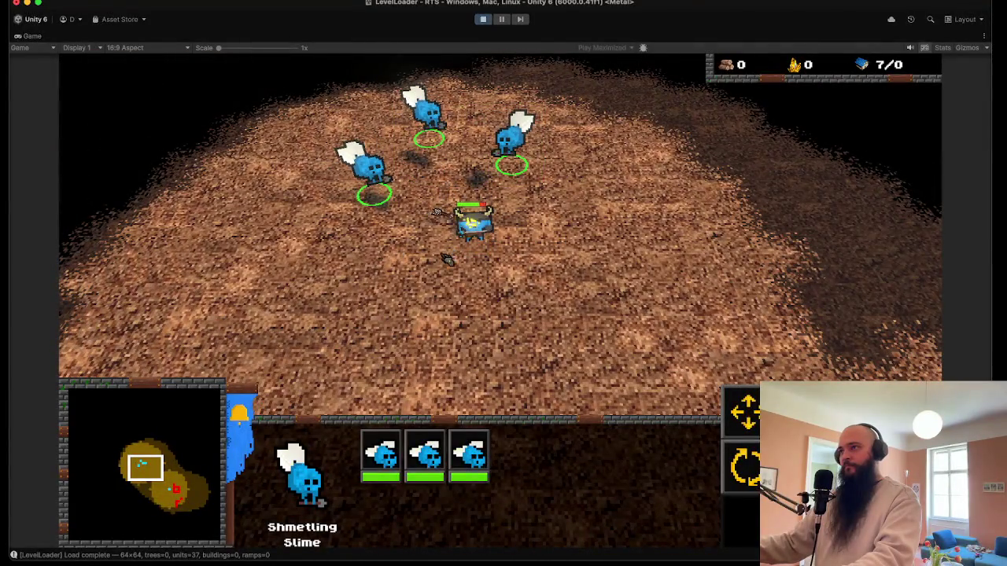
key("Down")
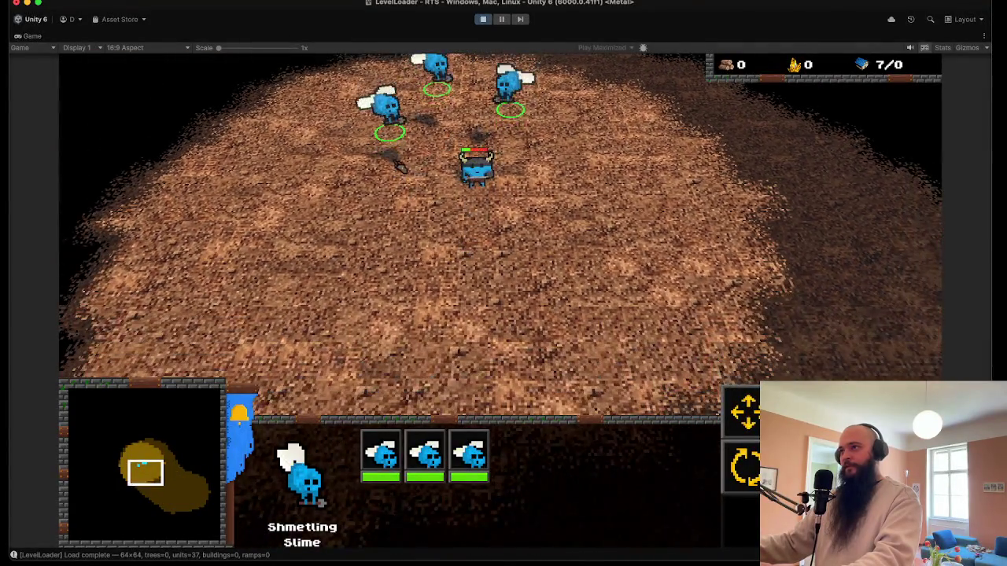
key("Up")
key("Left")
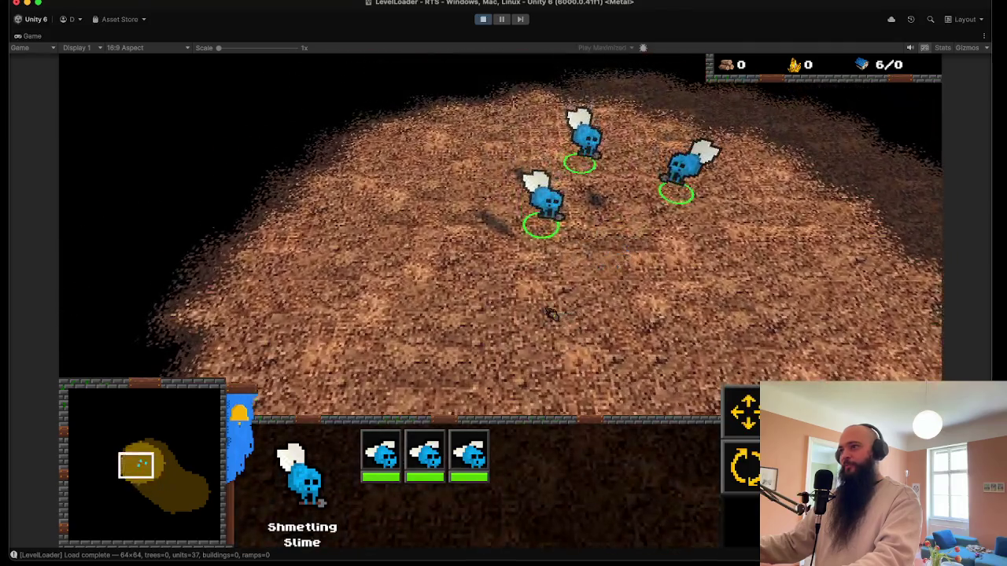
key("Down")
key("Right")
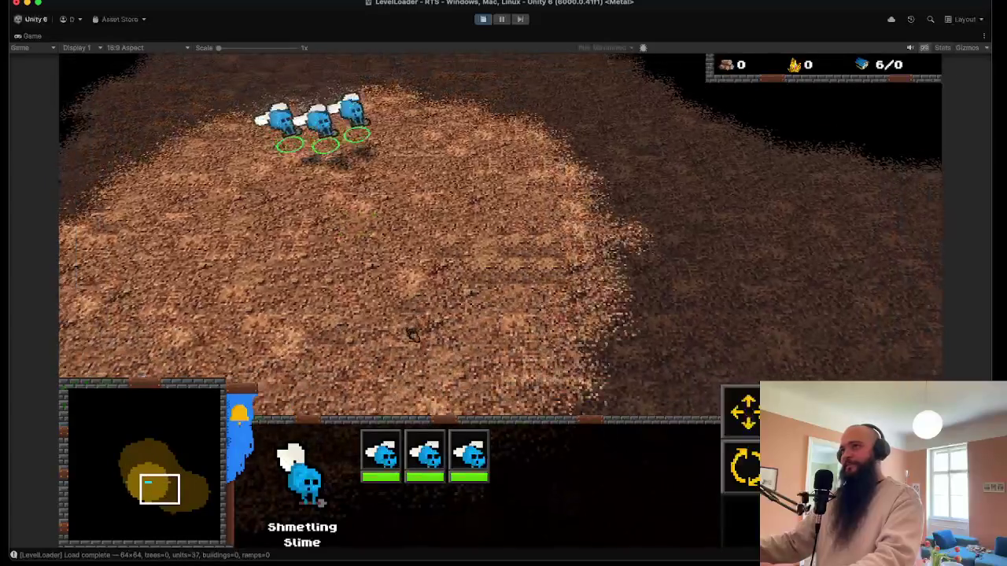
key("Down")
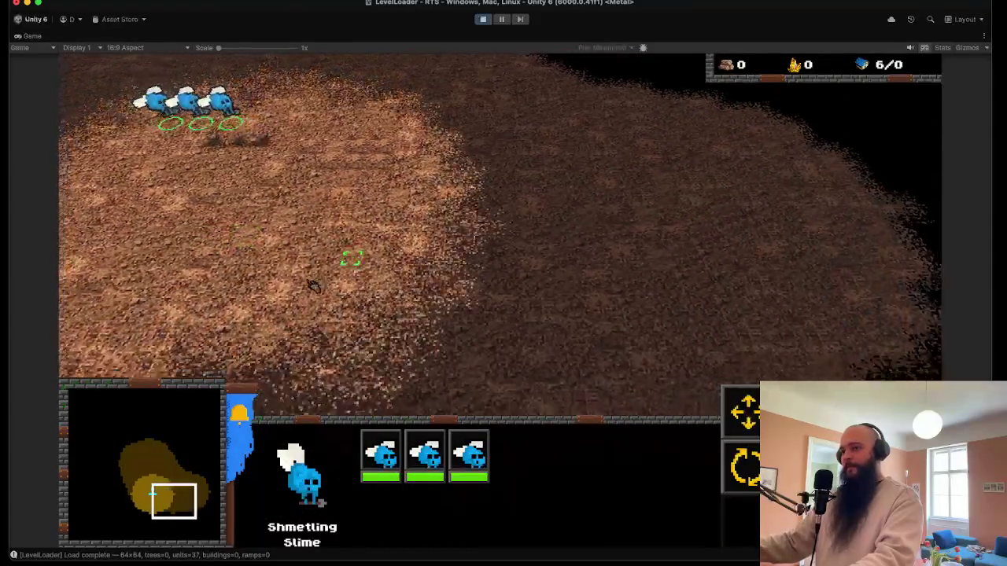
right_click(531, 221)
key("Down")
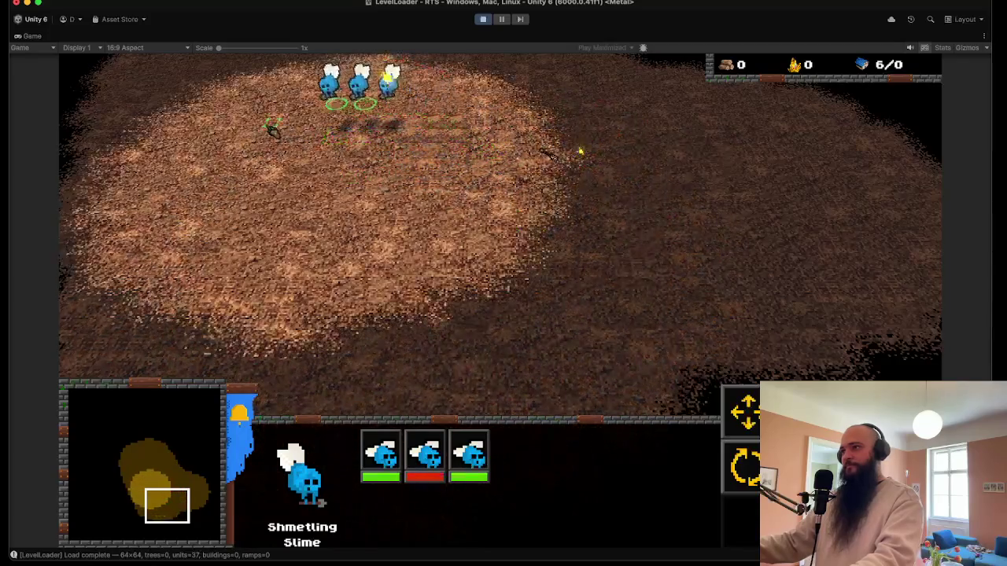
key("Up")
key("Left")
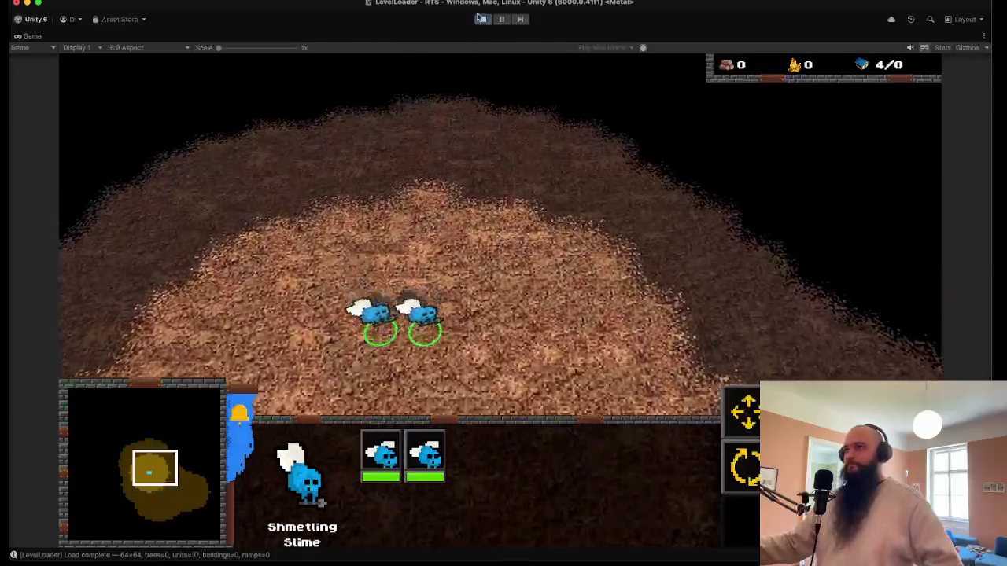
left_click(483, 19)
left_click(74, 46)
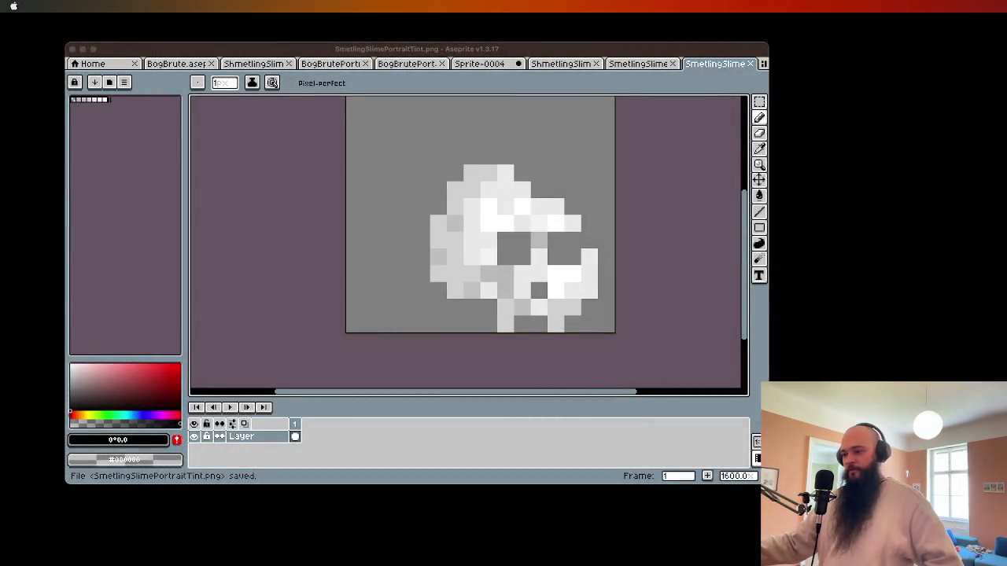
- Sample white from the slime, paint a white pixel on its right side, and save the file
left_click(569, 270)
key("i")
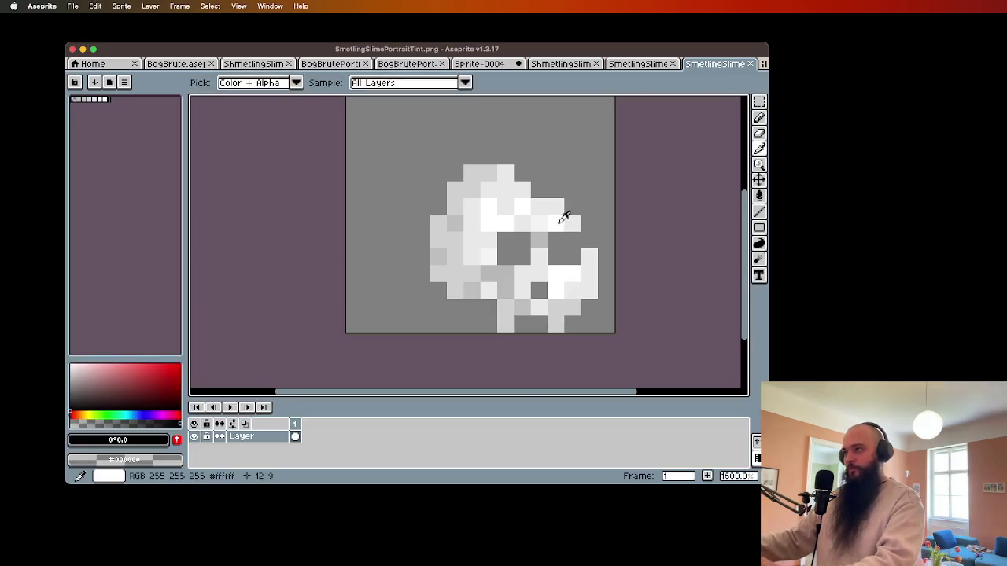
left_click(564, 217)
key("b")
left_click(589, 239)
key("super+s")
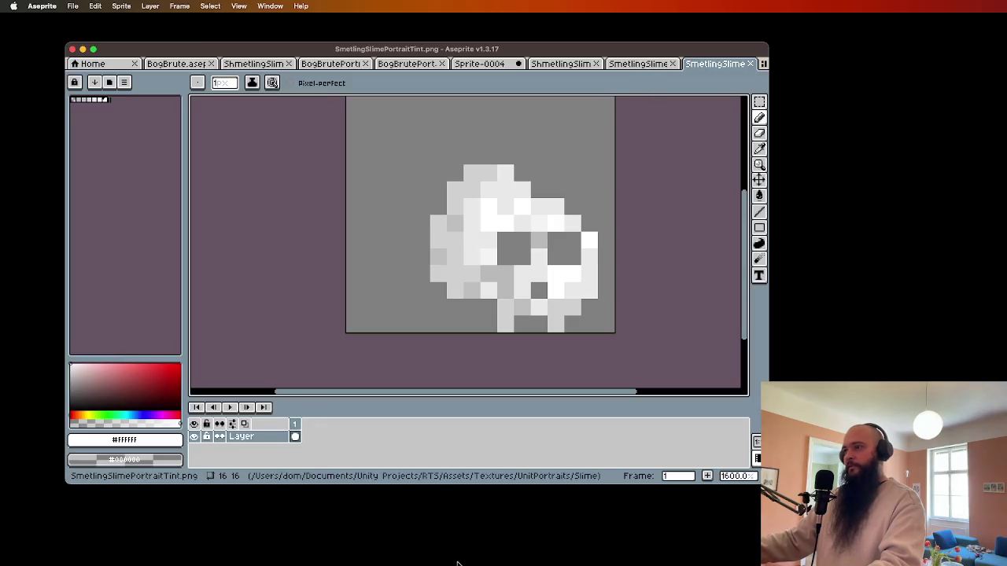